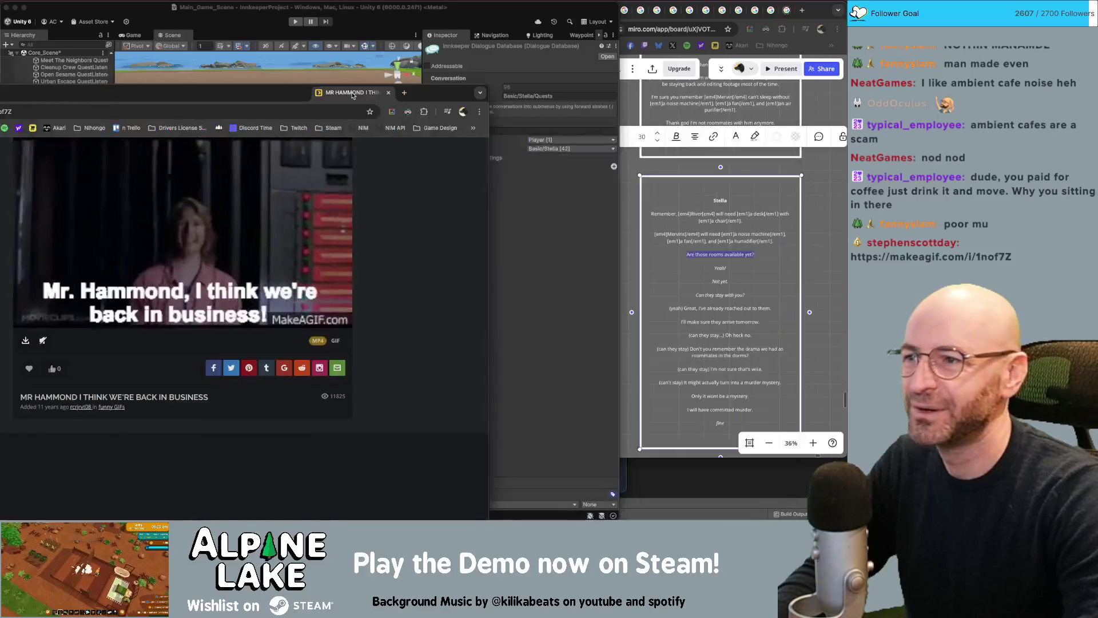
- Close the Mr. Hammond GIF browser window and return to the Unity editor
{"action": "mouse_move", "coordinate": [363, 40]}
{"action": "left_mouse_down"}
{"action": "mouse_move", "coordinate": [392, 83]}
{"action": "mouse_move", "coordinate": [412, 89]}
{"action": "mouse_move", "coordinate": [387, 86]}
{"action": "left_mouse_up"}
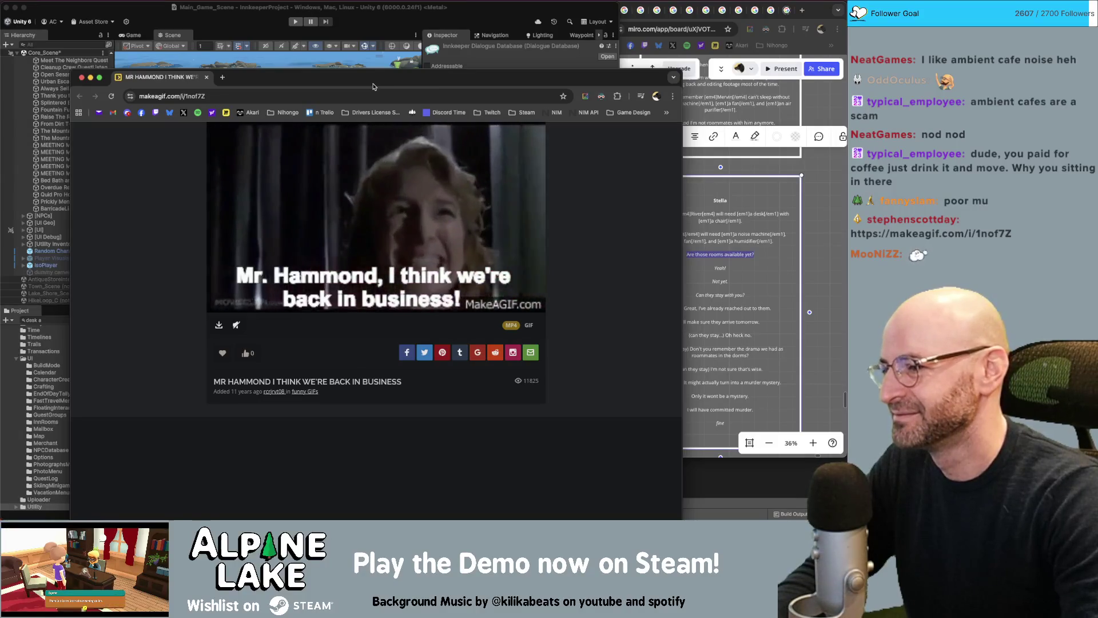
{"action": "left_click", "coordinate": [82, 77]}
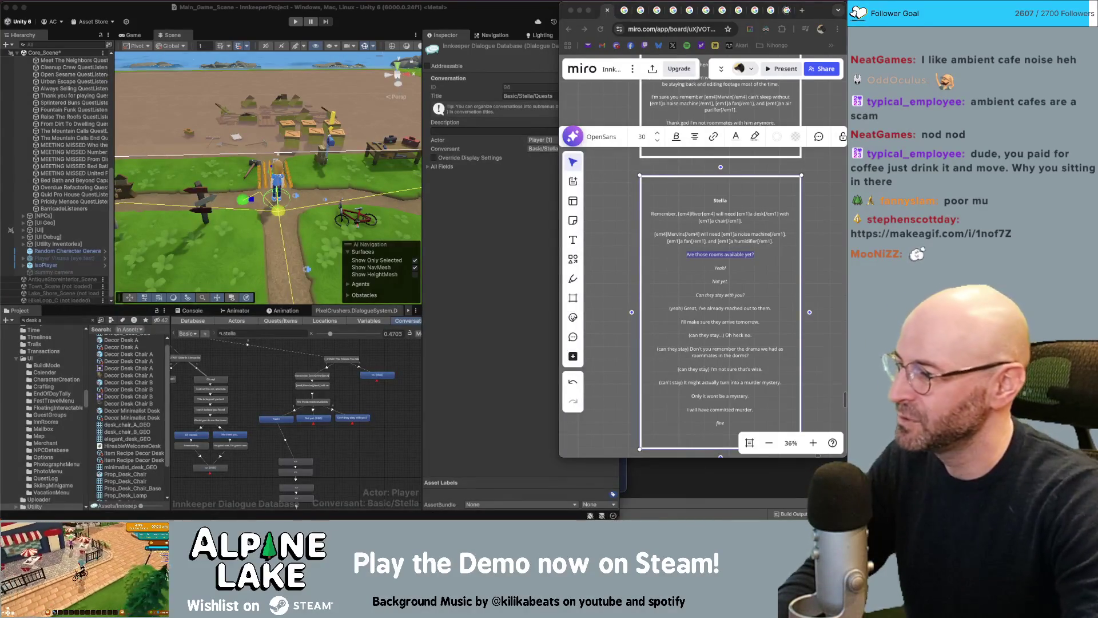
{"action": "left_click", "coordinate": [479, 429]}
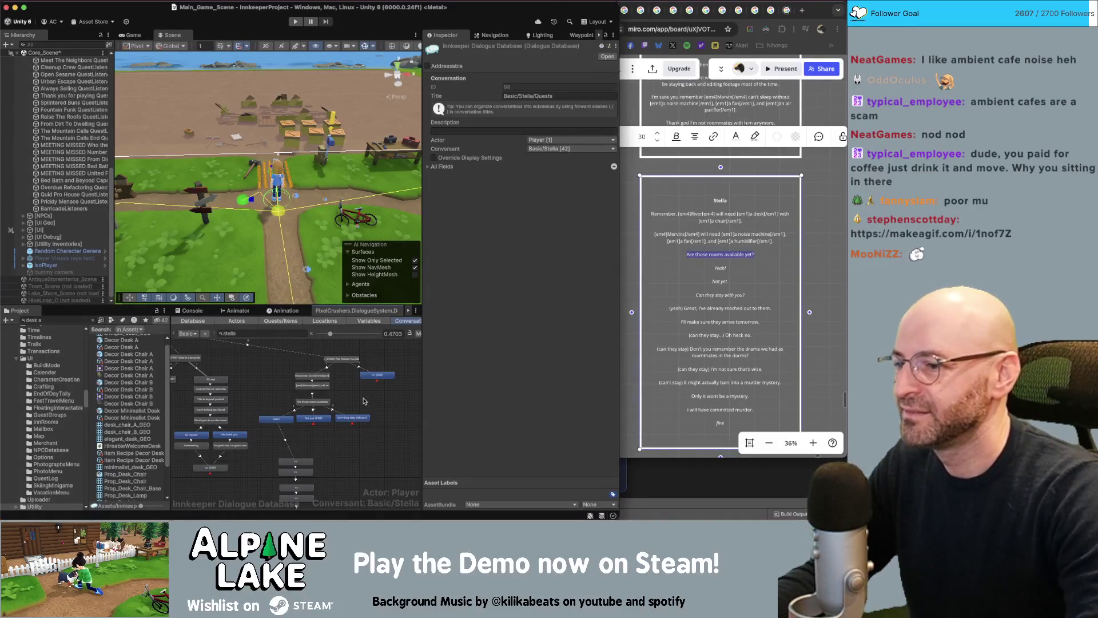
{"action": "scroll", "coordinate": [364, 401], "scroll_direction": "up", "scroll_amount": 5}
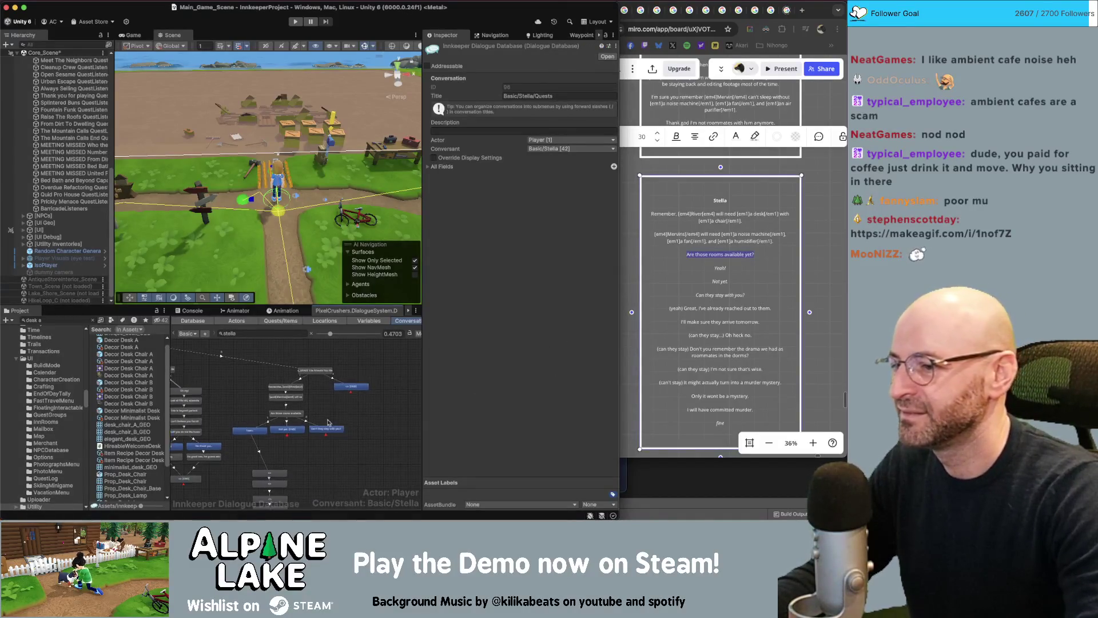
{"action": "scroll", "coordinate": [337, 416], "scroll_direction": "down", "scroll_amount": 2}
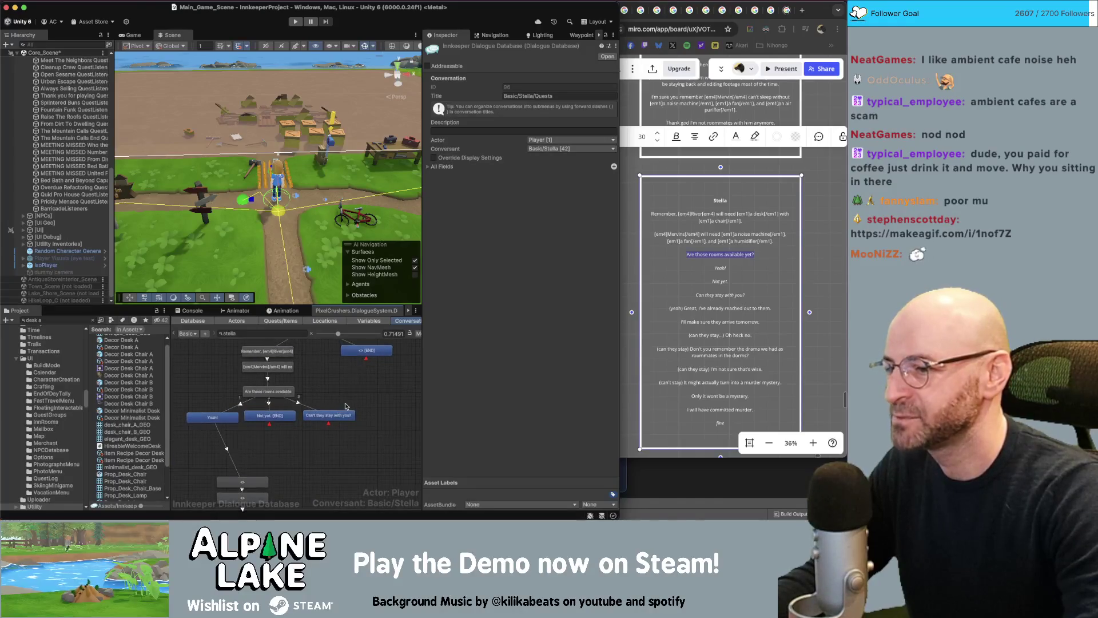
- Paste Stella's Miro line into the node under Yeah! as 'Great, I've already reached out to them.', removing '(yeah)'
{"action": "left_click", "coordinate": [716, 301]}
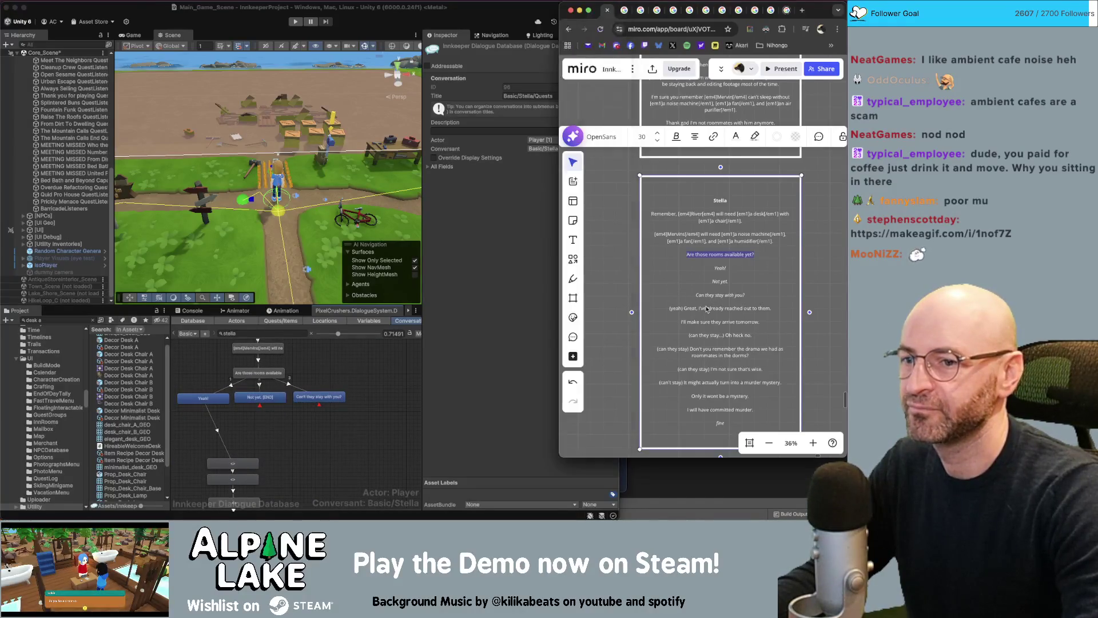
{"action": "left_click_drag", "start_coordinate": [667, 309], "coordinate": [775, 308]}
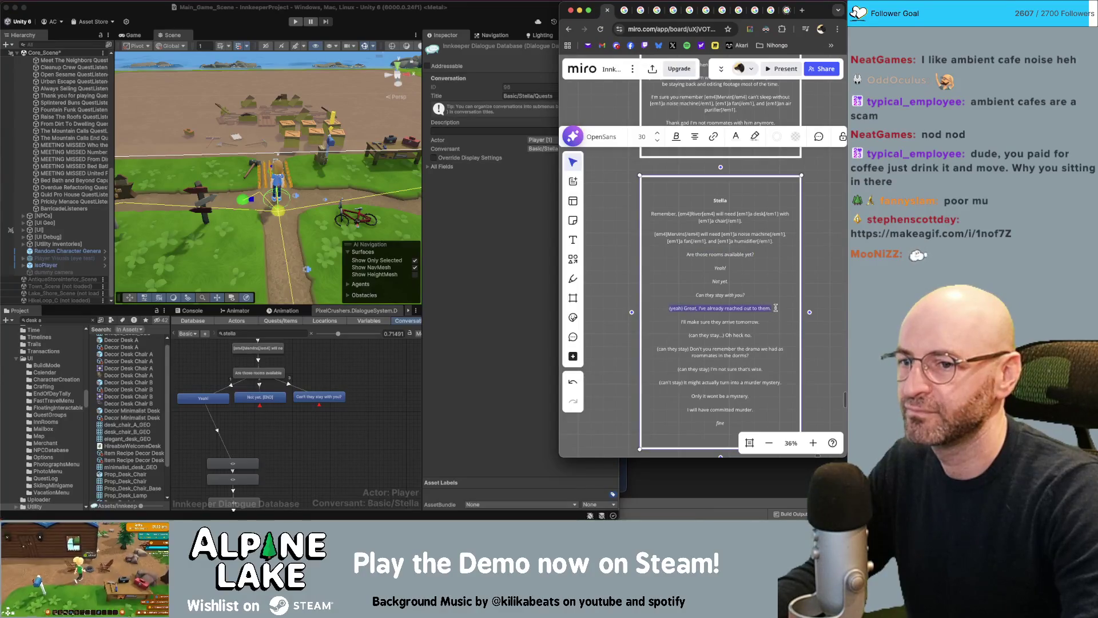
{"action": "left_click", "coordinate": [234, 467]}
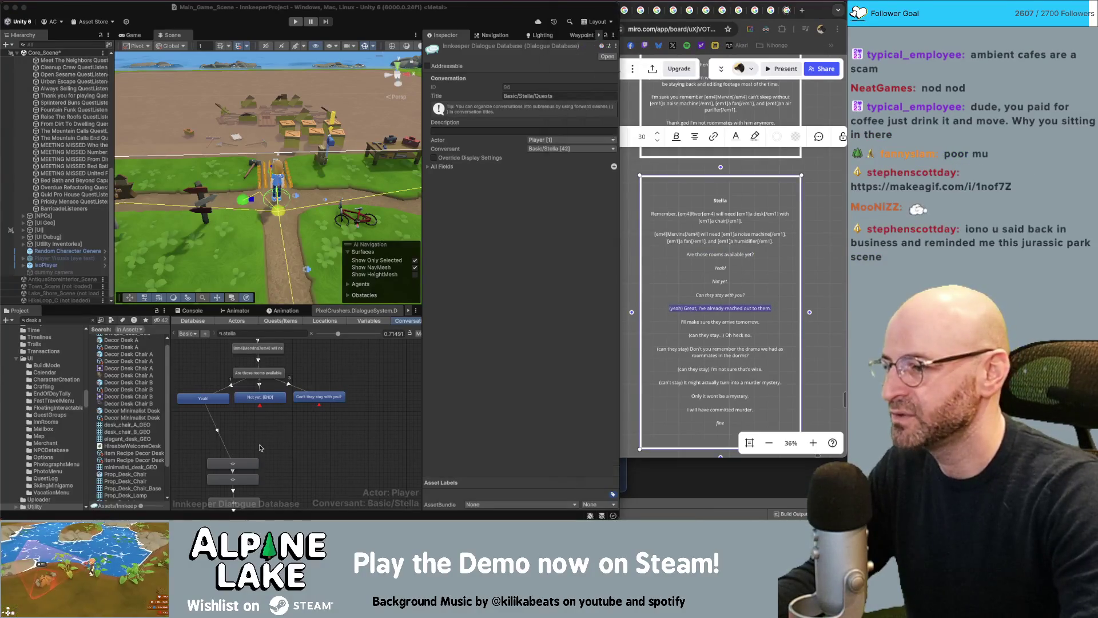
{"action": "left_click", "coordinate": [236, 468]}
{"action": "left_click_drag", "start_coordinate": [236, 468], "coordinate": [206, 437]}
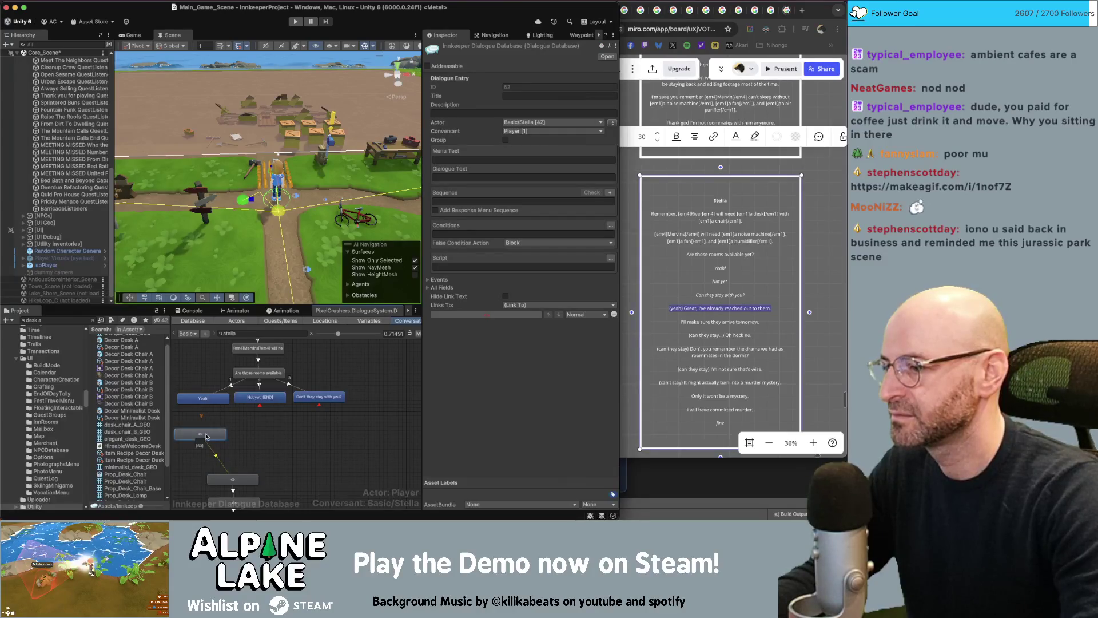
{"action": "left_click", "coordinate": [480, 177]}
{"action": "type", "text": "(yeah) Great, I've already reached out to them."}
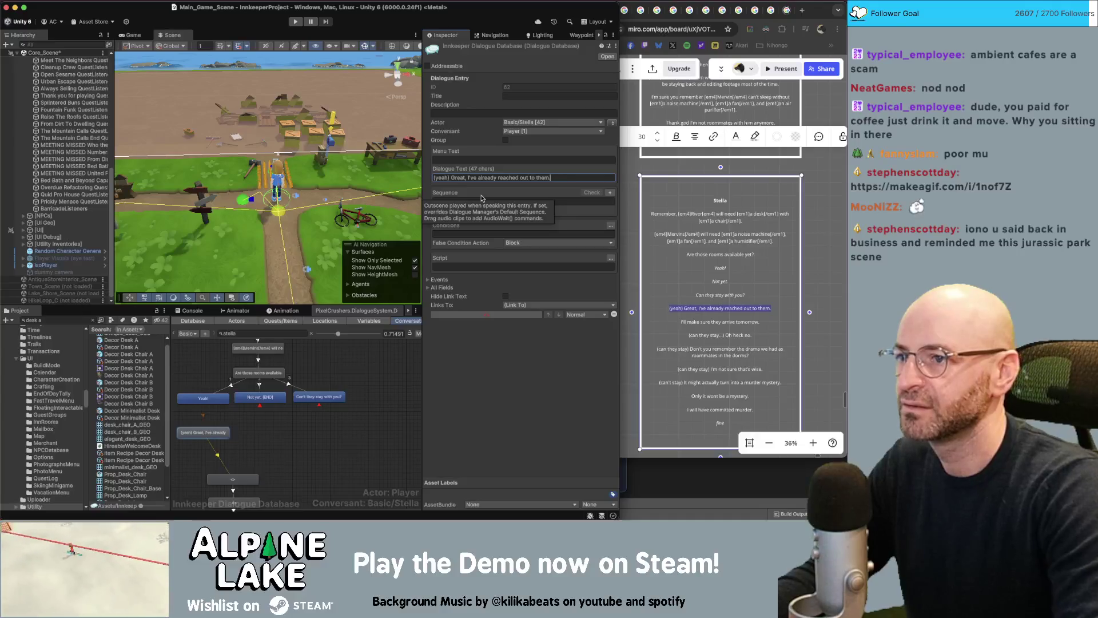
{"action": "key", "text": "Left"}
{"action": "key", "text": "Left"}
{"action": "key", "text": "Left"}
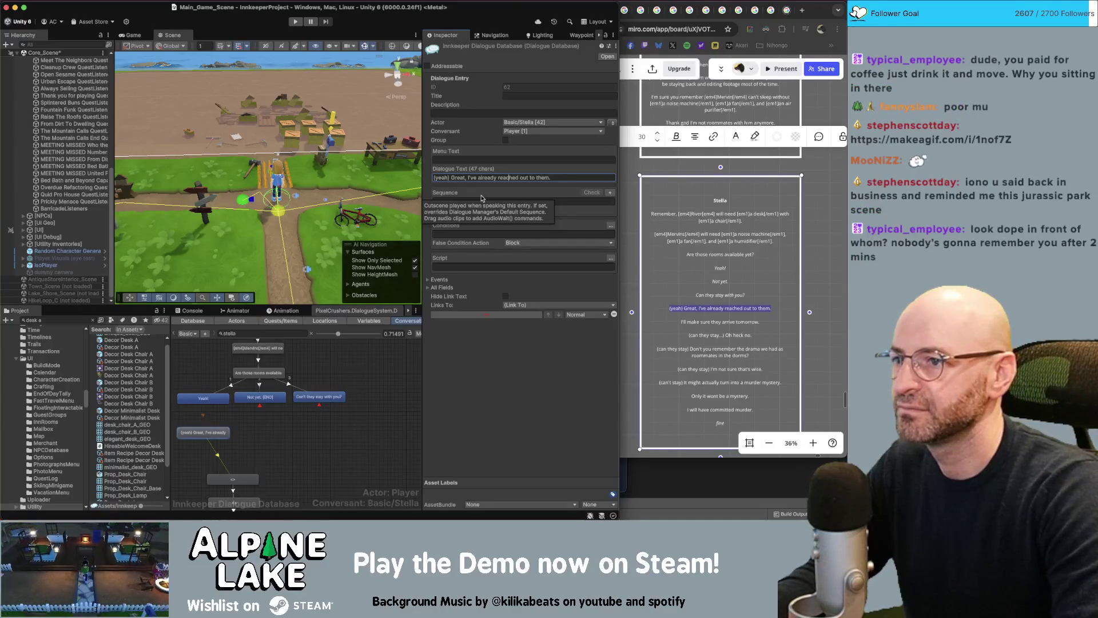
{"action": "key", "text": "Delete"}
{"action": "key", "text": "Delete"}
{"action": "key", "text": "Delete"}
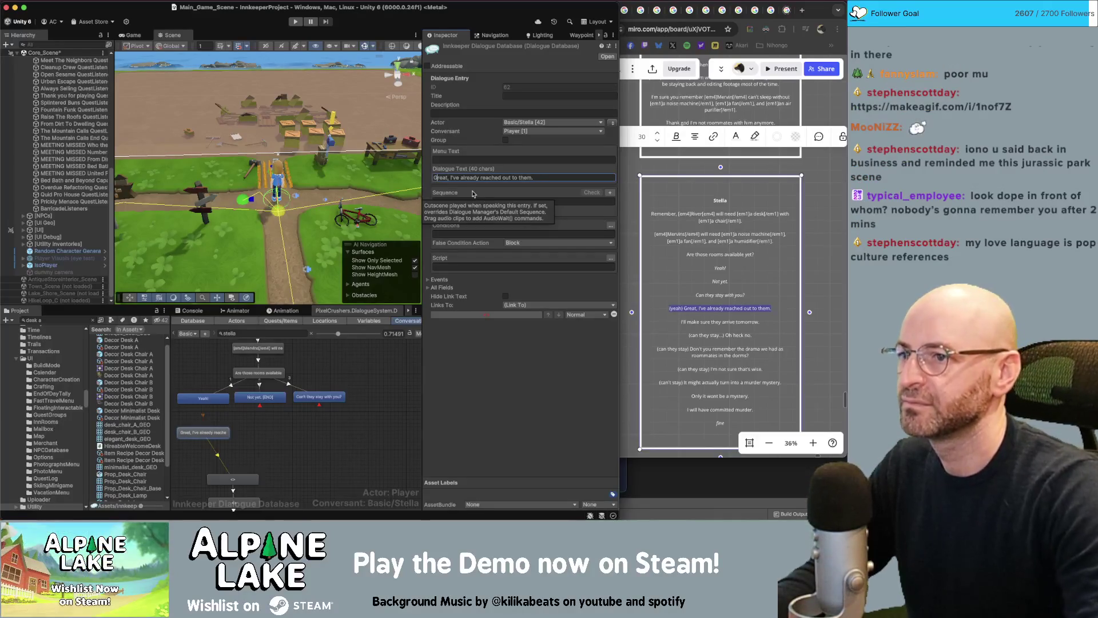
- Copy 'I'll make sure they arrive tomorrow.' from Miro and select the next empty node
{"action": "left_click", "coordinate": [686, 316]}
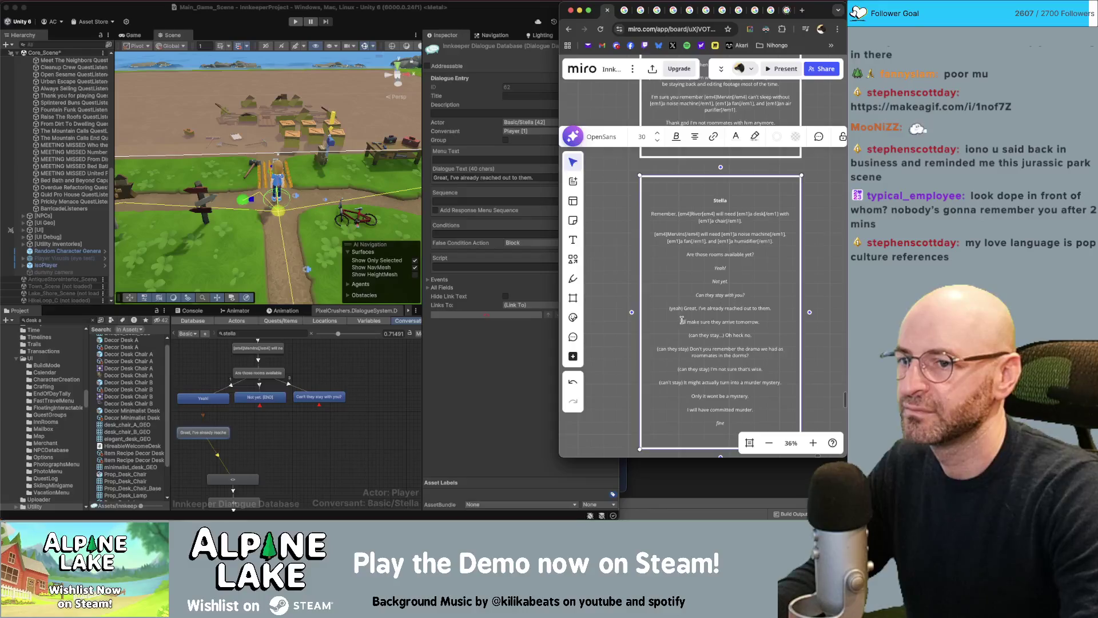
{"action": "left_click_drag", "start_coordinate": [681, 321], "coordinate": [762, 322]}
{"action": "key", "text": "super+c"}
{"action": "left_click", "coordinate": [503, 201]}
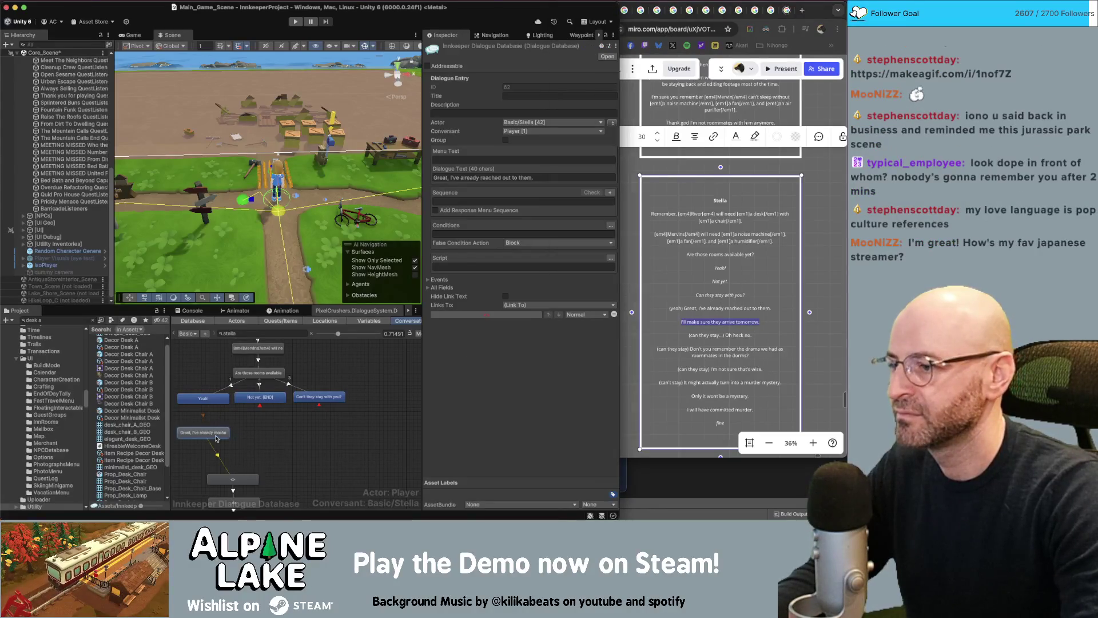
{"action": "left_click", "coordinate": [233, 479]}
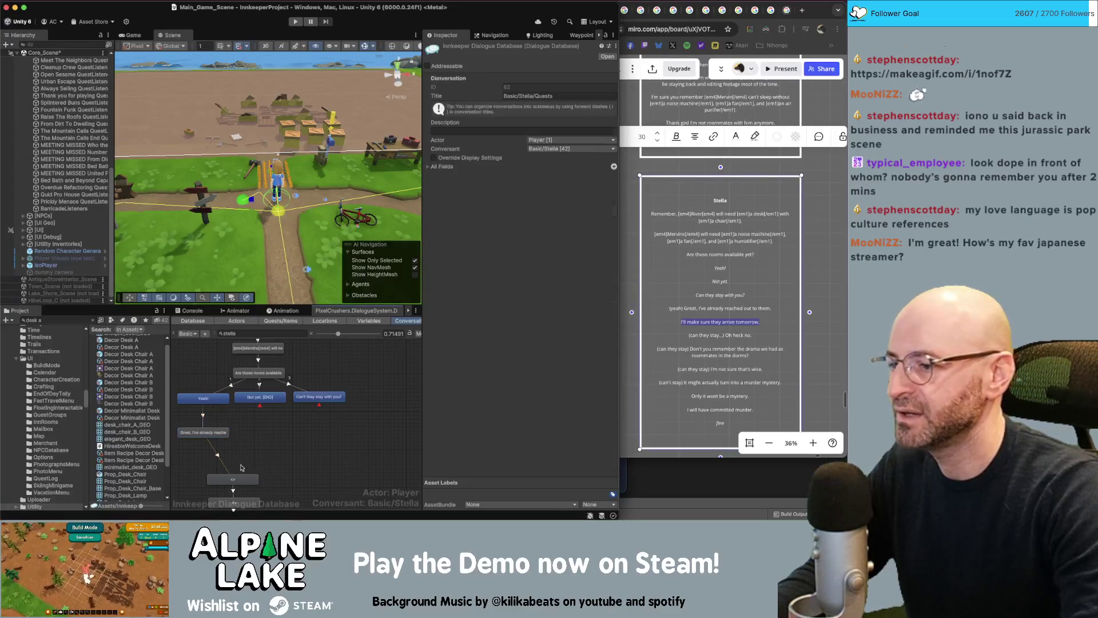
- Place the node beneath the Great line and paste 'I'll make sure they arrive tomorrow.' as its text
{"action": "left_click_drag", "start_coordinate": [233, 479], "coordinate": [197, 456]}
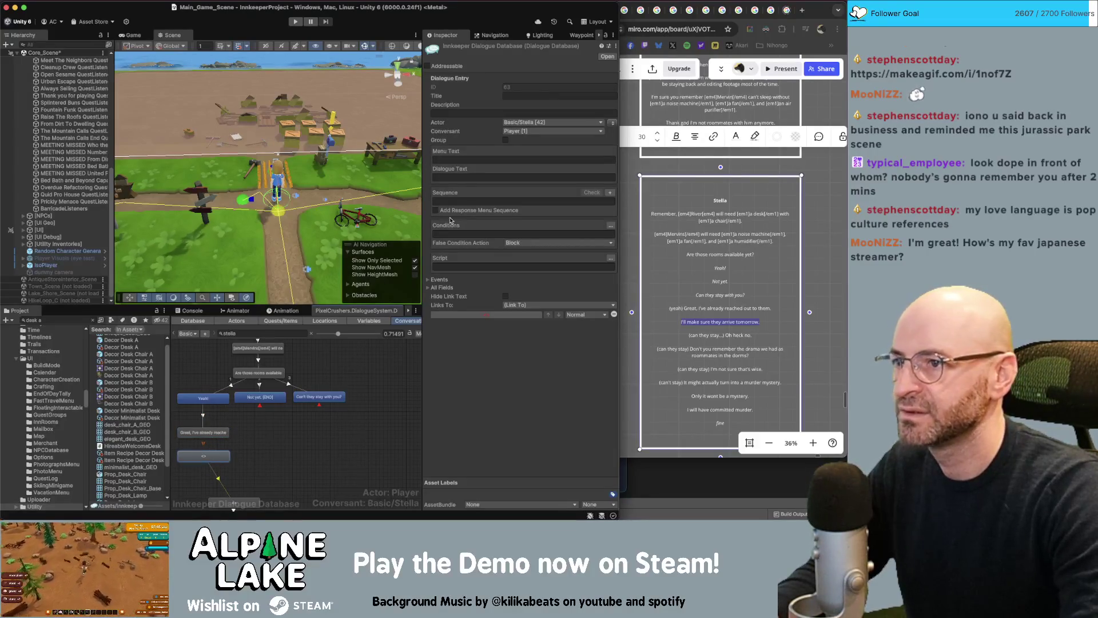
{"action": "left_click", "coordinate": [459, 177]}
{"action": "key", "text": "super+v"}
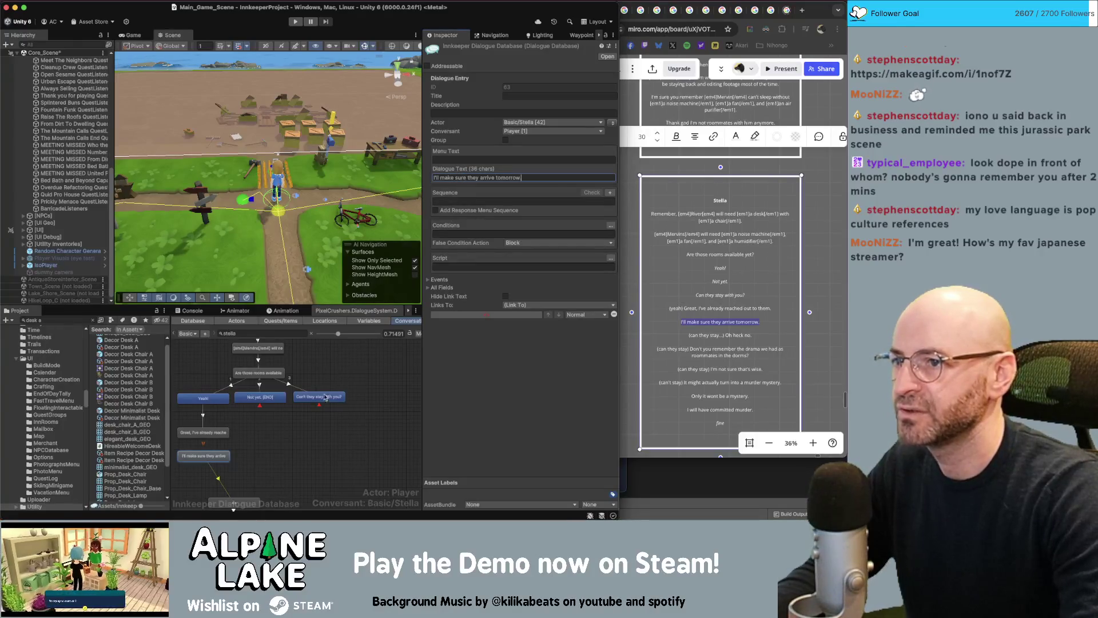
- Delete its link to the lower empty node and move the two empty nodes under 'Can't they stay with you?'
{"action": "left_click_drag", "start_coordinate": [241, 450], "coordinate": [249, 426]}
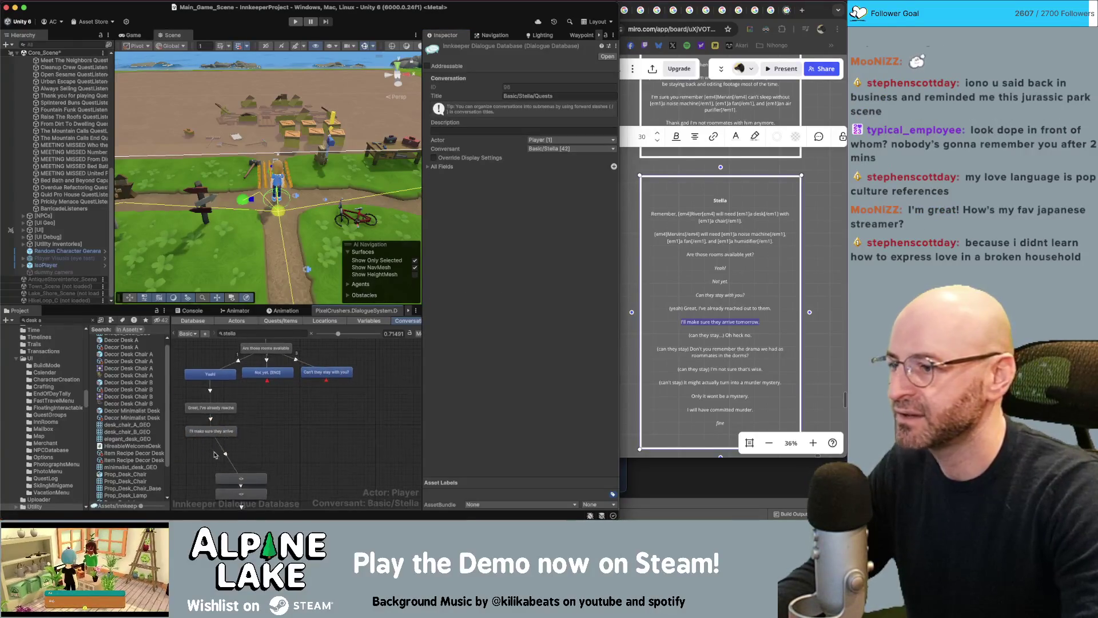
{"action": "left_click", "coordinate": [226, 453]}
{"action": "key", "text": "Delete"}
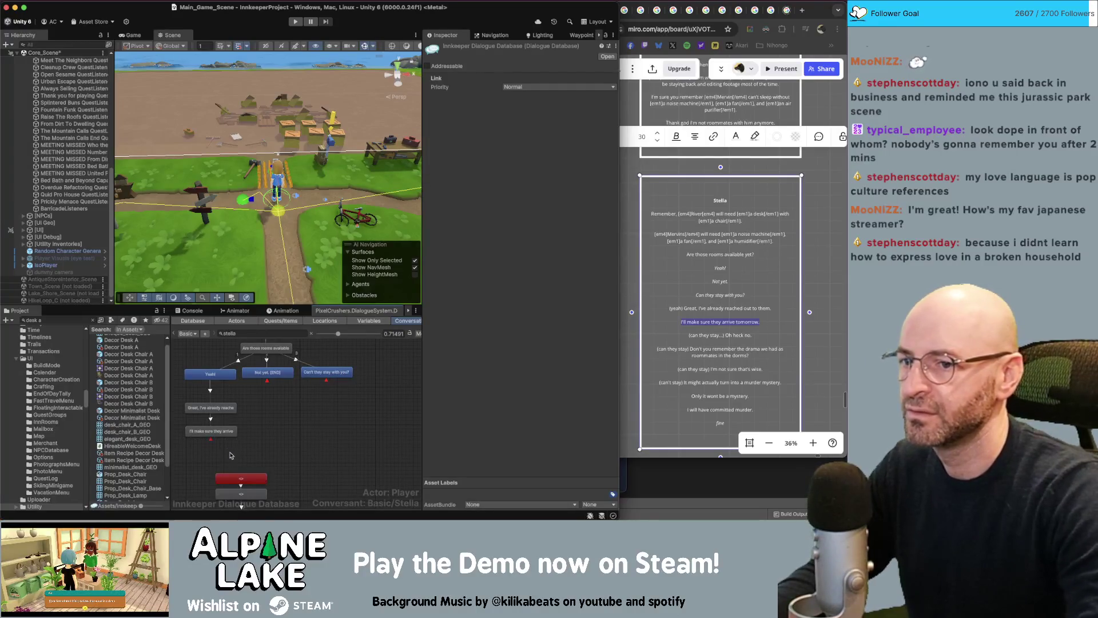
{"action": "mouse_move", "coordinate": [269, 475]}
{"action": "left_mouse_down"}
{"action": "mouse_move", "coordinate": [241, 505]}
{"action": "mouse_move", "coordinate": [337, 406]}
{"action": "left_mouse_up"}
- Add a child node under 'Can't they stay with you?' and another child beneath that
{"action": "left_click", "coordinate": [336, 373]}
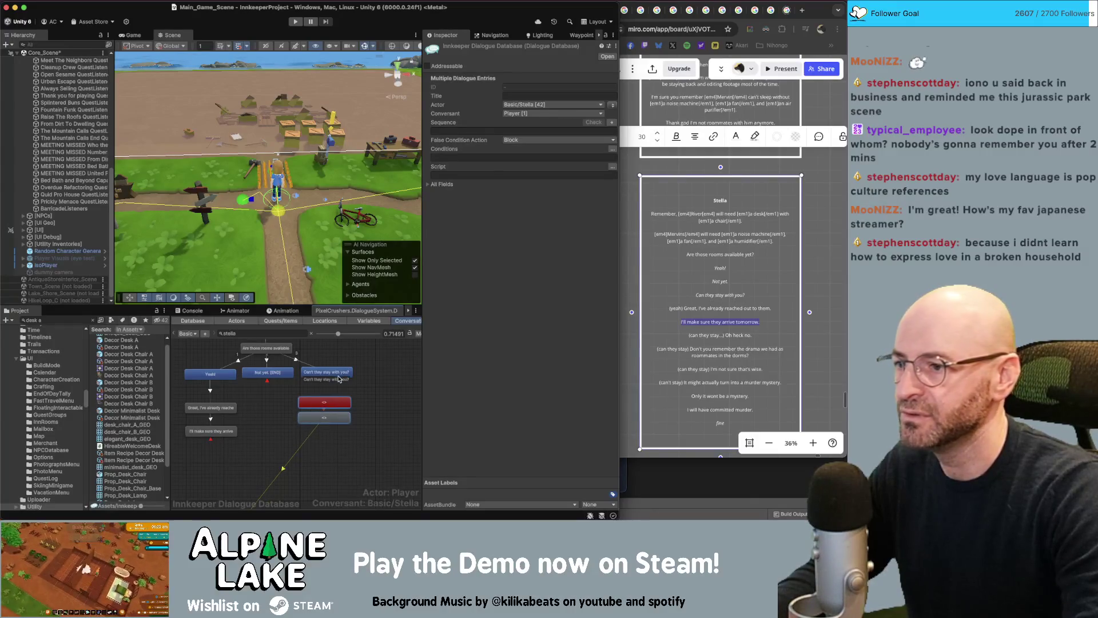
{"action": "right_click", "coordinate": [338, 374]}
{"action": "left_click", "coordinate": [338, 395]}
{"action": "left_click", "coordinate": [333, 402]}
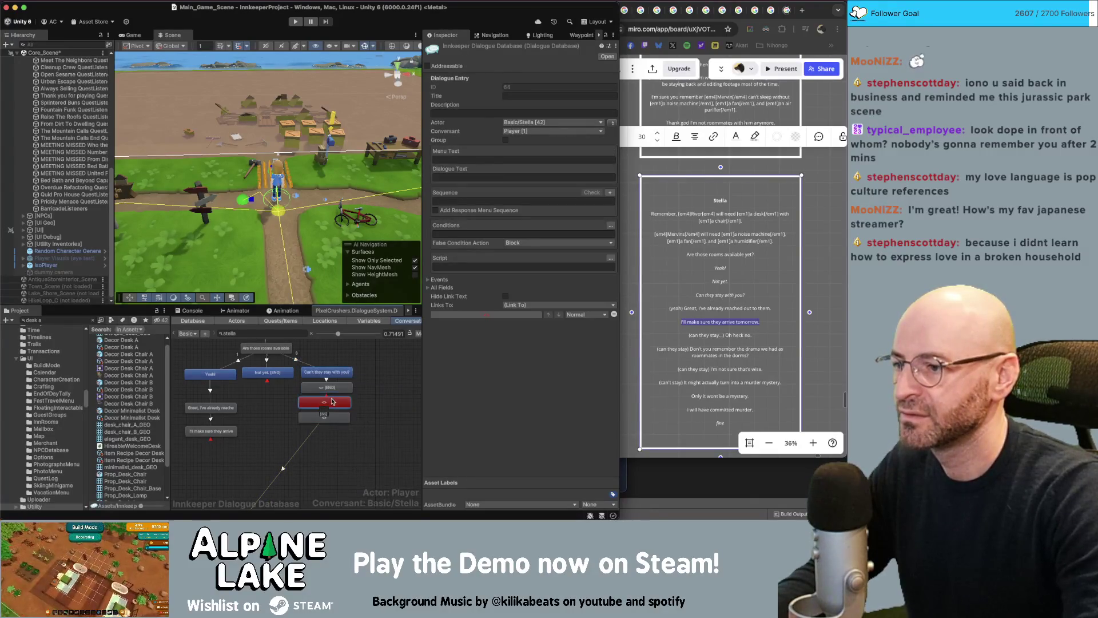
{"action": "left_click_drag", "start_coordinate": [336, 404], "coordinate": [336, 419]}
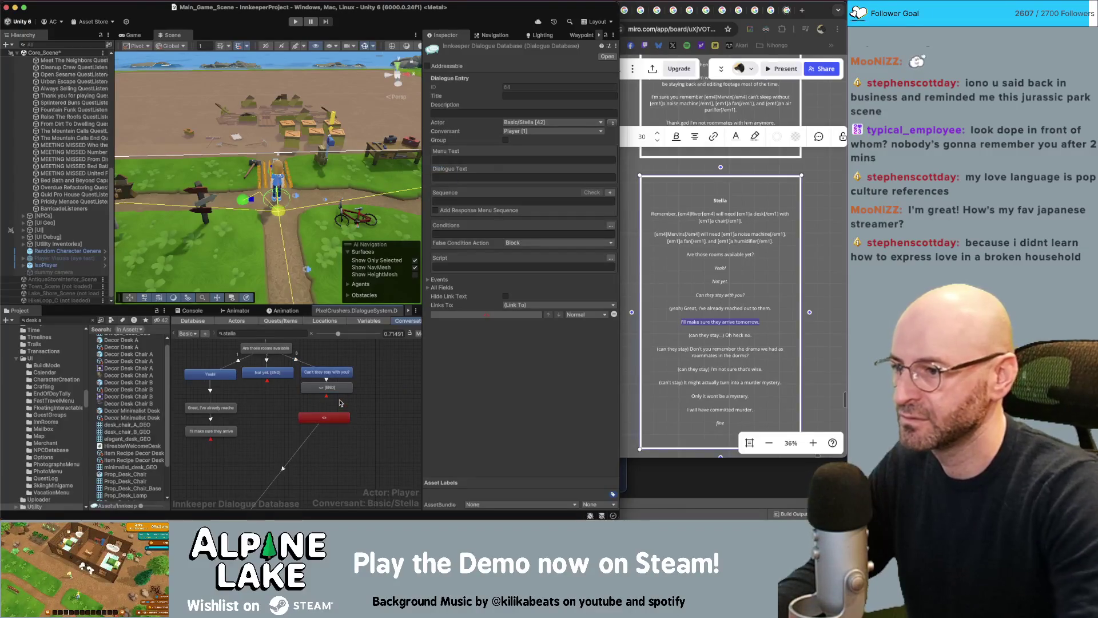
{"action": "right_click", "coordinate": [347, 392]}
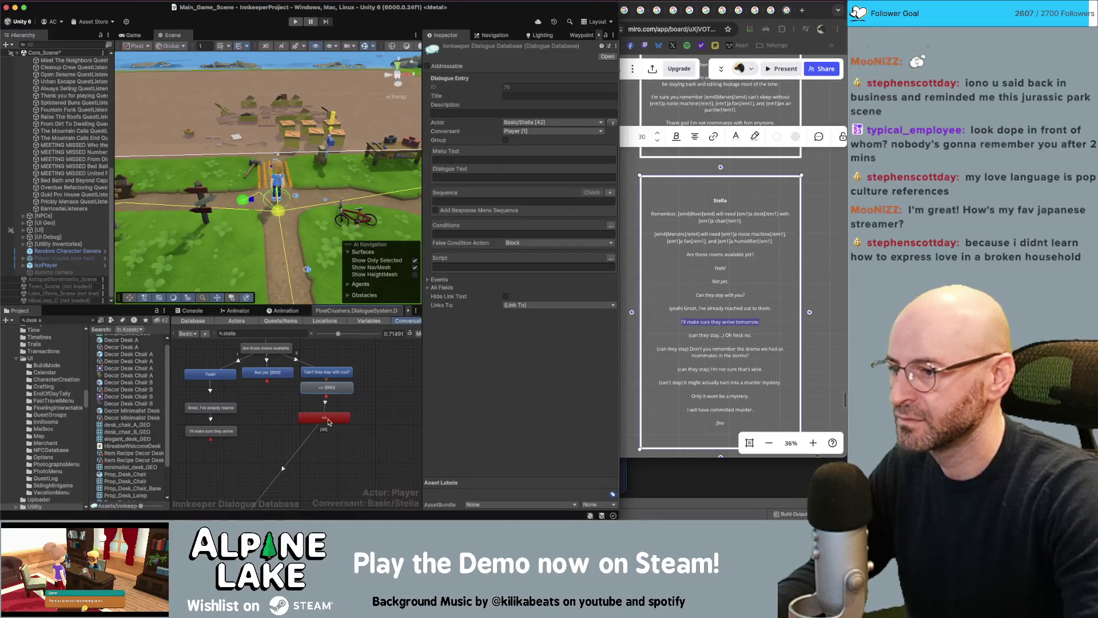
{"action": "left_click", "coordinate": [366, 402]}
{"action": "left_click", "coordinate": [331, 386]}
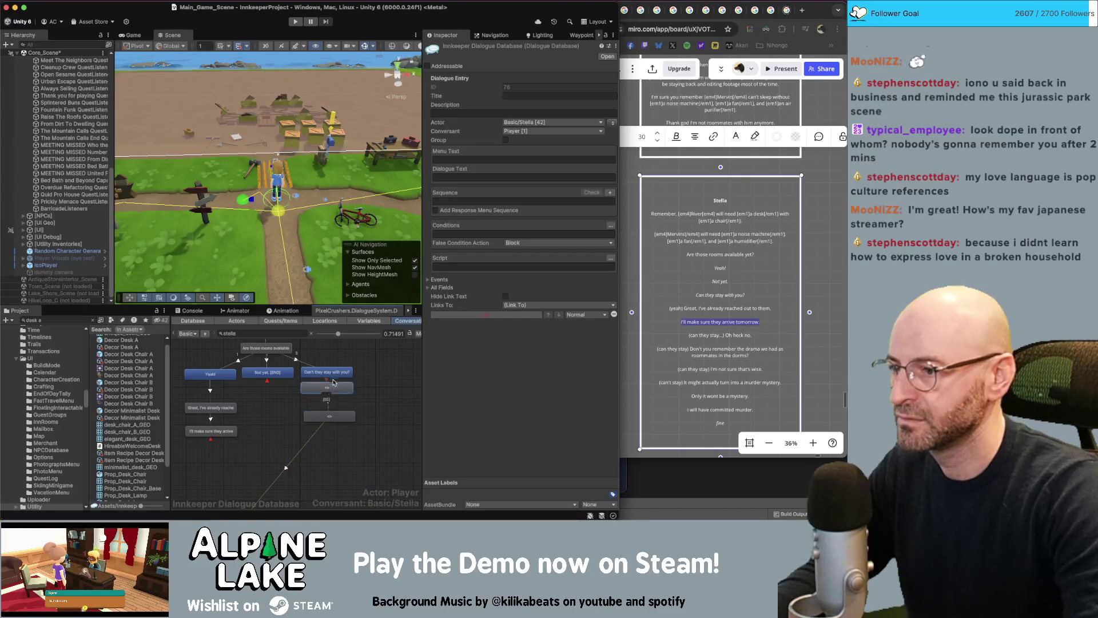
- Copy 'Oh heck no.' from Miro into the new node's Dialogue Text
{"action": "left_click", "coordinate": [730, 335]}
{"action": "left_click", "coordinate": [733, 336]}
{"action": "left_click_drag", "start_coordinate": [725, 336], "coordinate": [753, 335]}
{"action": "key", "text": "super+c"}
{"action": "left_click", "coordinate": [472, 181]}
{"action": "left_click", "coordinate": [472, 178]}
{"action": "key", "text": "super+v"}
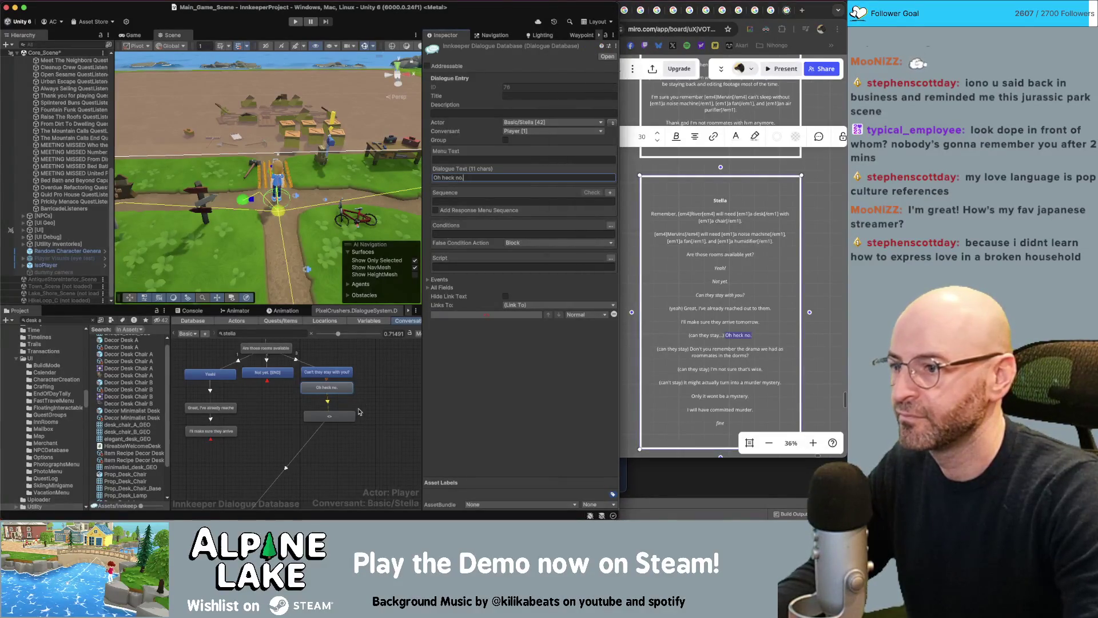
{"action": "left_click", "coordinate": [367, 402]}
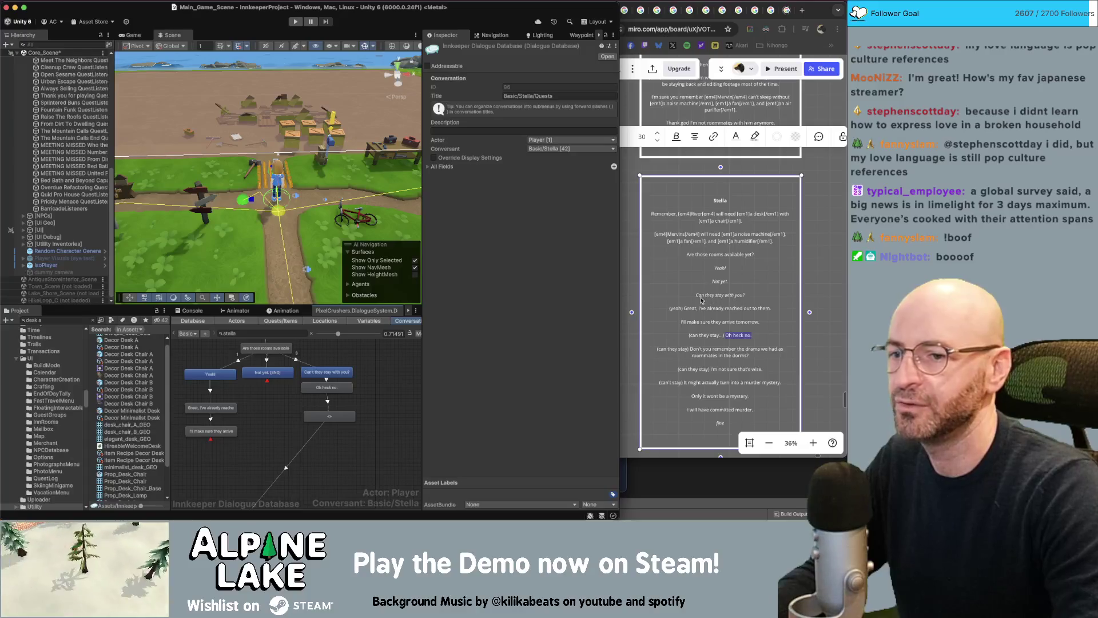
- Copy the dorm roommates line from Stella's Miro script and select the empty node below 'Oh heck no.'
{"action": "left_click", "coordinate": [723, 325]}
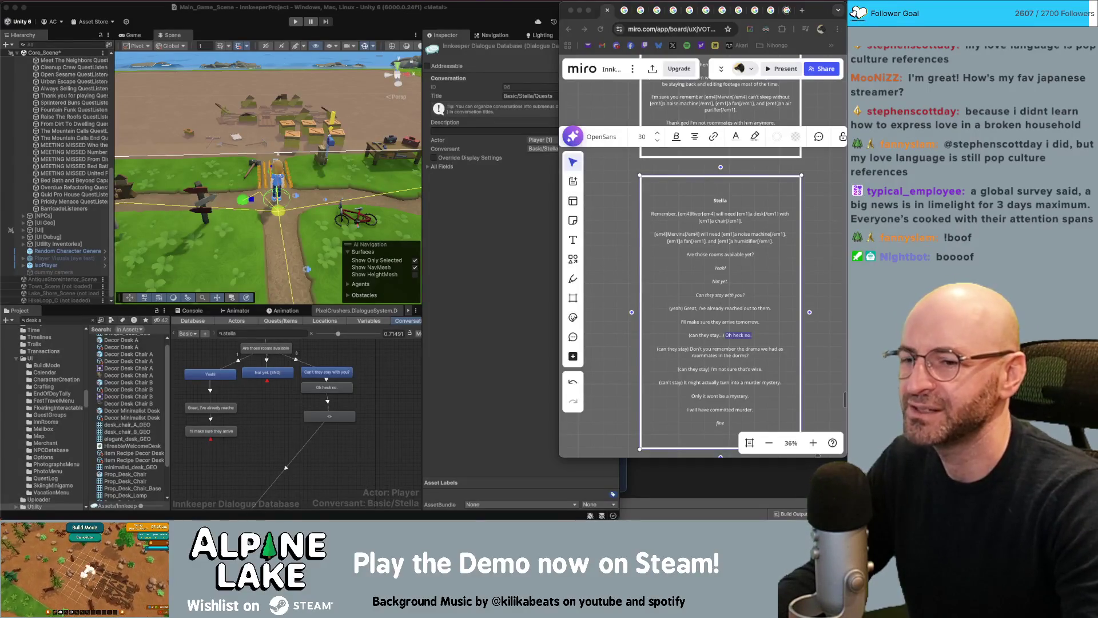
{"action": "left_click", "coordinate": [818, 283]}
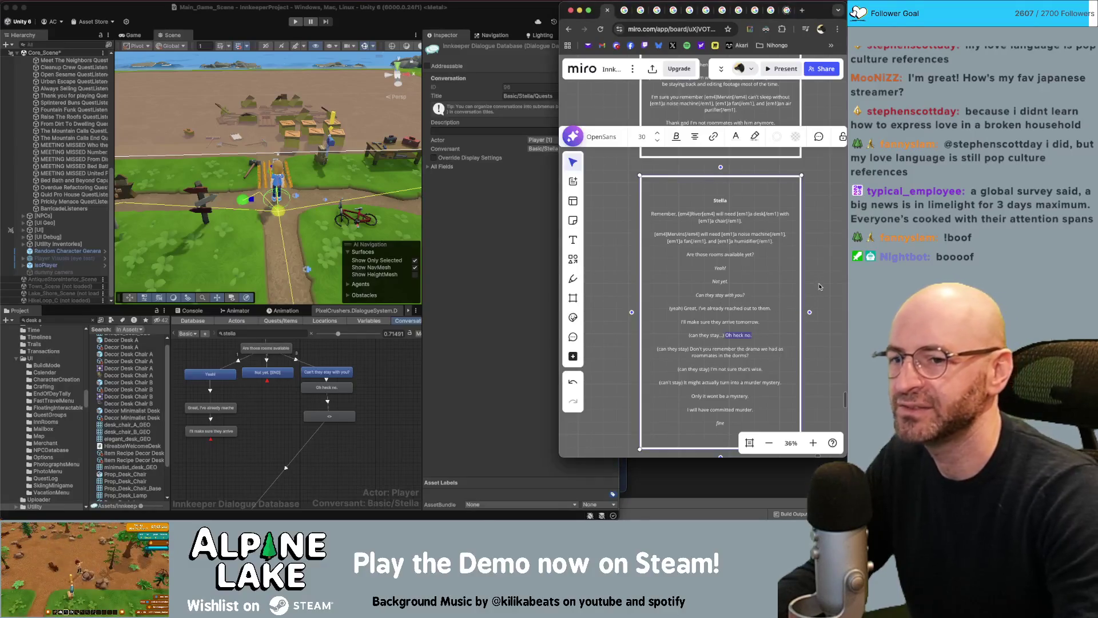
{"action": "scroll", "coordinate": [824, 289], "scroll_direction": "down", "scroll_amount": 1}
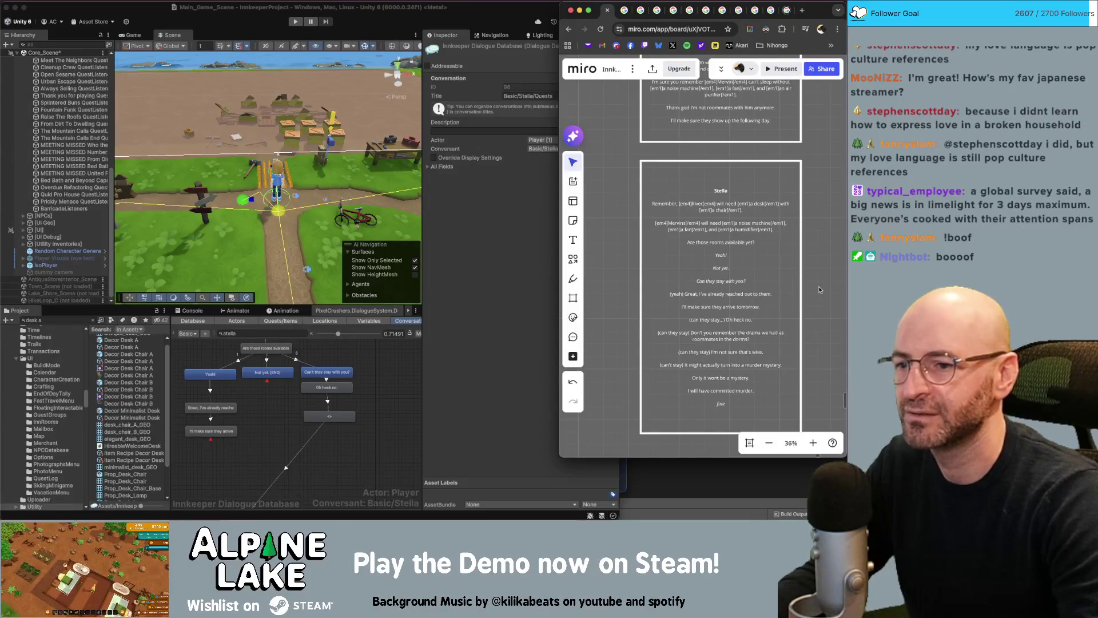
{"action": "left_click", "coordinate": [705, 342]}
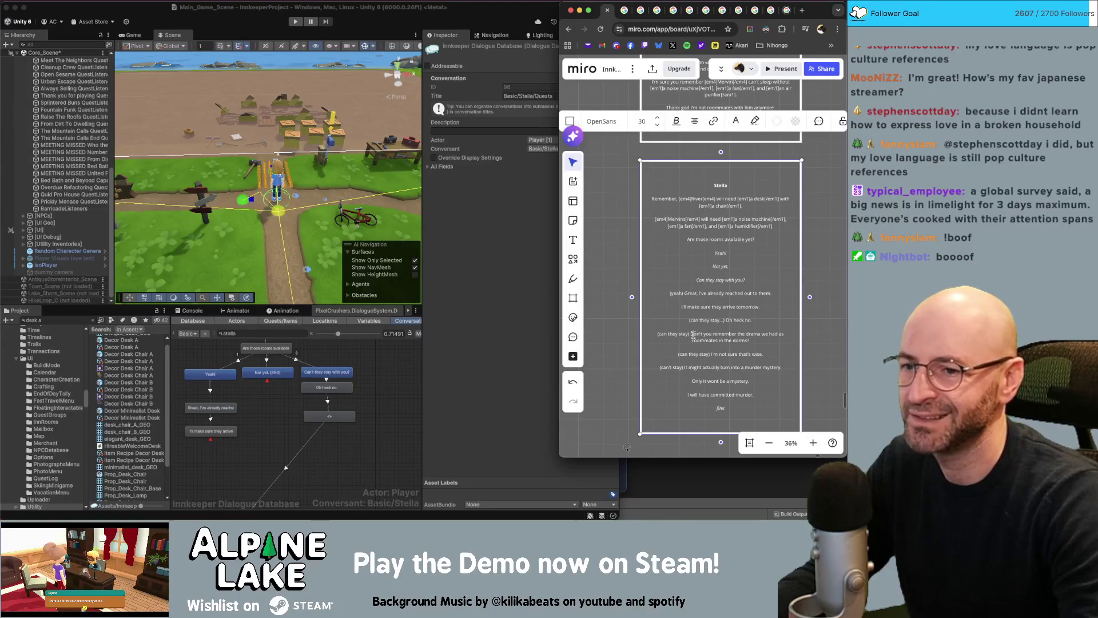
{"action": "left_click_drag", "start_coordinate": [690, 334], "coordinate": [745, 338]}
{"action": "key", "text": "super+c"}
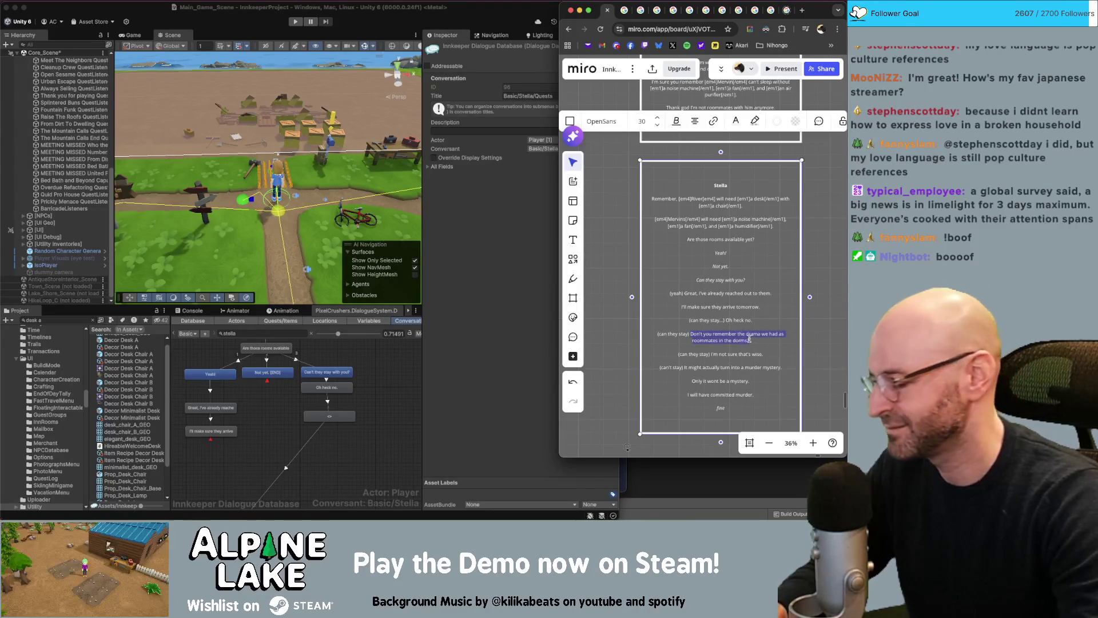
{"action": "left_click", "coordinate": [337, 417]}
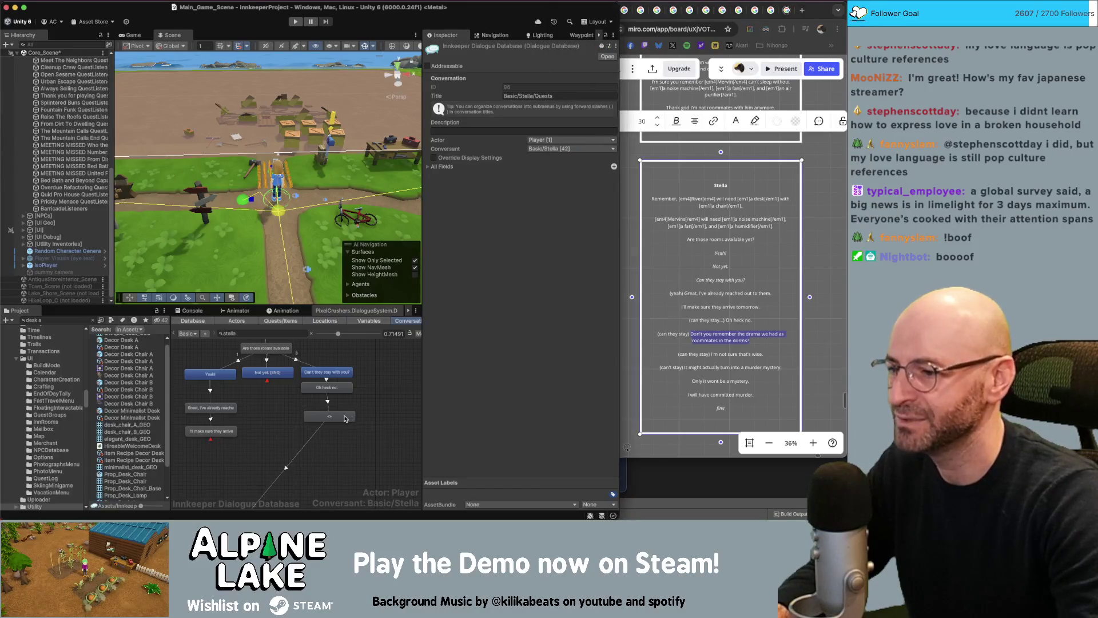
- Paste 'Don't you remember the drama we had as roommates in the dorms?' into the empty node
{"action": "left_click_drag", "start_coordinate": [339, 417], "coordinate": [336, 415]}
{"action": "left_click", "coordinate": [452, 179]}
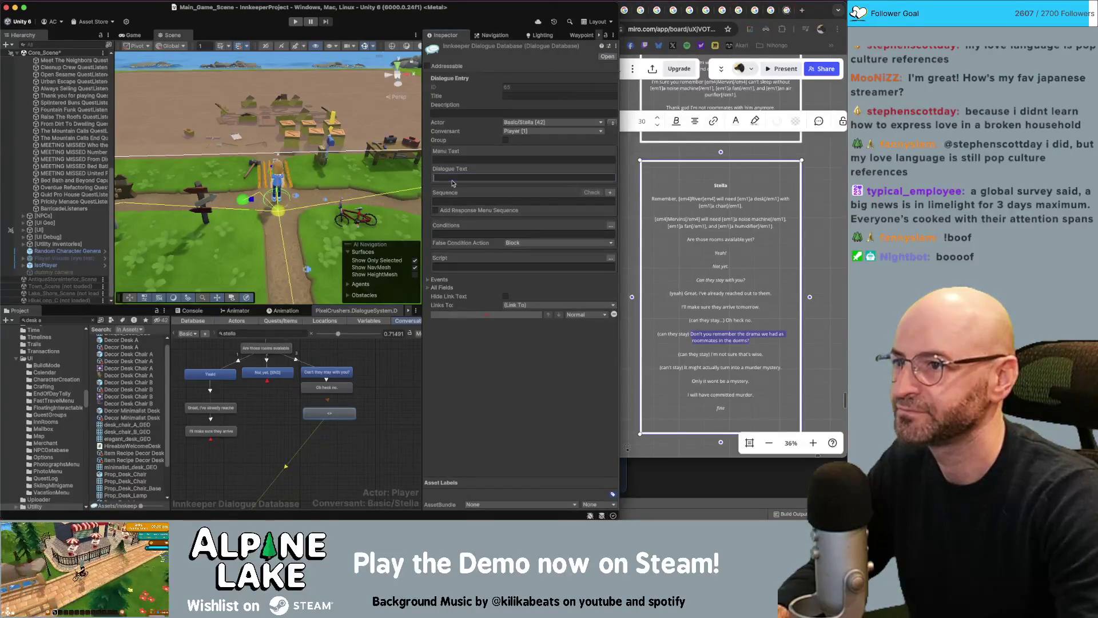
{"action": "key", "text": "super+v"}
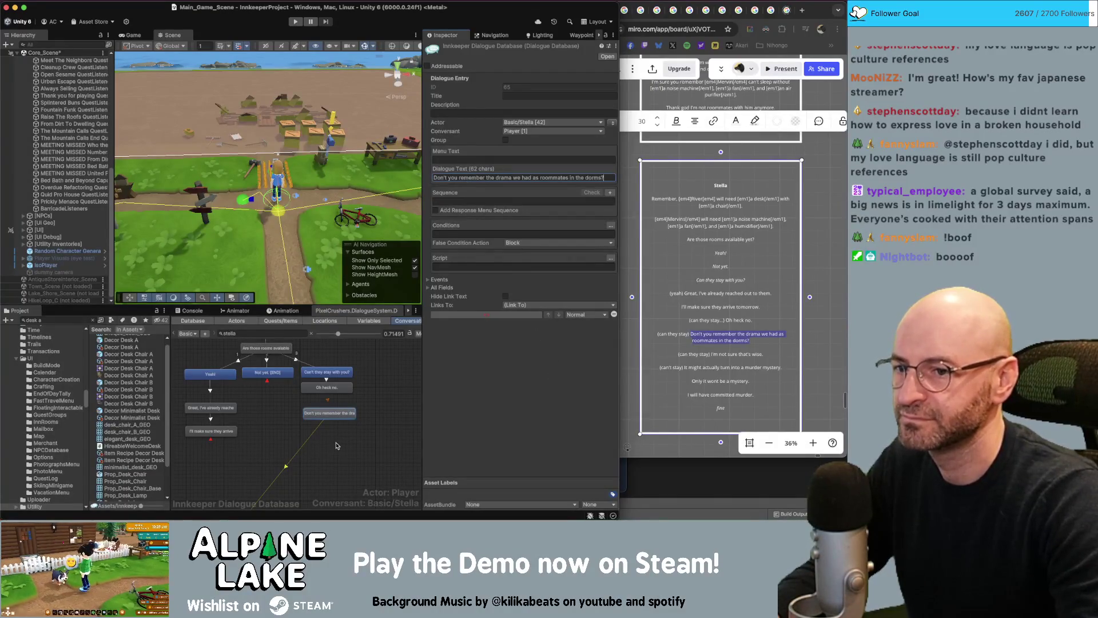
- Box-select the empty nodes at the bottom and stack them beneath the roommates line
{"action": "left_click_drag", "start_coordinate": [334, 446], "coordinate": [342, 392]}
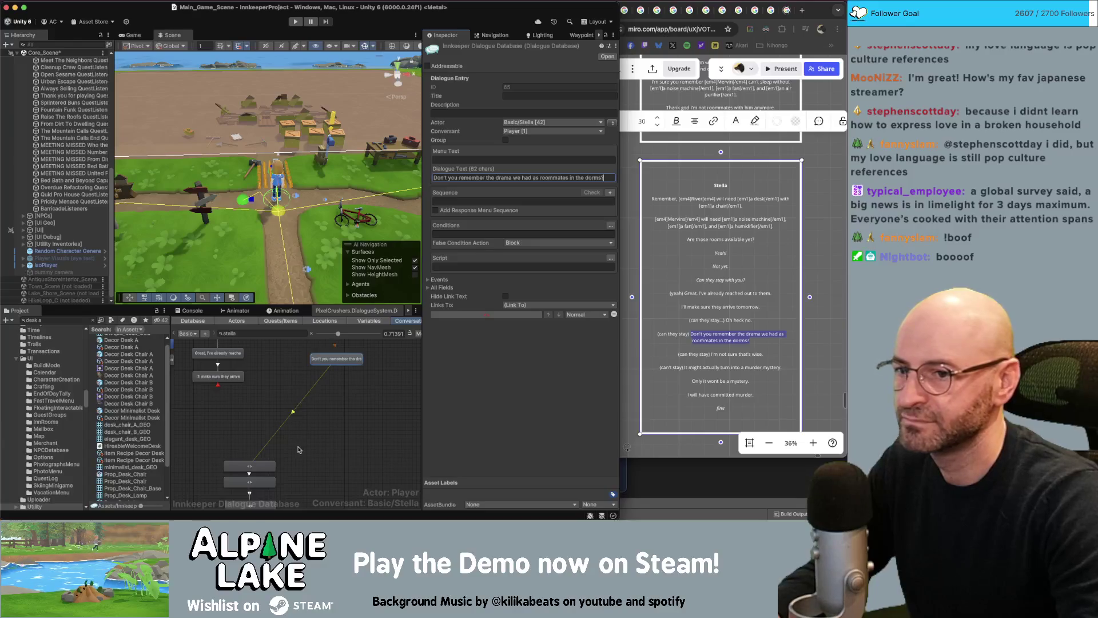
{"action": "left_click_drag", "start_coordinate": [301, 450], "coordinate": [266, 489]}
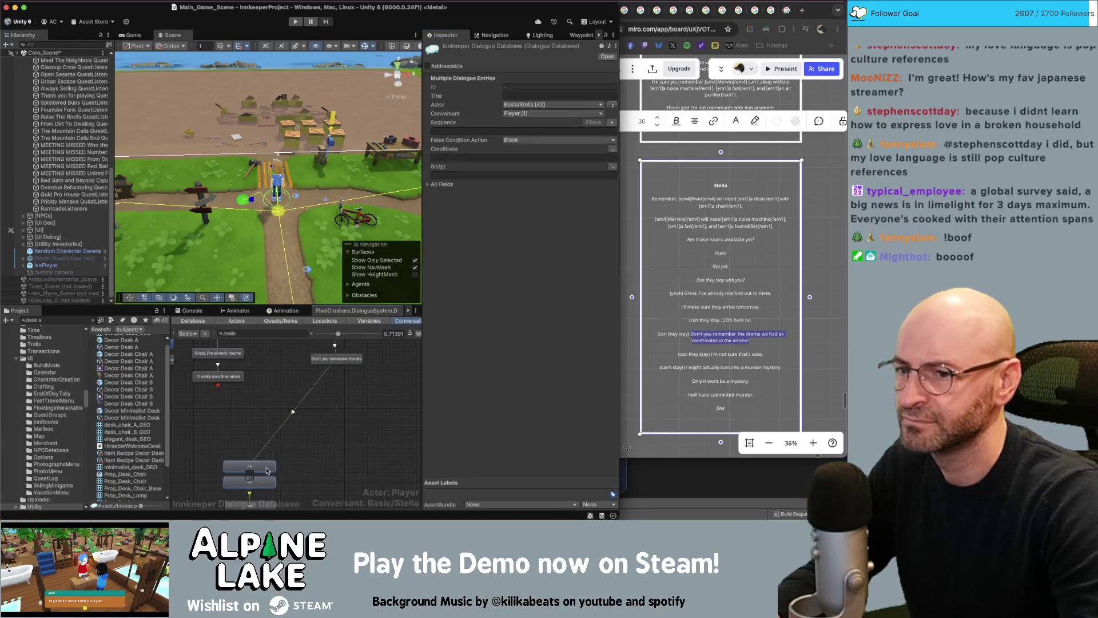
{"action": "scroll", "coordinate": [320, 446], "scroll_direction": "down", "scroll_amount": 3}
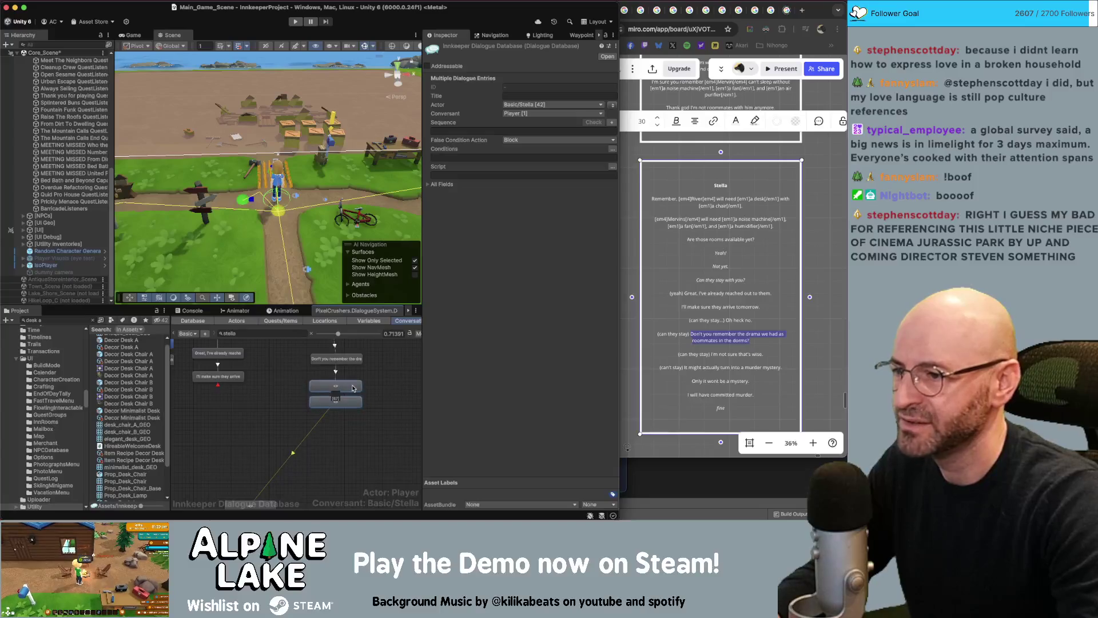
{"action": "scroll", "coordinate": [361, 396], "scroll_direction": "down", "scroll_amount": 5}
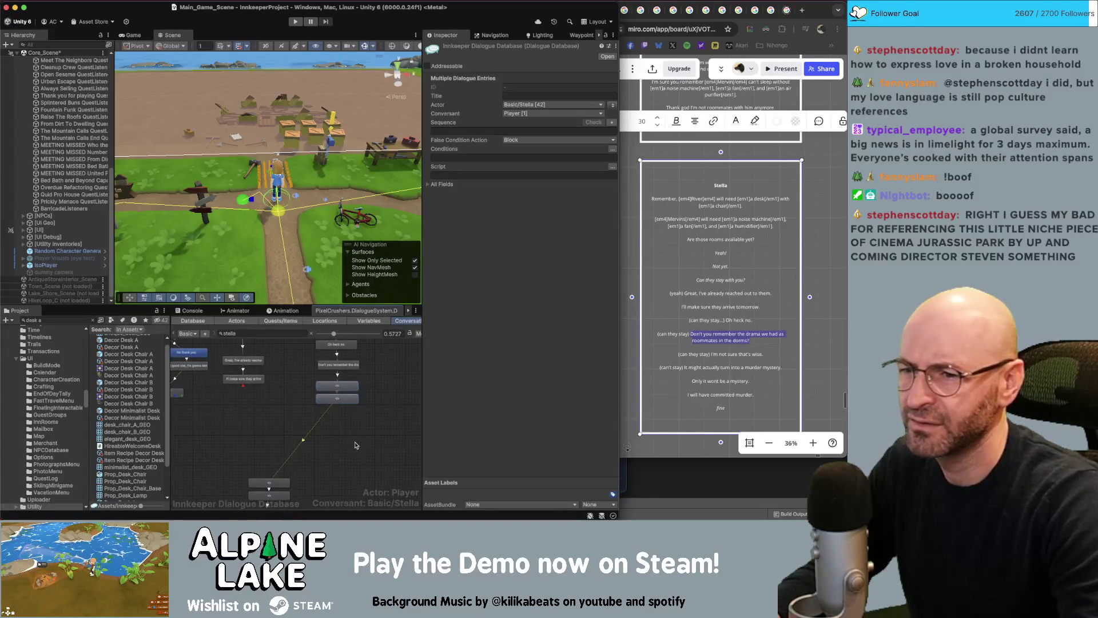
{"action": "mouse_move", "coordinate": [328, 460]}
{"action": "left_mouse_down"}
{"action": "mouse_move", "coordinate": [282, 498]}
{"action": "mouse_move", "coordinate": [275, 485]}
{"action": "mouse_move", "coordinate": [338, 420]}
{"action": "left_mouse_up"}
{"action": "left_click", "coordinate": [362, 400]}
{"action": "scroll", "coordinate": [360, 400], "scroll_direction": "up", "scroll_amount": 2}
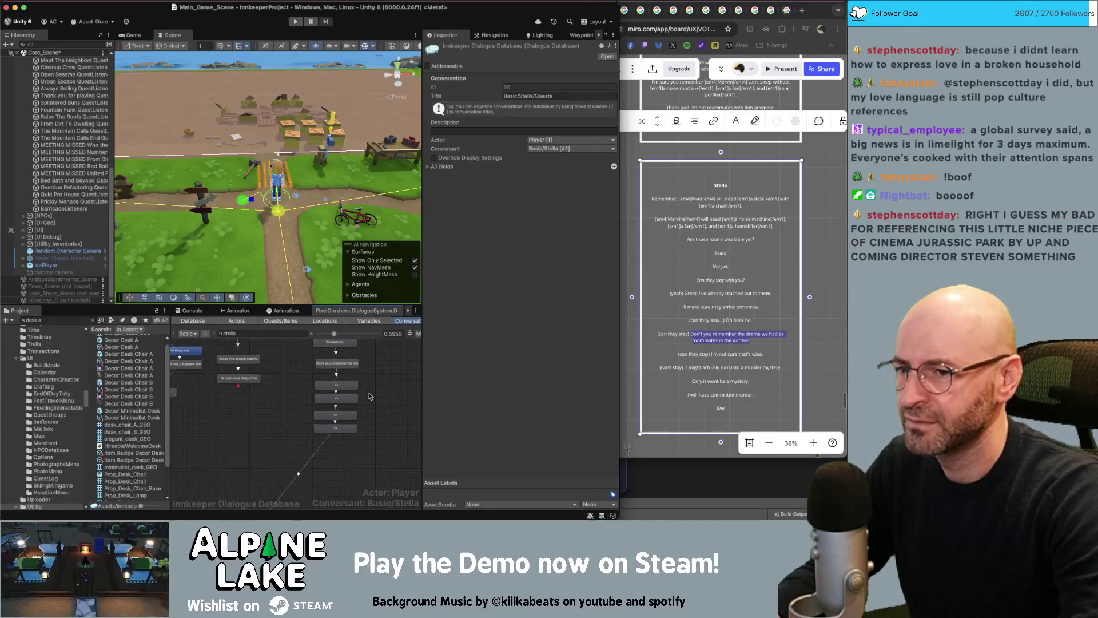
- Set the next node's text to 'I'm not sure that's wise.', clearing the copy mistakenly pasted into Sequence
{"action": "left_click", "coordinate": [734, 356]}
{"action": "left_click_drag", "start_coordinate": [711, 354], "coordinate": [764, 354]}
{"action": "key", "text": "ctrl+c"}
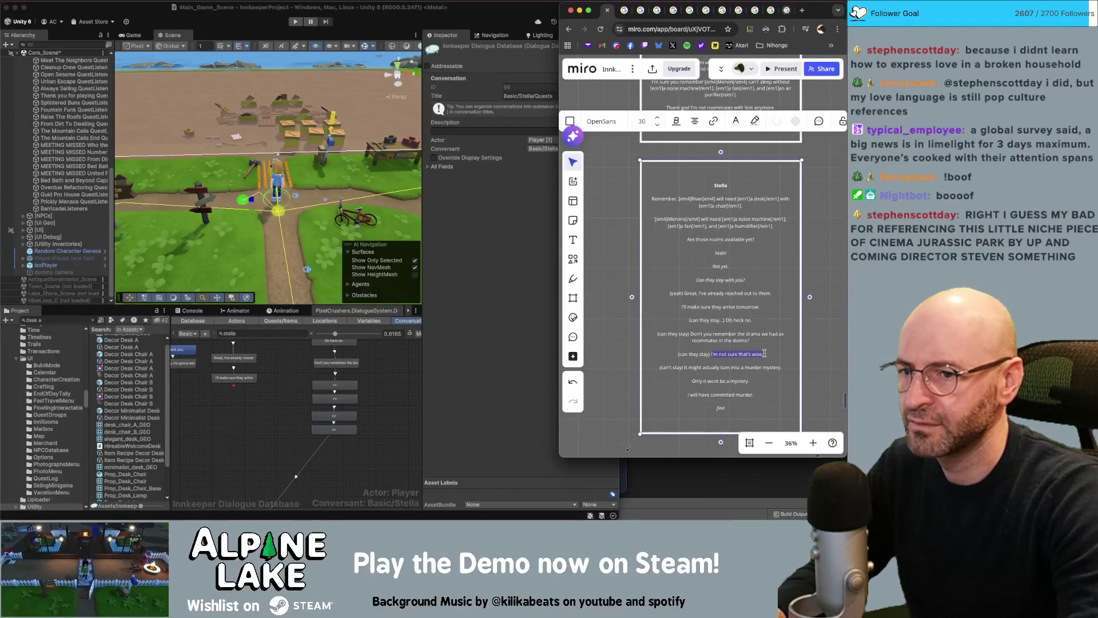
{"action": "left_click", "coordinate": [335, 384]}
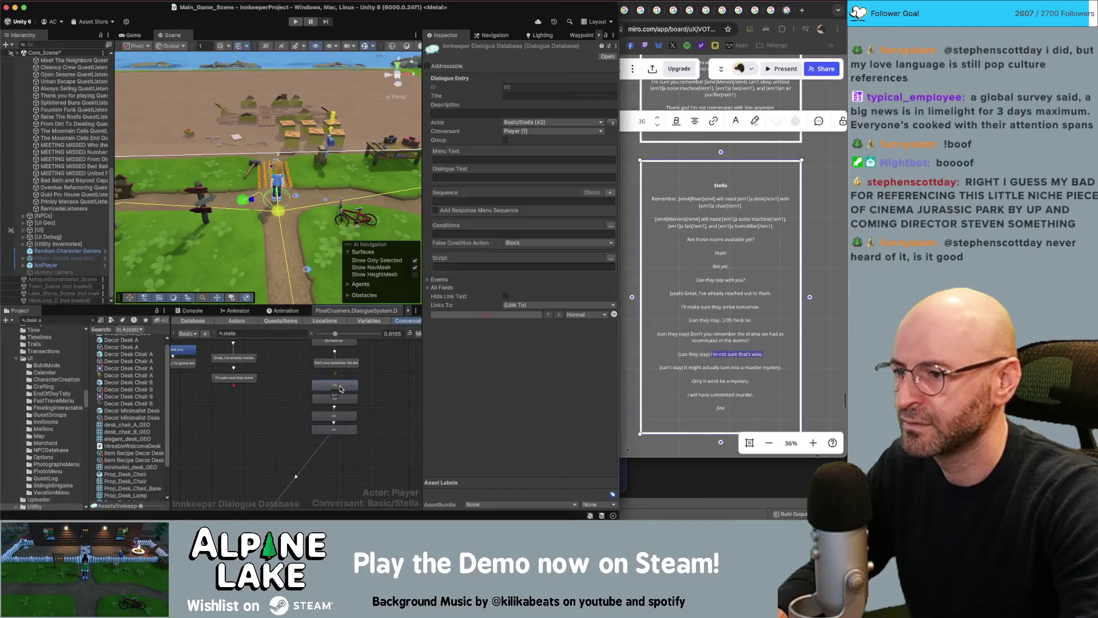
{"action": "left_click", "coordinate": [472, 201]}
{"action": "key", "text": "ctrl+v"}
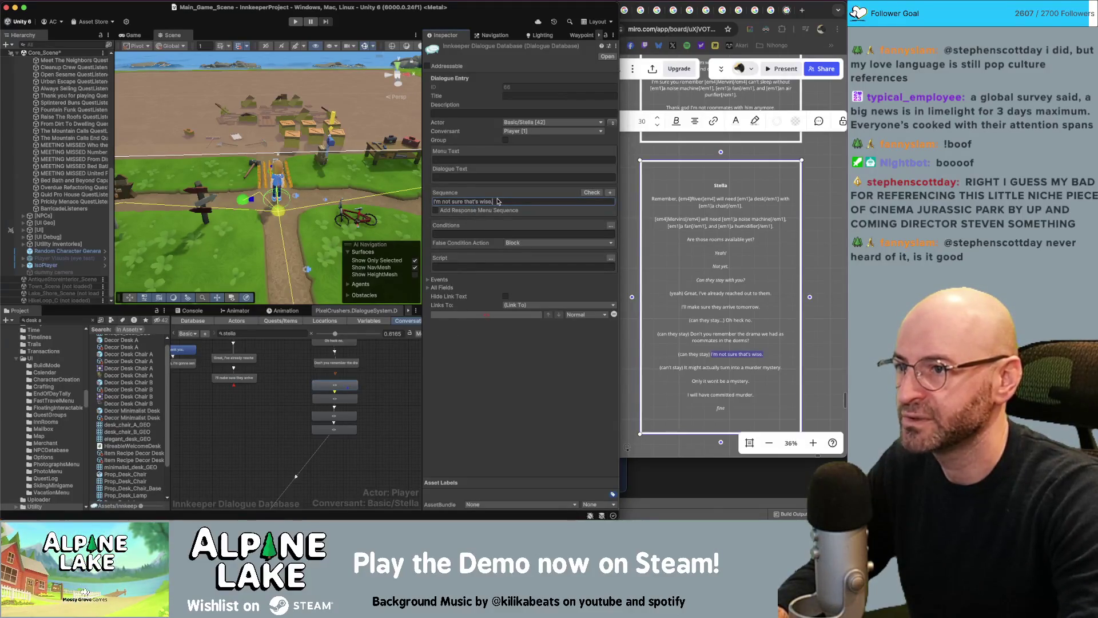
{"action": "left_click", "coordinate": [446, 178]}
{"action": "key", "text": "ctrl+v"}
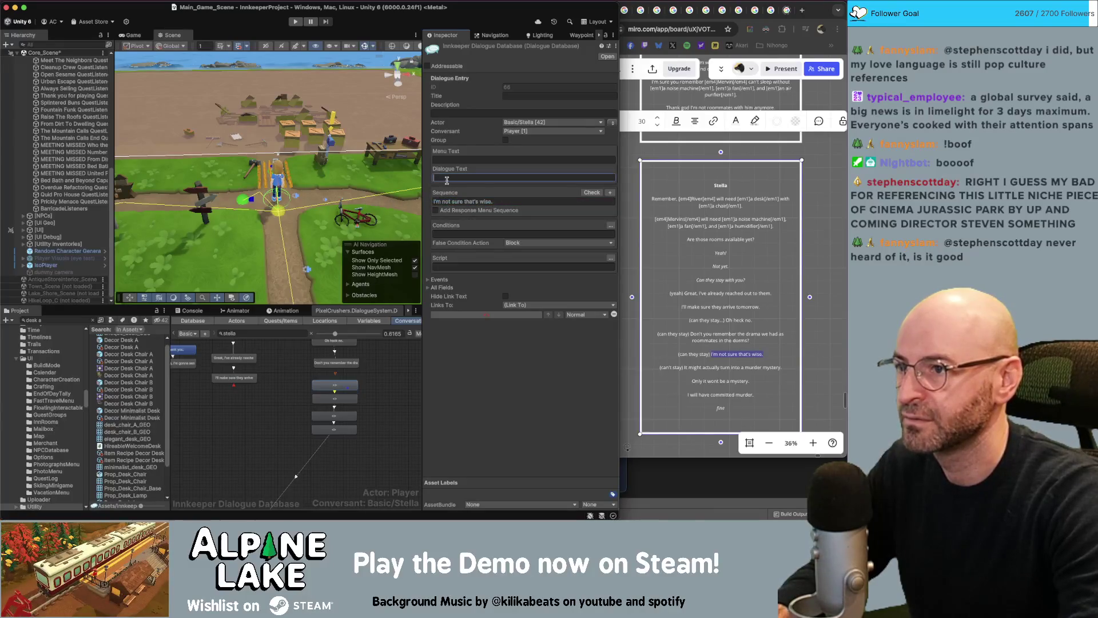
{"action": "triple_click", "coordinate": [505, 201]}
{"action": "key", "text": "BackSpace"}
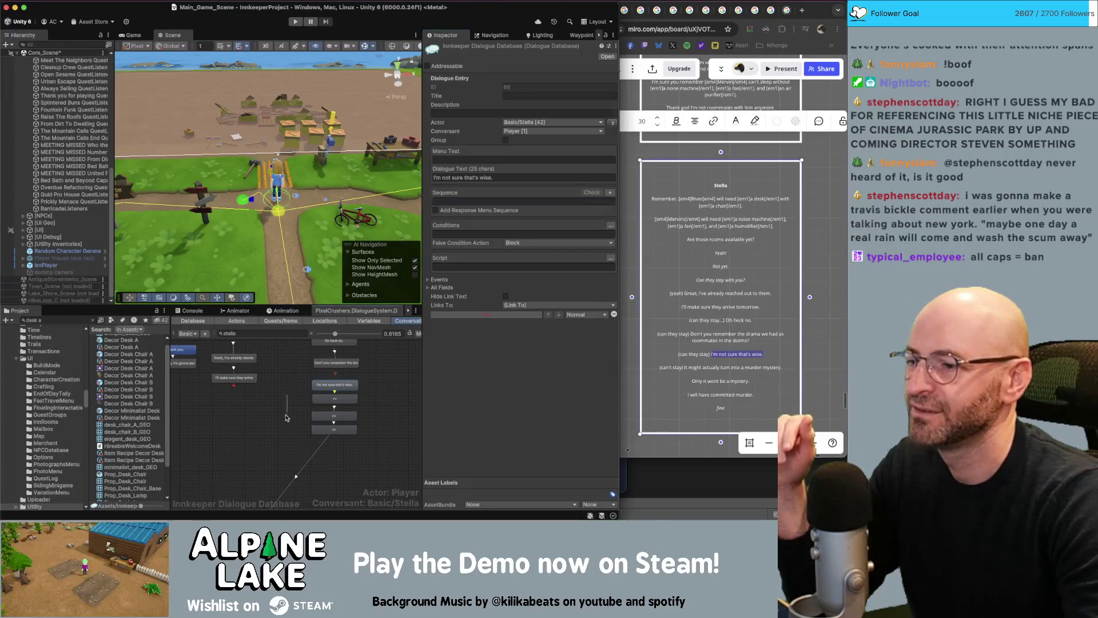
- Move the lower chain of nodes up closer to the new line
{"action": "left_click", "coordinate": [281, 433]}
{"action": "scroll", "coordinate": [281, 434], "scroll_direction": "up", "scroll_amount": 3}
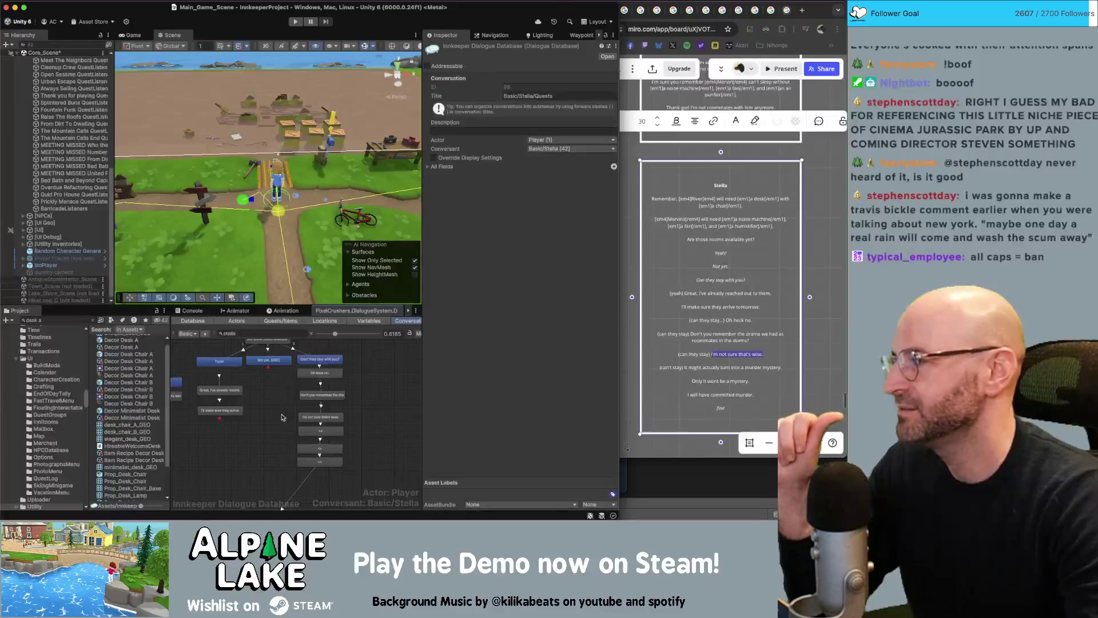
{"action": "left_click_drag", "start_coordinate": [292, 416], "coordinate": [324, 478]}
{"action": "left_click_drag", "start_coordinate": [317, 415], "coordinate": [341, 398]}
{"action": "left_click", "coordinate": [360, 389]}
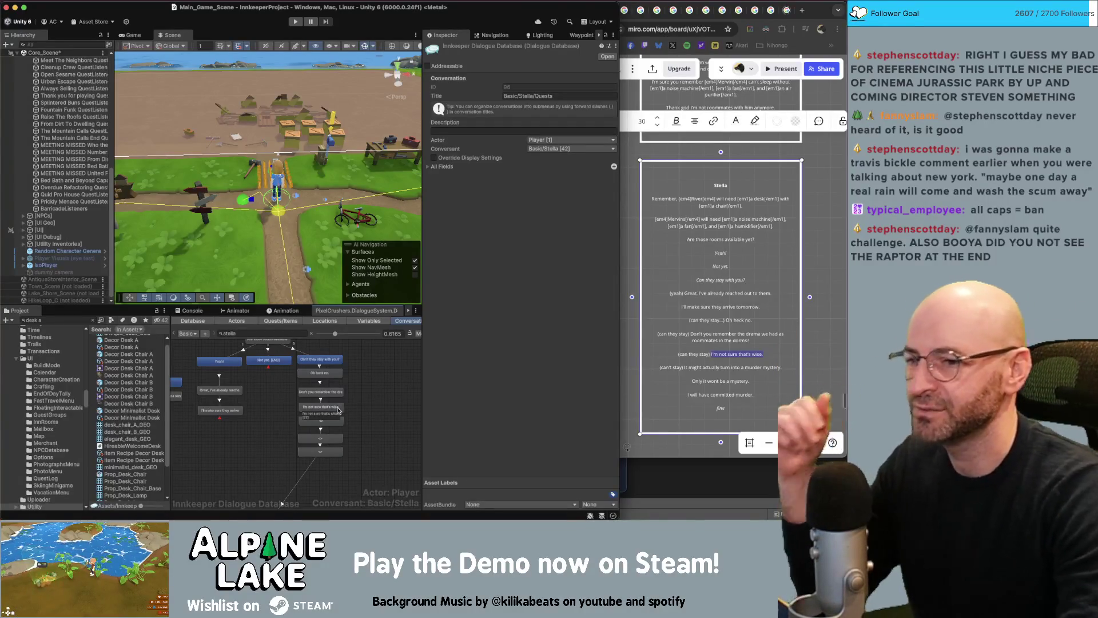
- Fill the next empty node with 'It might actually turn into a murder mystery.'
{"action": "left_click", "coordinate": [685, 368]}
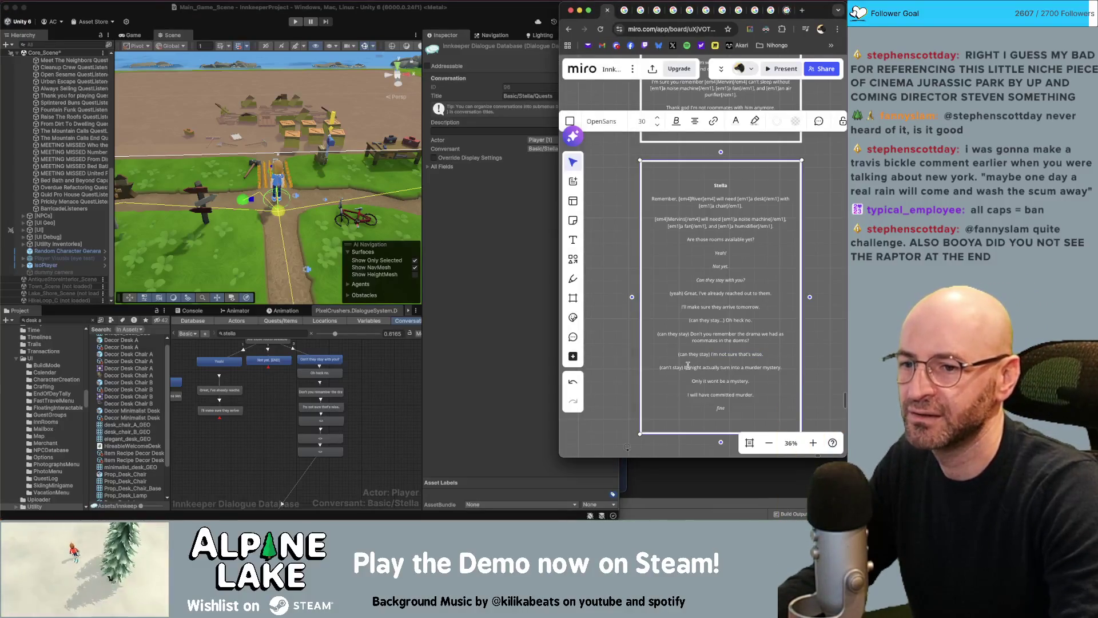
{"action": "left_click_drag", "start_coordinate": [685, 368], "coordinate": [782, 368]}
{"action": "key", "text": "super+c"}
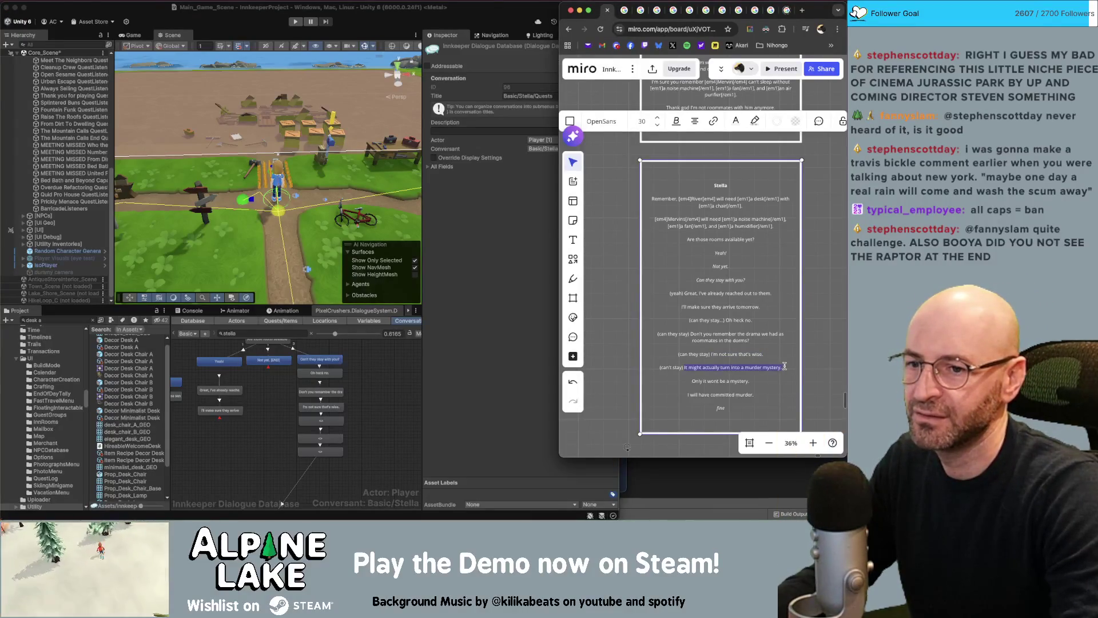
{"action": "left_click", "coordinate": [357, 423]}
{"action": "left_click", "coordinate": [341, 422]}
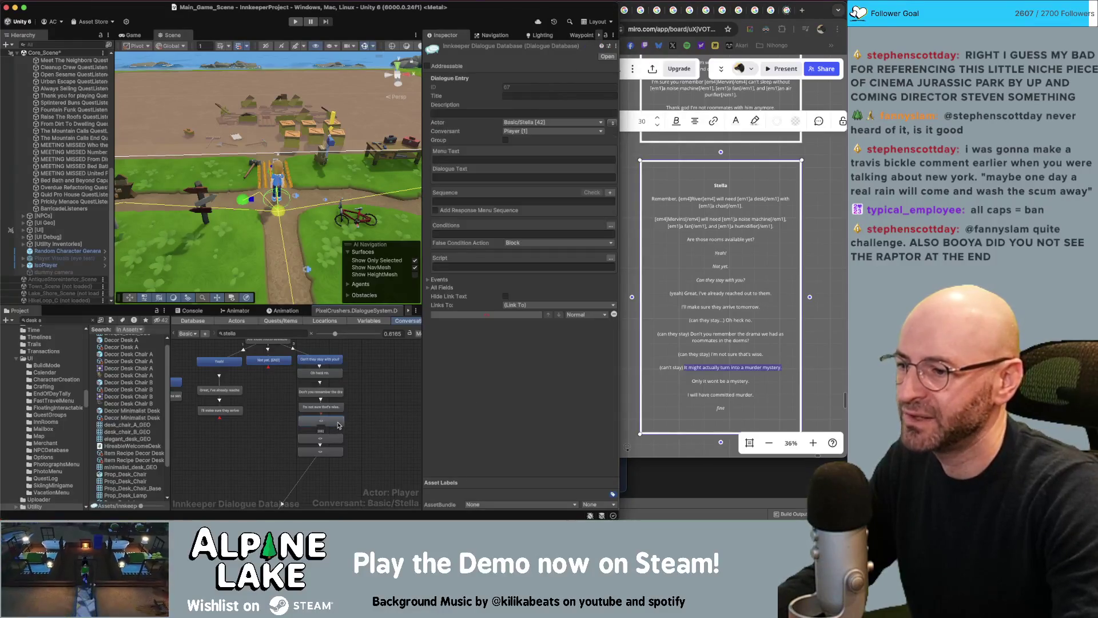
{"action": "left_click", "coordinate": [459, 177]}
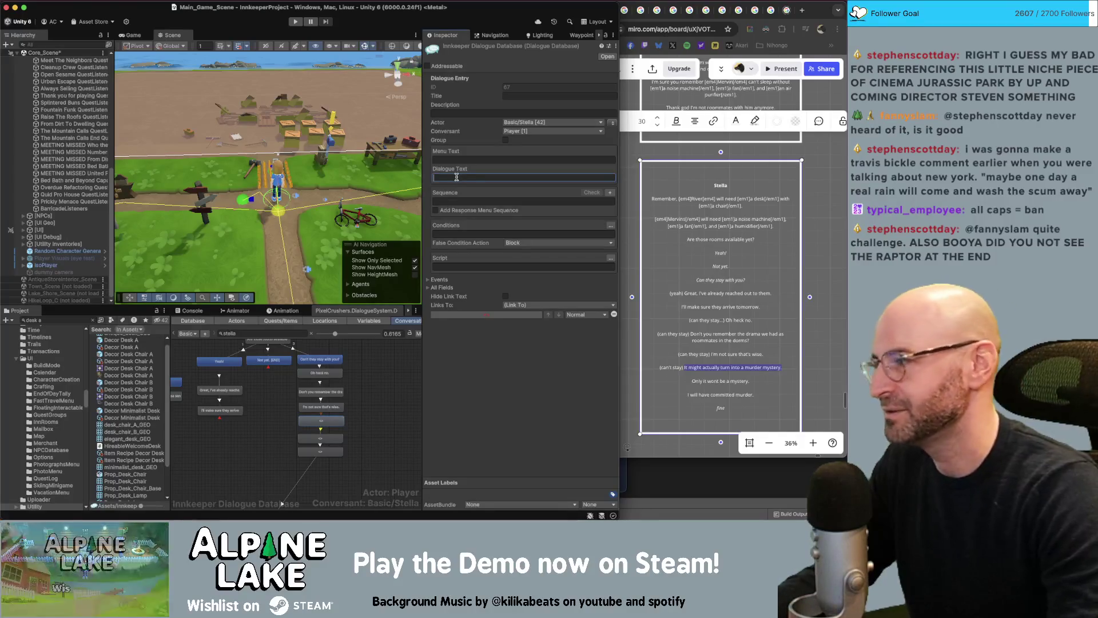
{"action": "key", "text": "super+v"}
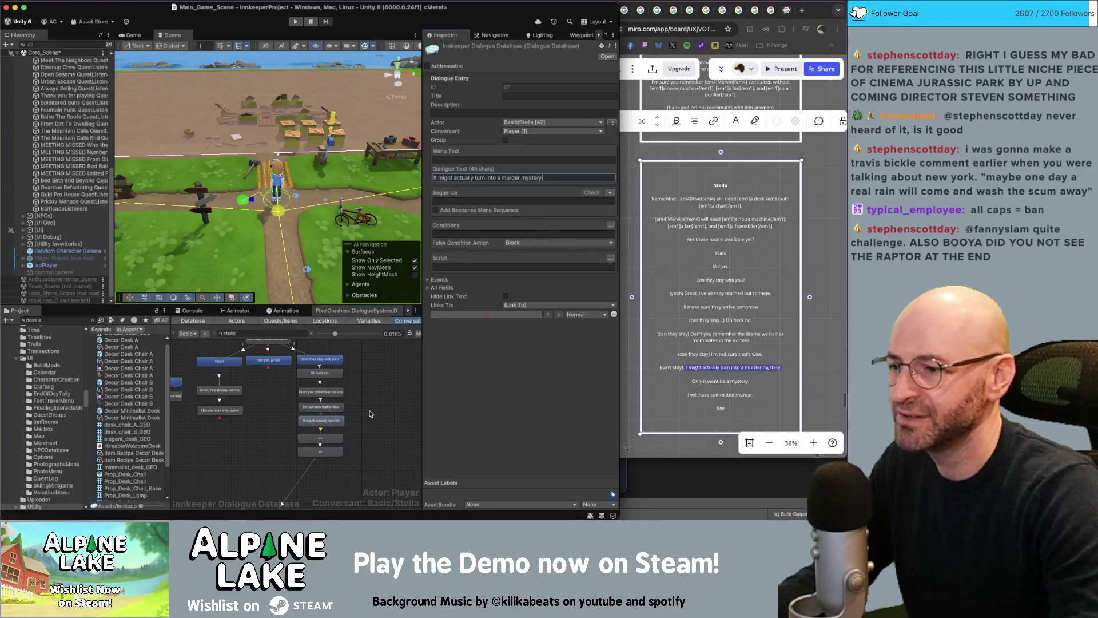
- Fill the following node with 'Only it wont be a mystery.'
{"action": "left_click", "coordinate": [320, 438]}
{"action": "left_click", "coordinate": [696, 383]}
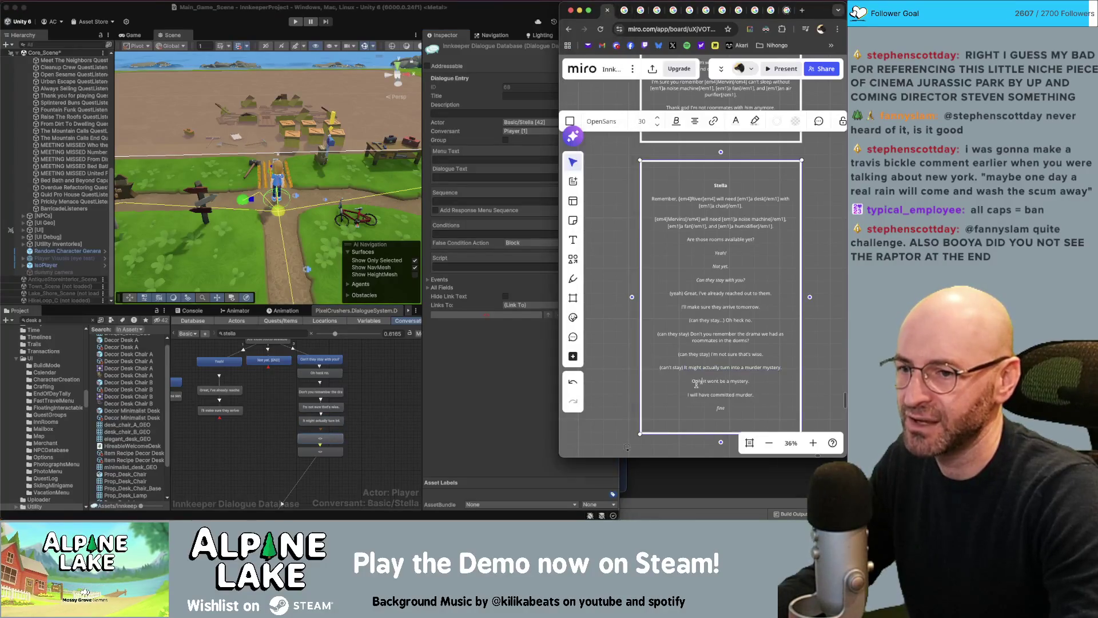
{"action": "left_click_drag", "start_coordinate": [692, 382], "coordinate": [752, 382]}
{"action": "key", "text": "super+c"}
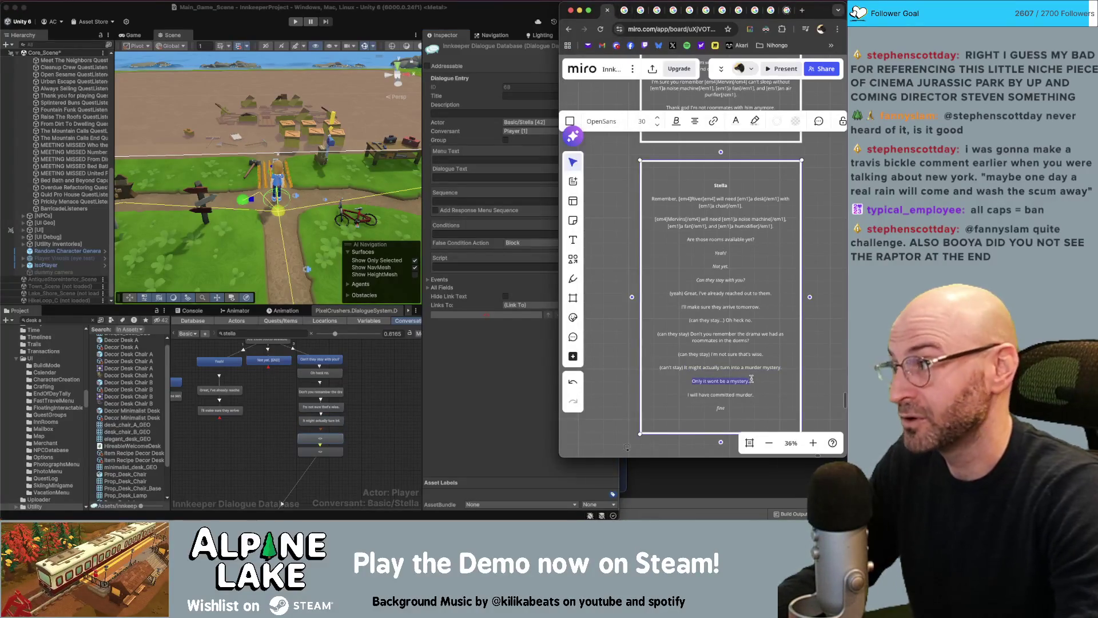
{"action": "left_click", "coordinate": [387, 446]}
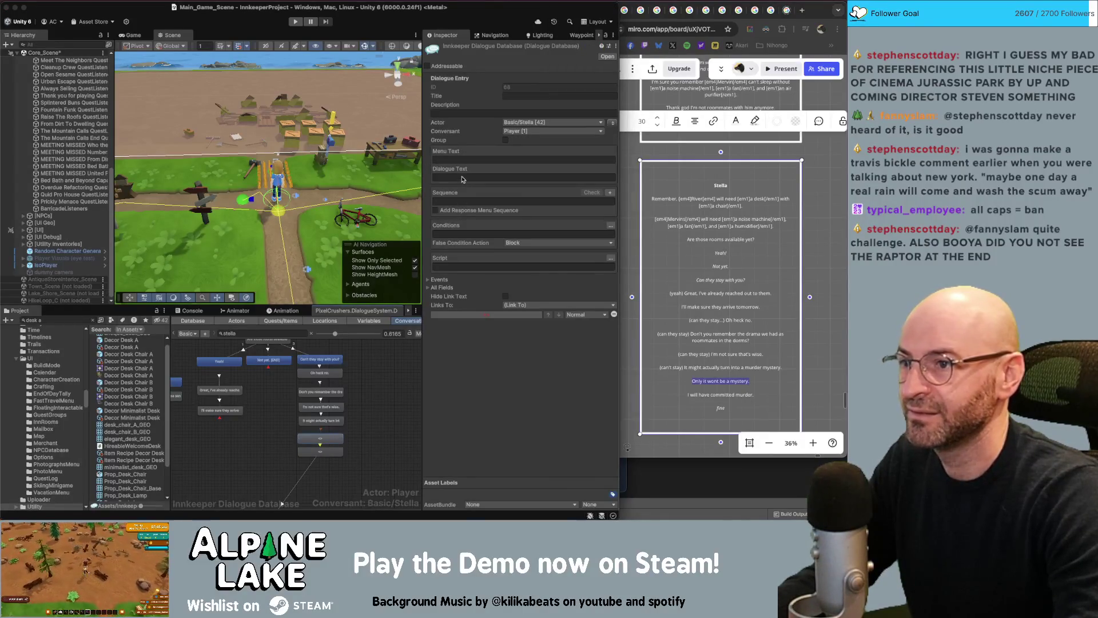
{"action": "left_click", "coordinate": [445, 177]}
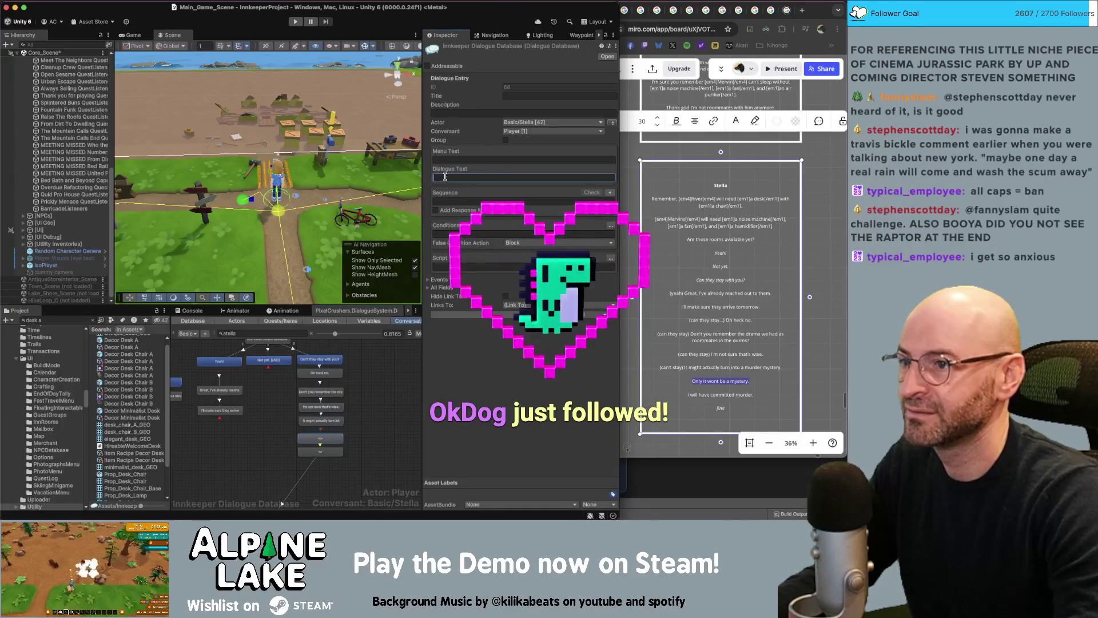
{"action": "key", "text": "super+v"}
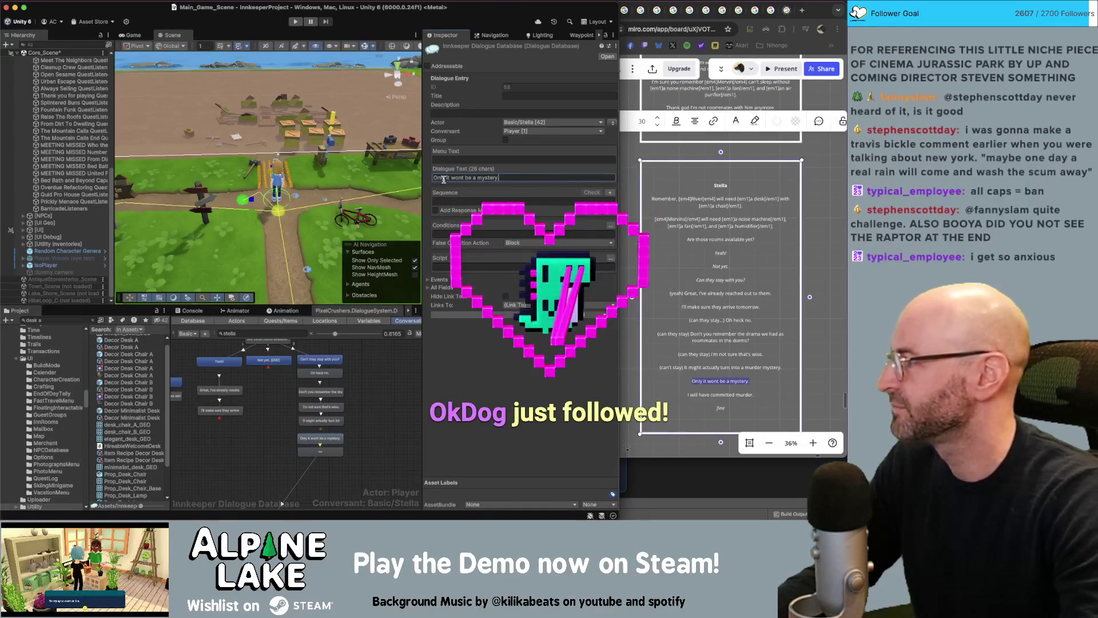
{"action": "left_click", "coordinate": [371, 404]}
{"action": "scroll", "coordinate": [349, 416], "scroll_direction": "down", "scroll_amount": 3}
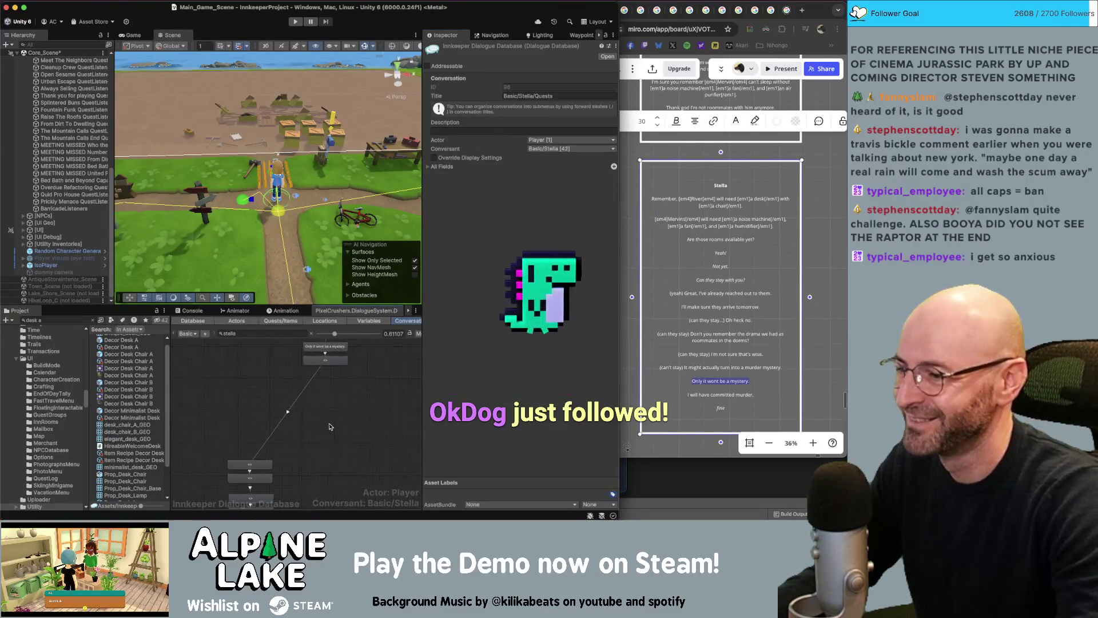
- Drag the box-selected lower node chain up beneath 'Only it wont be a mystery.' and deselect
{"action": "scroll", "coordinate": [329, 427], "scroll_direction": "down", "scroll_amount": 2}
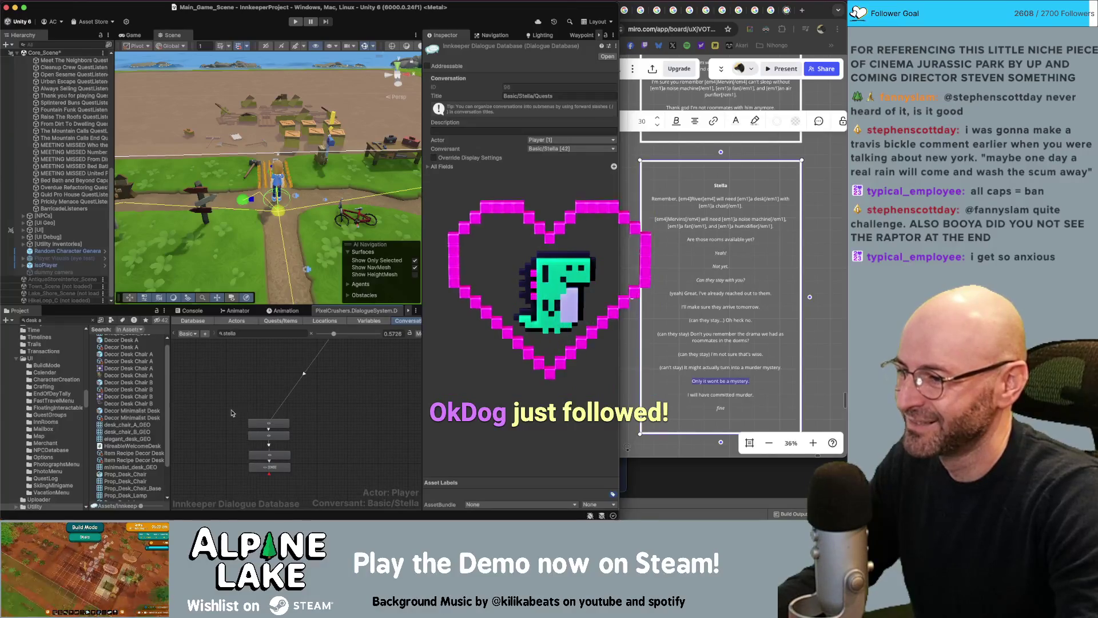
{"action": "left_click_drag", "start_coordinate": [232, 413], "coordinate": [298, 475]}
{"action": "left_click_drag", "start_coordinate": [277, 425], "coordinate": [312, 402]}
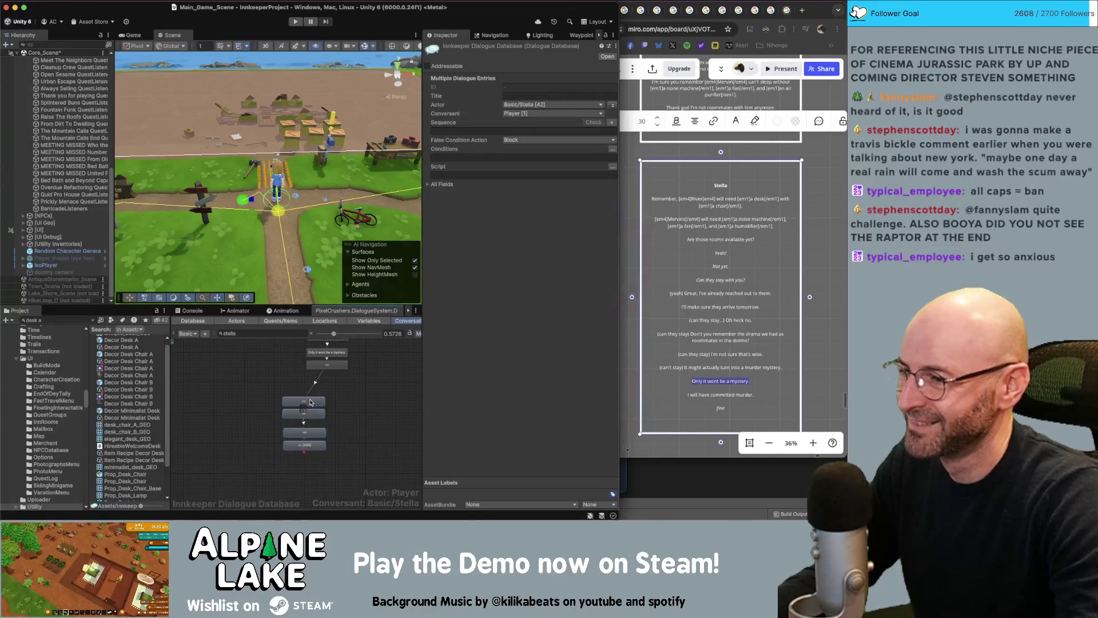
{"action": "left_click", "coordinate": [338, 390]}
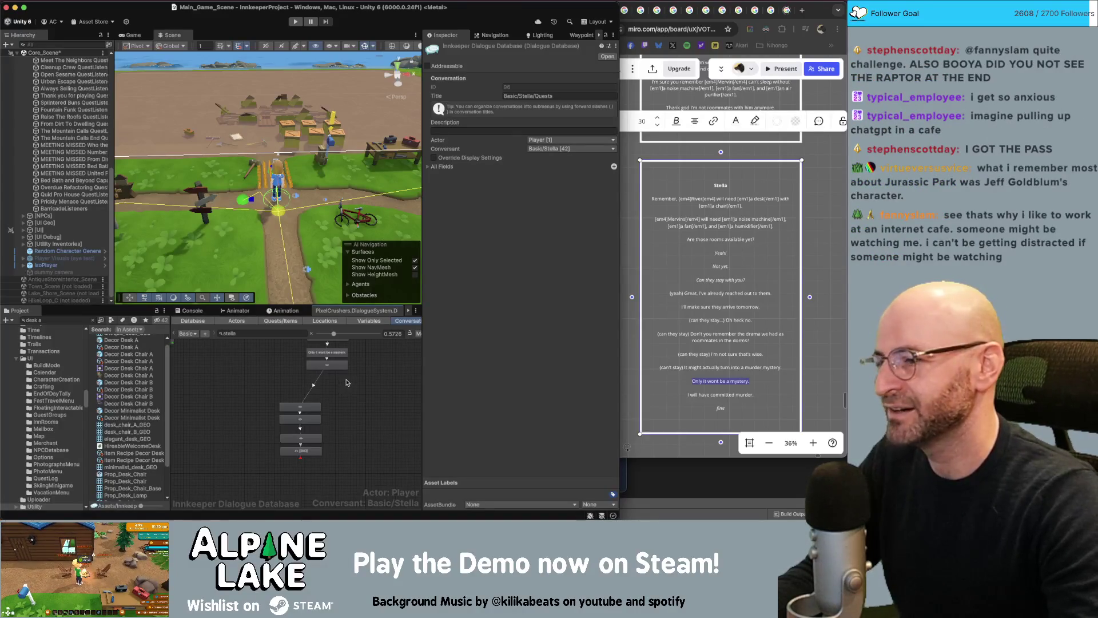
- Paste 'I will have committed murder.' from Miro into the next empty node
{"action": "scroll", "coordinate": [349, 377], "scroll_direction": "up", "scroll_amount": 1}
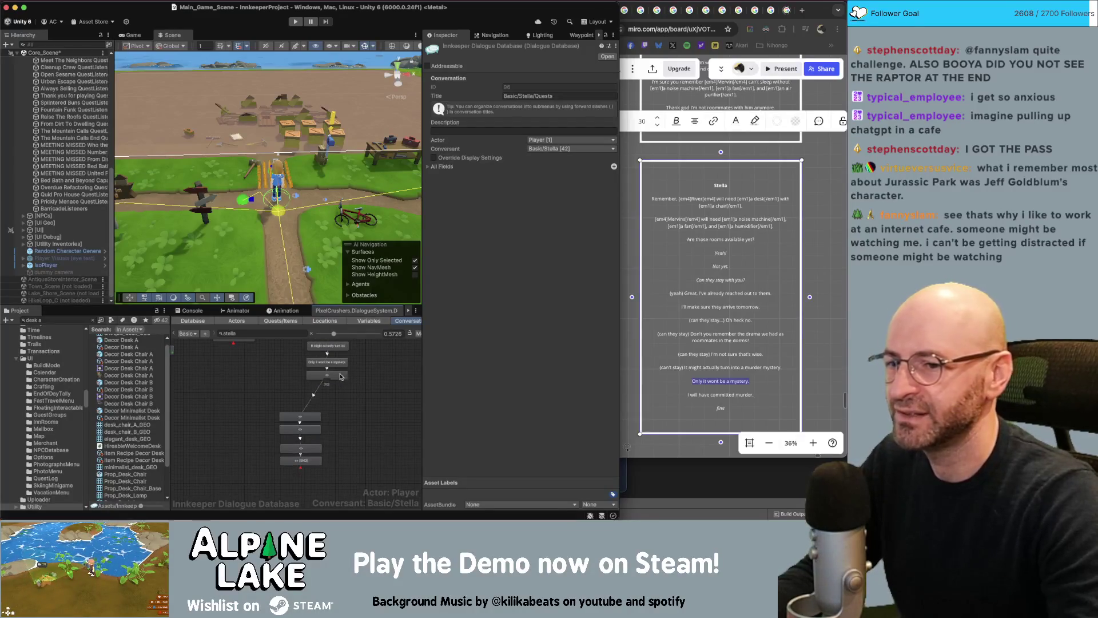
{"action": "left_click", "coordinate": [341, 377]}
{"action": "left_click_drag", "start_coordinate": [689, 395], "coordinate": [755, 395]}
{"action": "key", "text": "super+c"}
{"action": "left_click", "coordinate": [337, 411]}
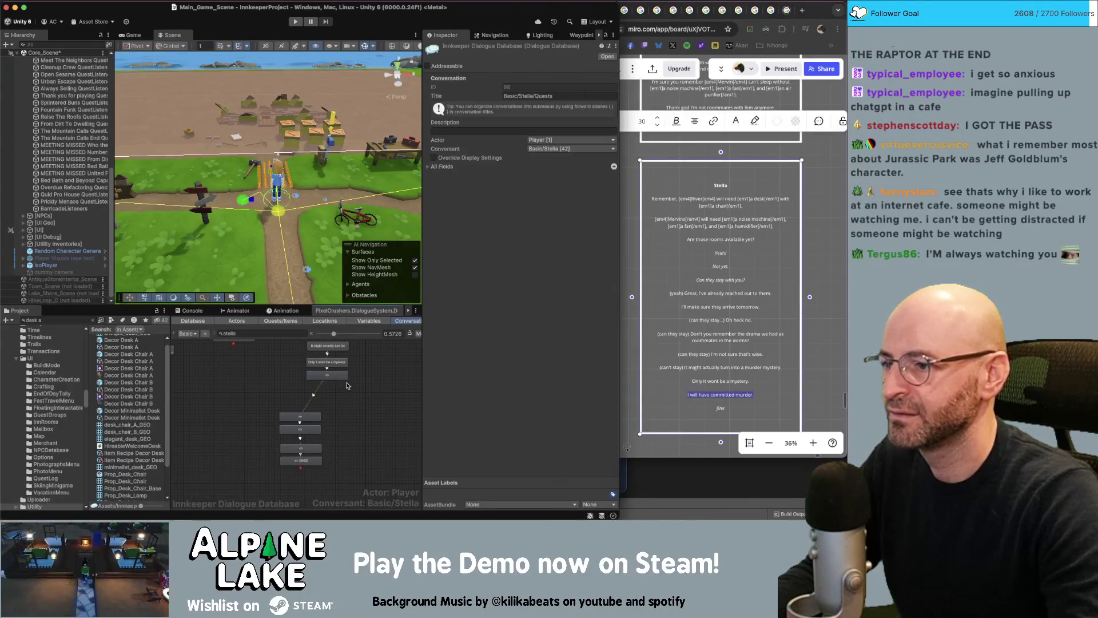
{"action": "left_click", "coordinate": [465, 178]}
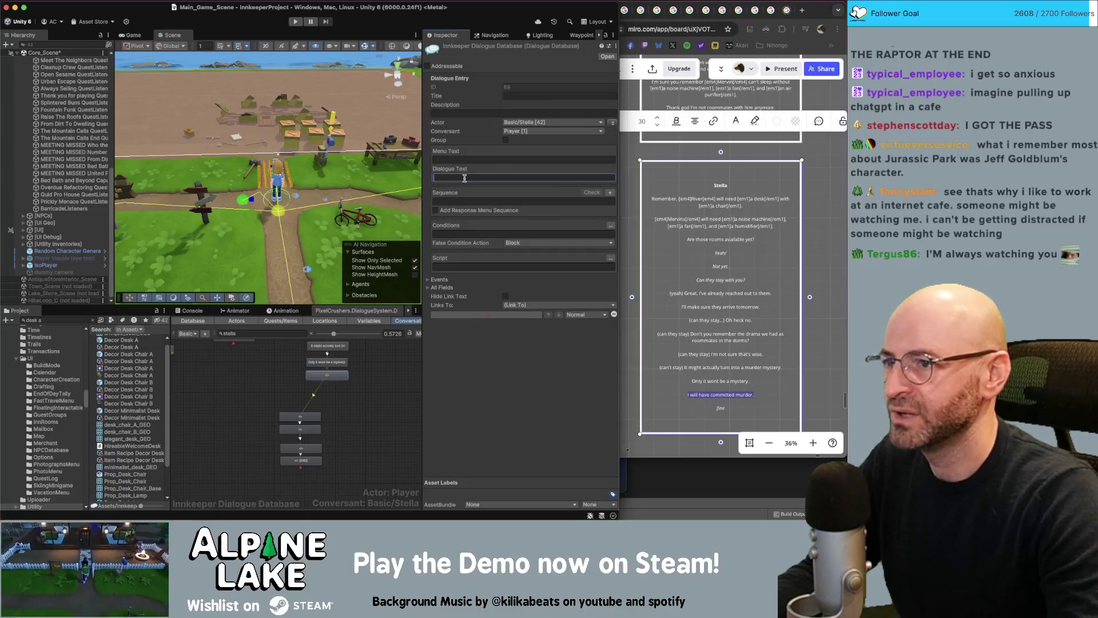
{"action": "key", "text": "super+v"}
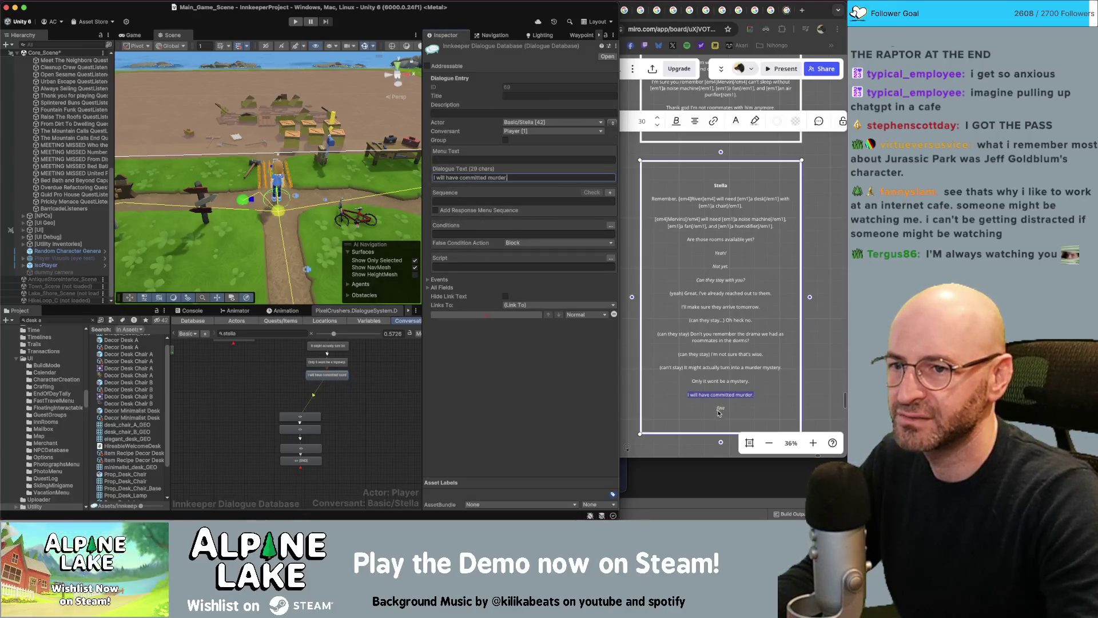
- Position the reply node under Stella's line and give it the text 'Okay okay'
{"action": "left_click", "coordinate": [715, 417]}
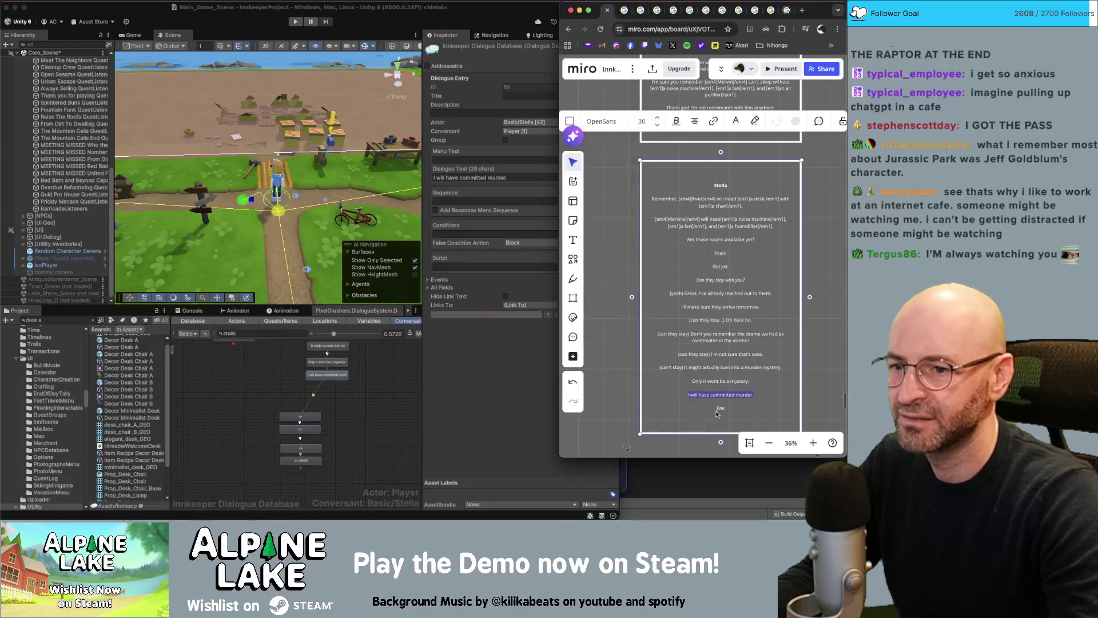
{"action": "left_click", "coordinate": [340, 410]}
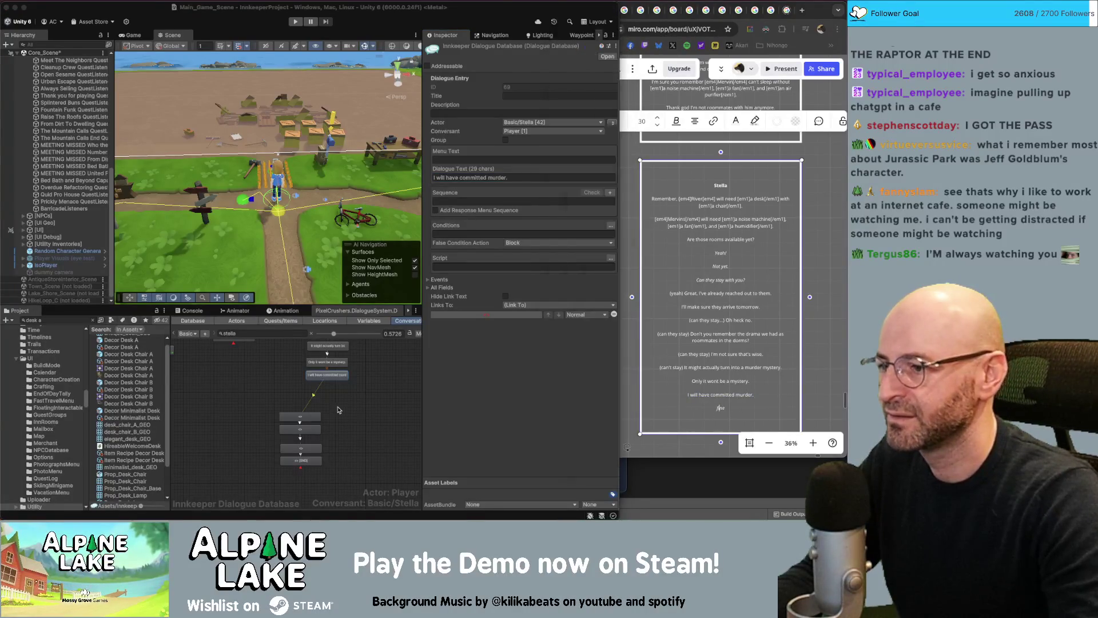
{"action": "left_click_drag", "start_coordinate": [316, 420], "coordinate": [337, 396]}
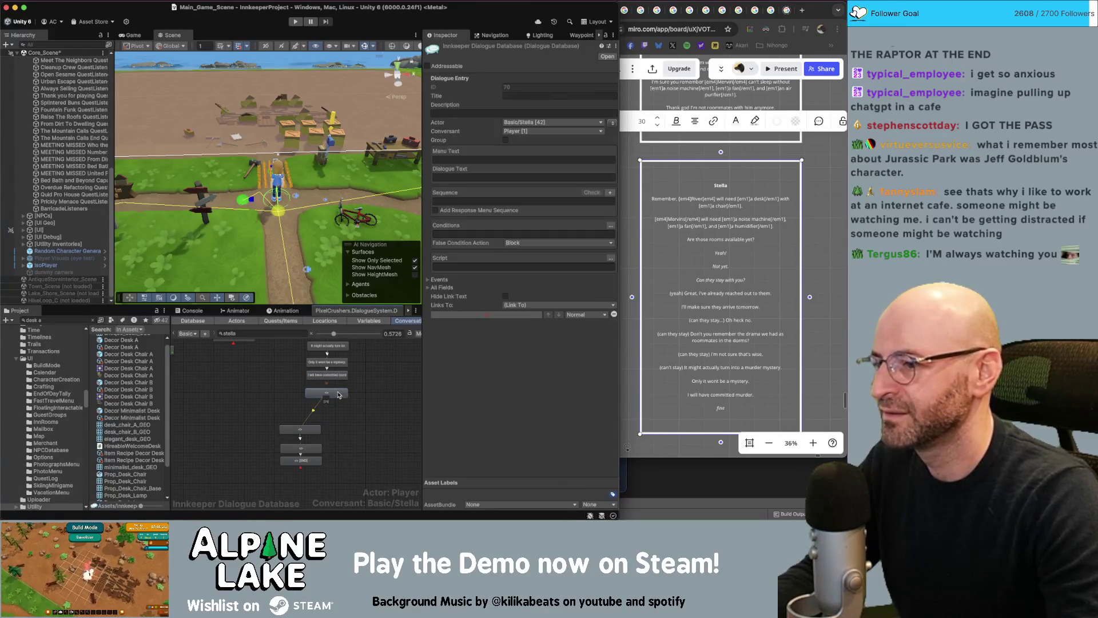
{"action": "left_click", "coordinate": [345, 391]}
{"action": "left_click", "coordinate": [496, 176]}
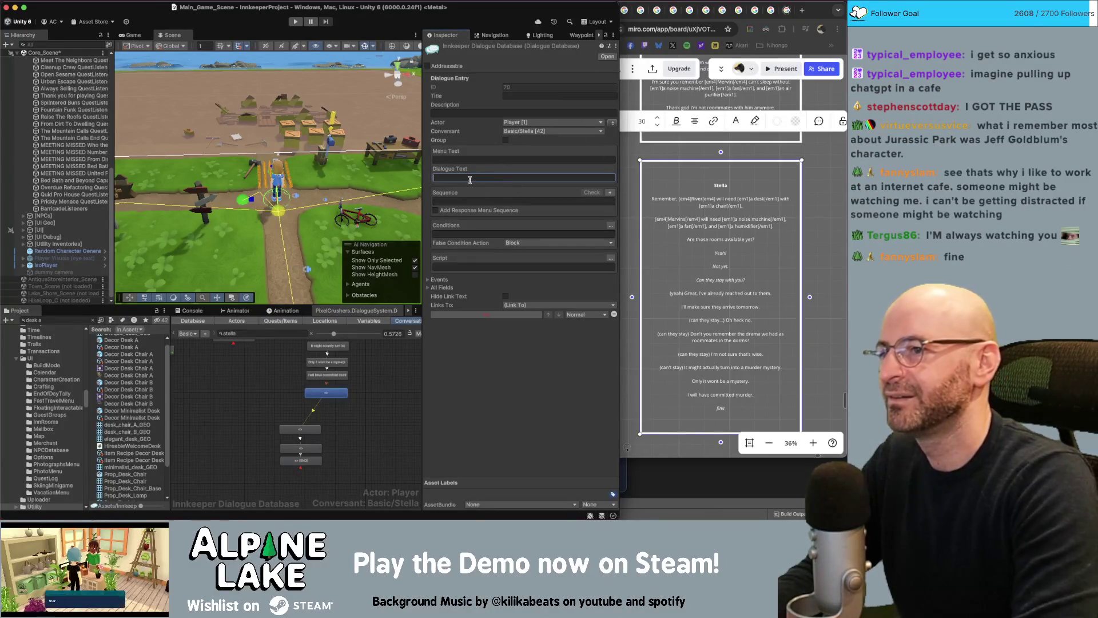
{"action": "type", "text": "Okay okay,"}
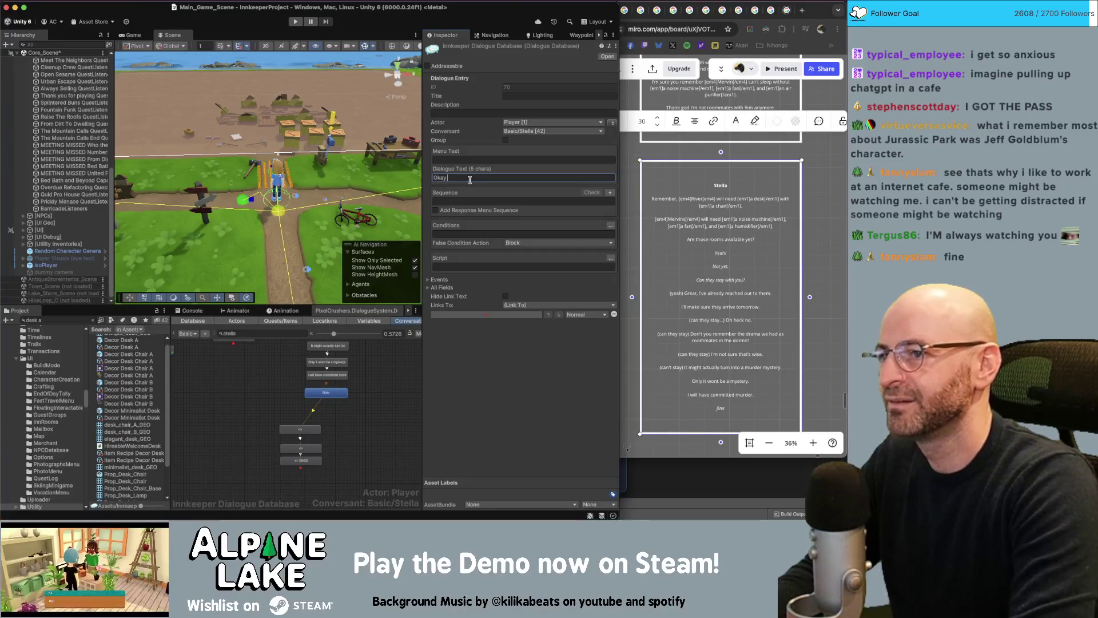
{"action": "left_click", "coordinate": [322, 436]}
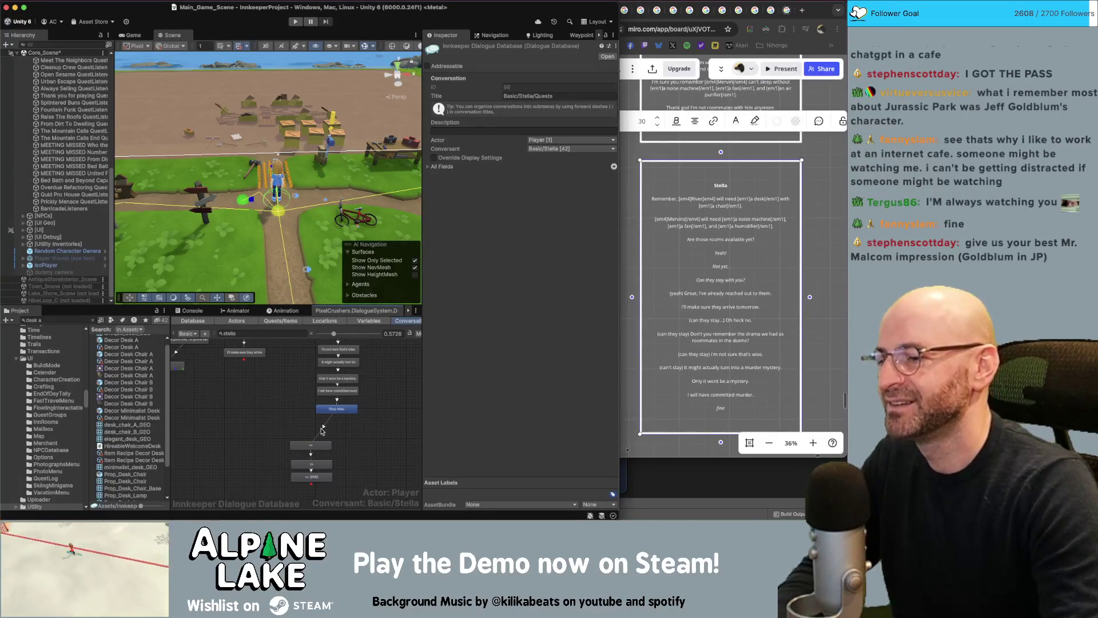
- Delete the link below 'Okay okay' so the conversation ends there
{"action": "left_click", "coordinate": [323, 427]}
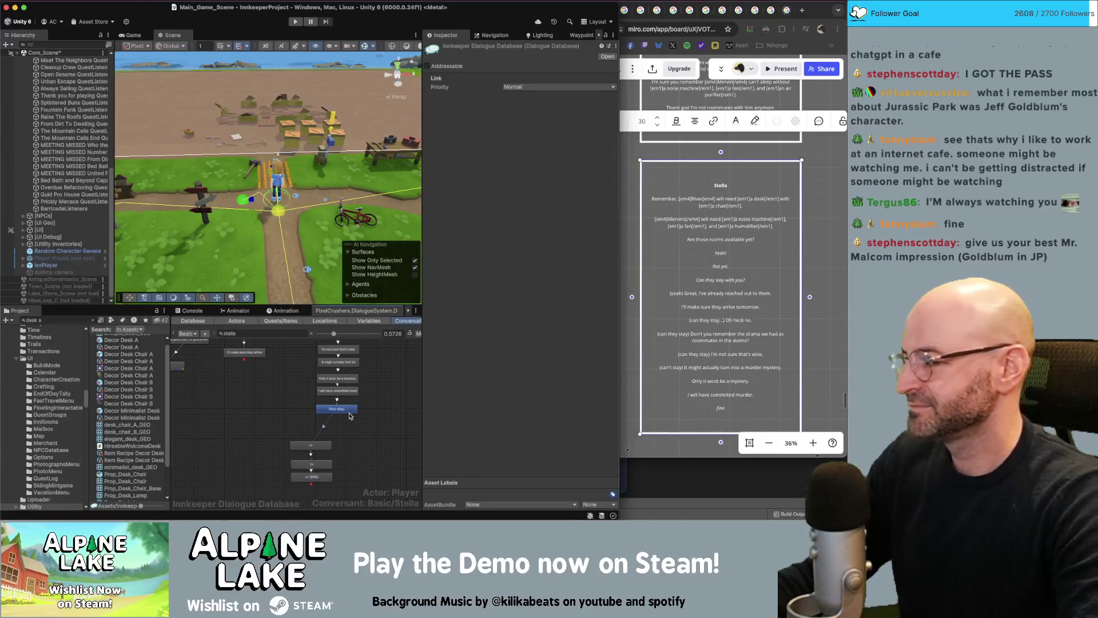
{"action": "key", "text": "Delete"}
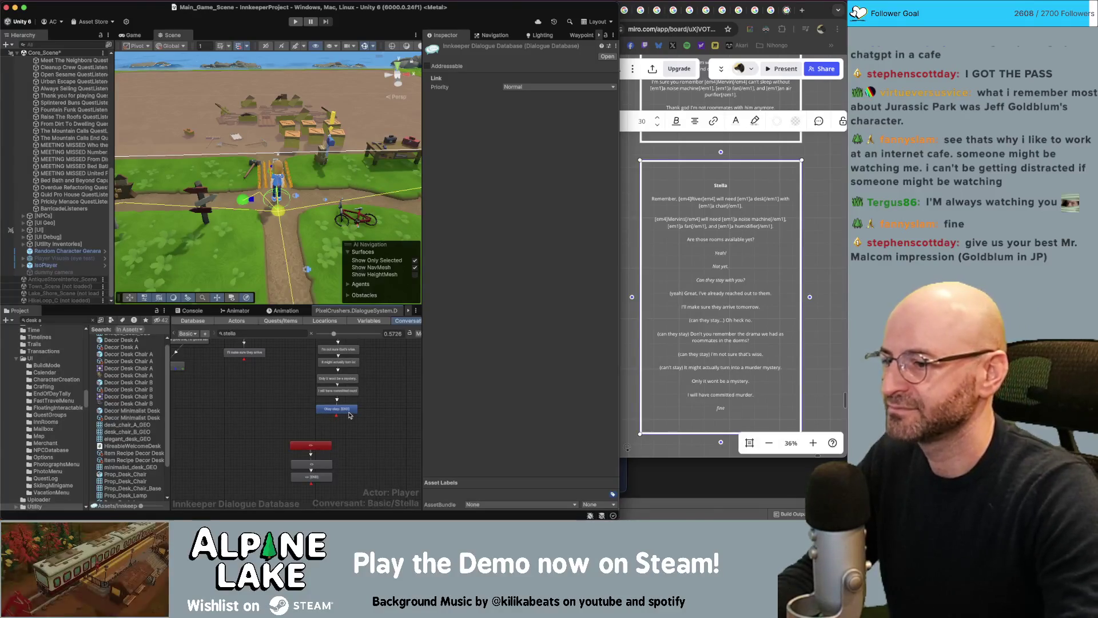
- Select the three disconnected bottom nodes and review the 'Not yet.' and 'Can't they stay with you?' lines
{"action": "left_click_drag", "start_coordinate": [303, 481], "coordinate": [297, 441]}
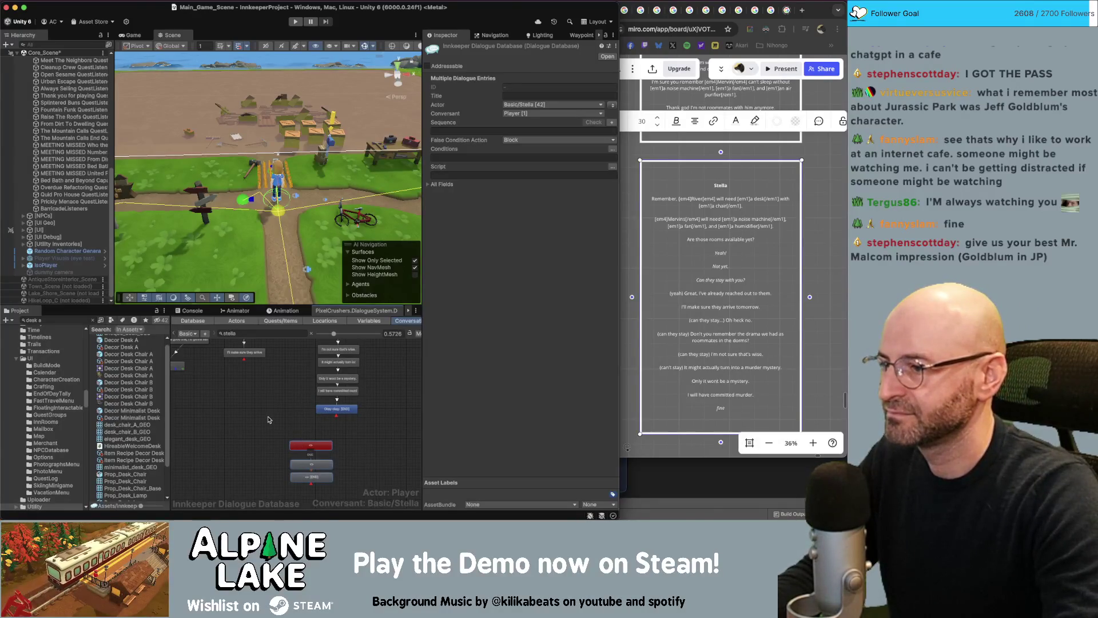
{"action": "scroll", "coordinate": [273, 429], "scroll_direction": "up", "scroll_amount": 3}
{"action": "left_click", "coordinate": [289, 370]}
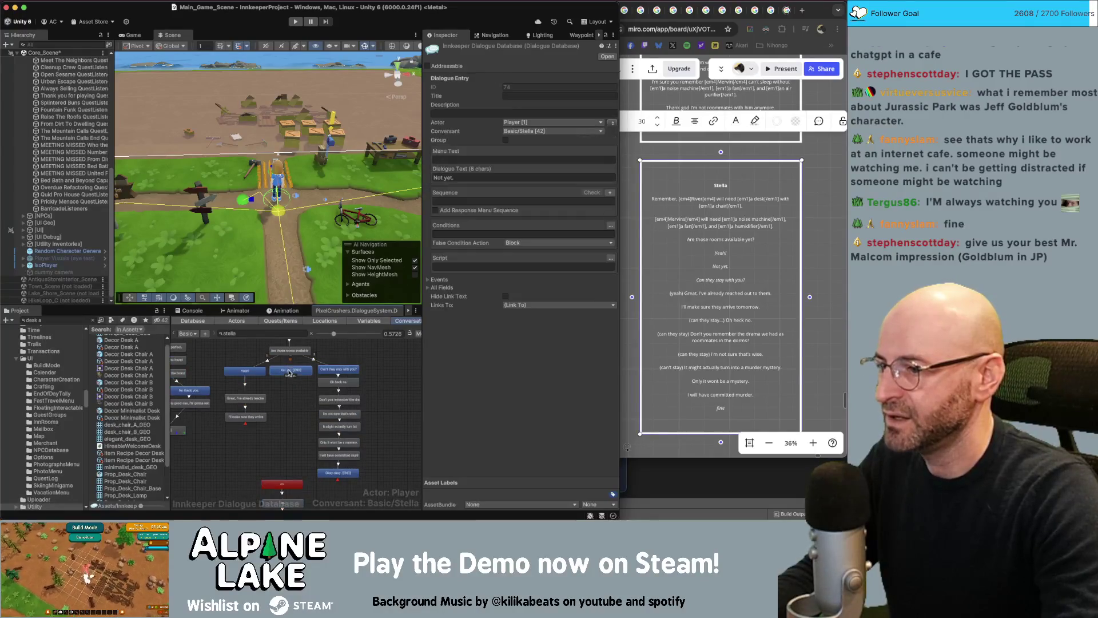
{"action": "left_click", "coordinate": [351, 348]}
{"action": "scroll", "coordinate": [382, 438], "scroll_direction": "down", "scroll_amount": 1}
{"action": "left_click", "coordinate": [335, 361]}
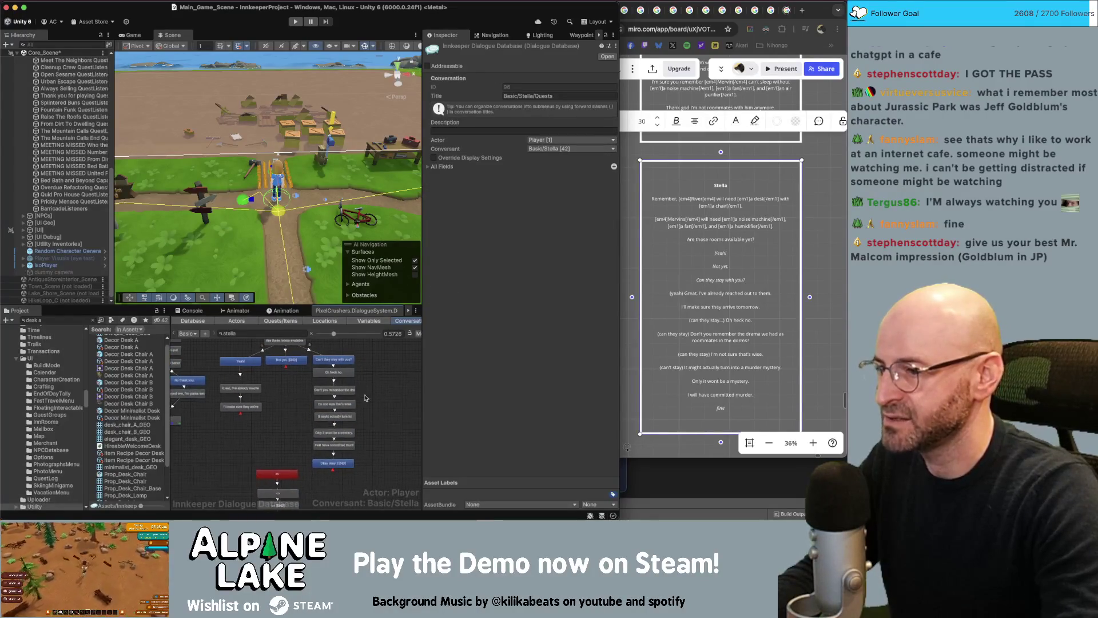
- Start a new link from the 'Okay okay.' node, then cancel it
{"action": "left_click", "coordinate": [343, 464]}
{"action": "right_click", "coordinate": [343, 466]}
{"action": "left_click", "coordinate": [368, 414]}
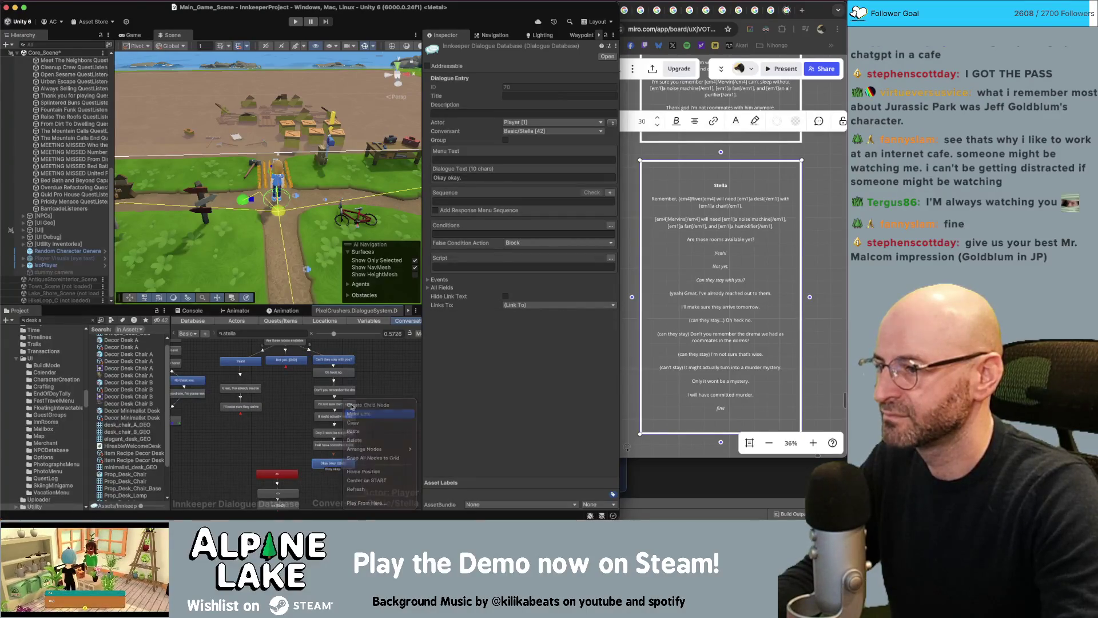
{"action": "scroll", "coordinate": [292, 430], "scroll_direction": "up", "scroll_amount": 2}
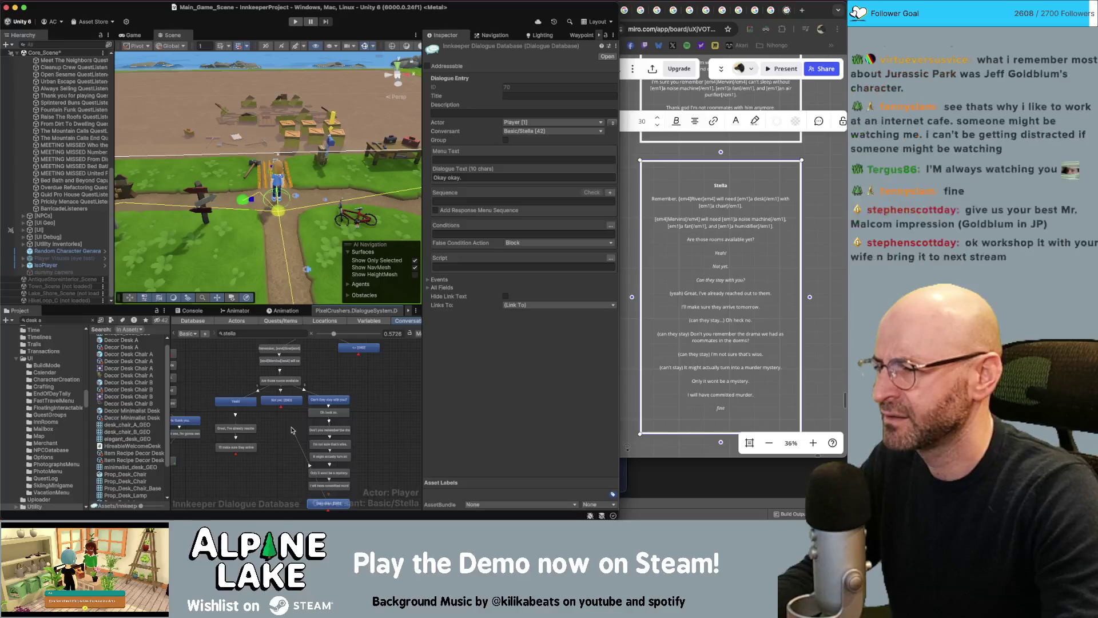
{"action": "left_click", "coordinate": [380, 447]}
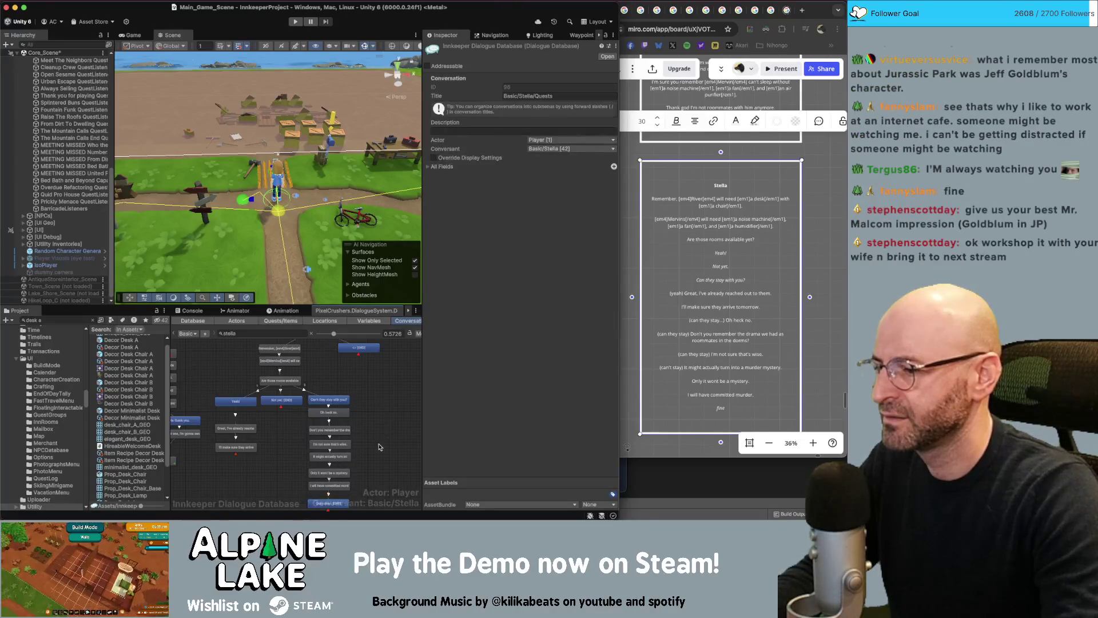
- Drag the red node group down and to the left, then deselect
{"action": "scroll", "coordinate": [345, 412], "scroll_direction": "down", "scroll_amount": 3}
{"action": "left_click_drag", "start_coordinate": [287, 429], "coordinate": [255, 465]}
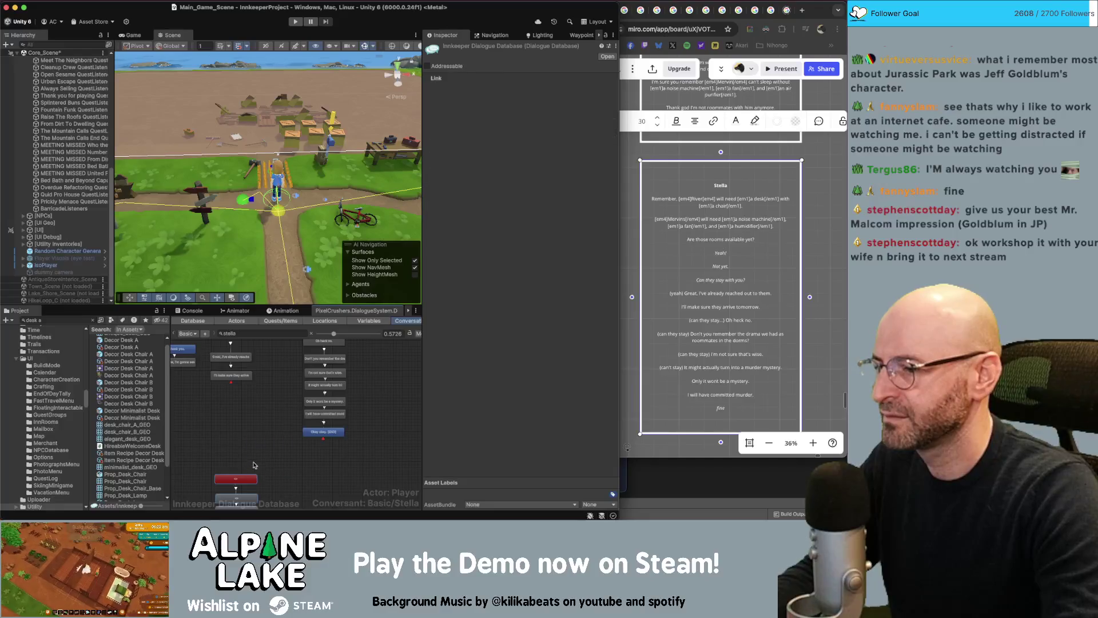
{"action": "left_click", "coordinate": [266, 463]}
{"action": "scroll", "coordinate": [270, 455], "scroll_direction": "up", "scroll_amount": 1}
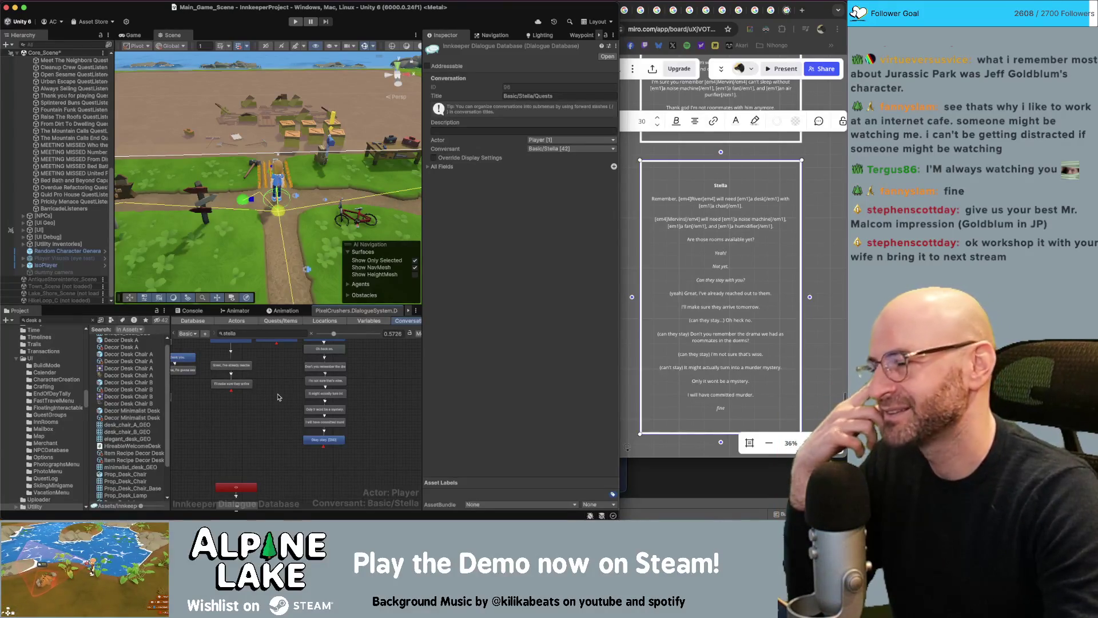
- Bring the START node into view and nudge the Remember and Mervins opening nodes down slightly
{"action": "scroll", "coordinate": [273, 401], "scroll_direction": "up", "scroll_amount": 5}
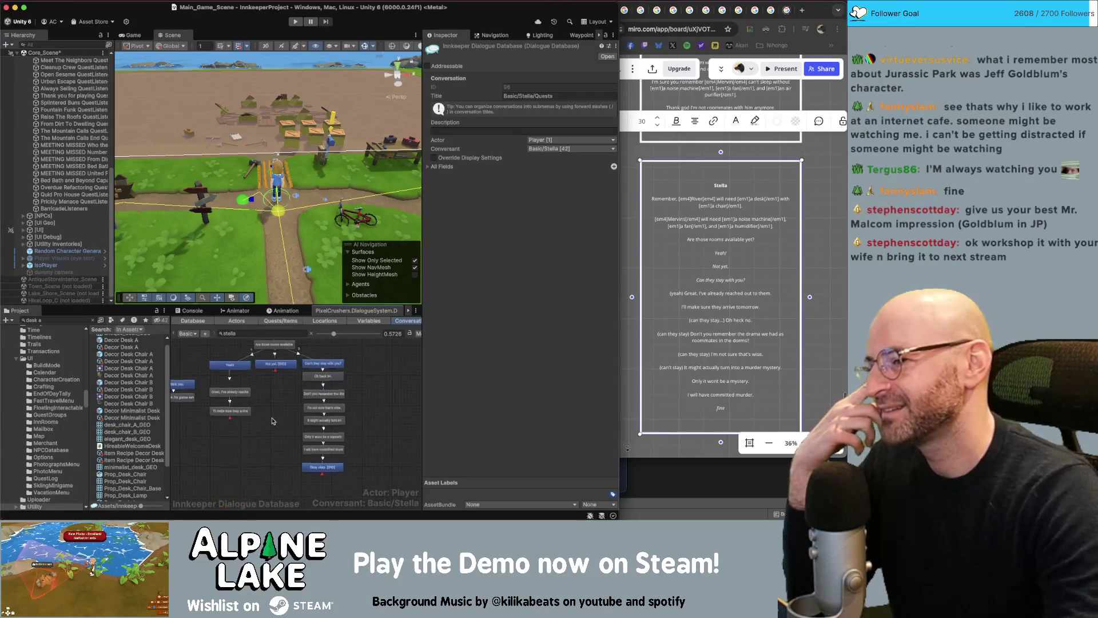
{"action": "left_click_drag", "start_coordinate": [365, 384], "coordinate": [359, 421]}
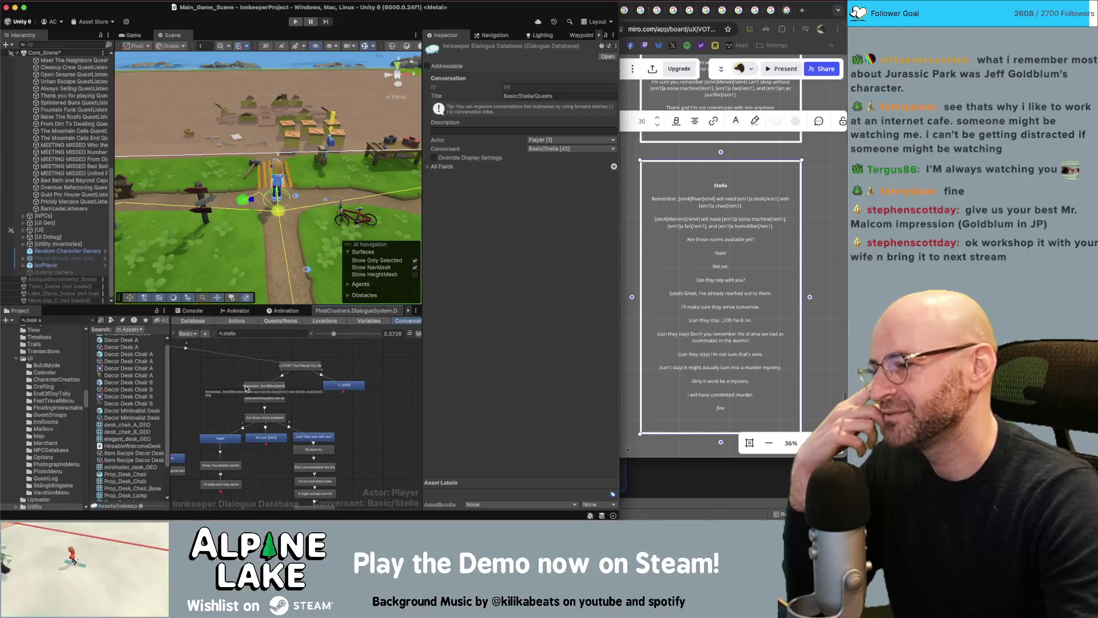
{"action": "left_click", "coordinate": [264, 401]}
{"action": "left_click_drag", "start_coordinate": [264, 401], "coordinate": [264, 404]}
{"action": "left_click", "coordinate": [329, 401]}
- Check the 'Are those rooms available yet?' line, then zoom in and select the opening Remember line
{"action": "left_click", "coordinate": [271, 418]}
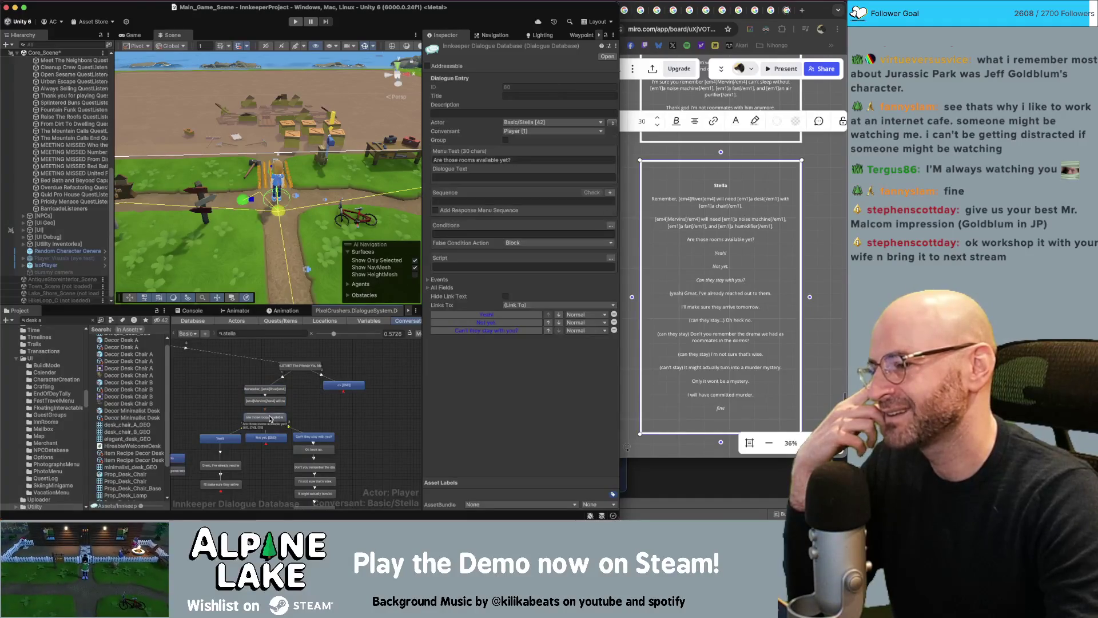
{"action": "left_click", "coordinate": [345, 412]}
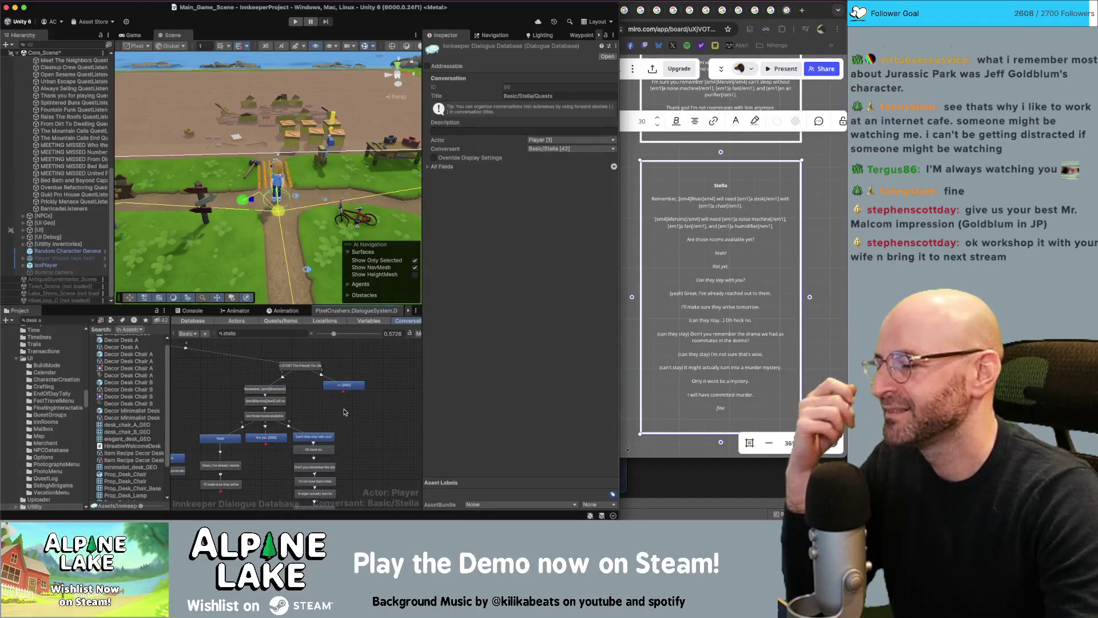
{"action": "left_click_drag", "start_coordinate": [346, 412], "coordinate": [341, 395]}
{"action": "scroll", "coordinate": [248, 472], "scroll_direction": "up", "scroll_amount": 2}
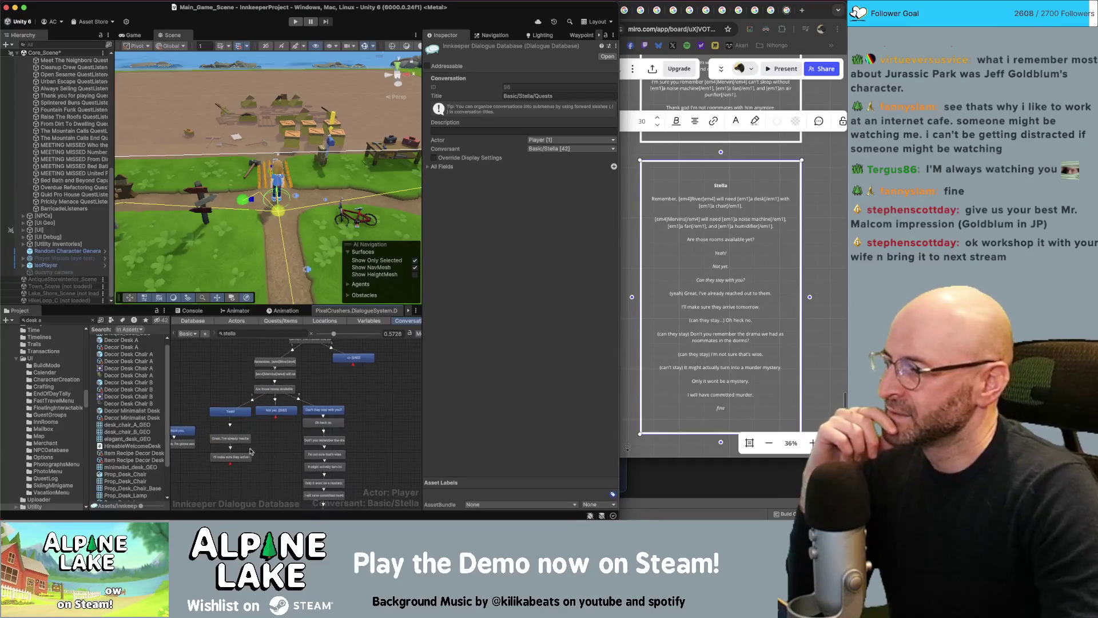
{"action": "scroll", "coordinate": [248, 473], "scroll_direction": "up", "scroll_amount": 1}
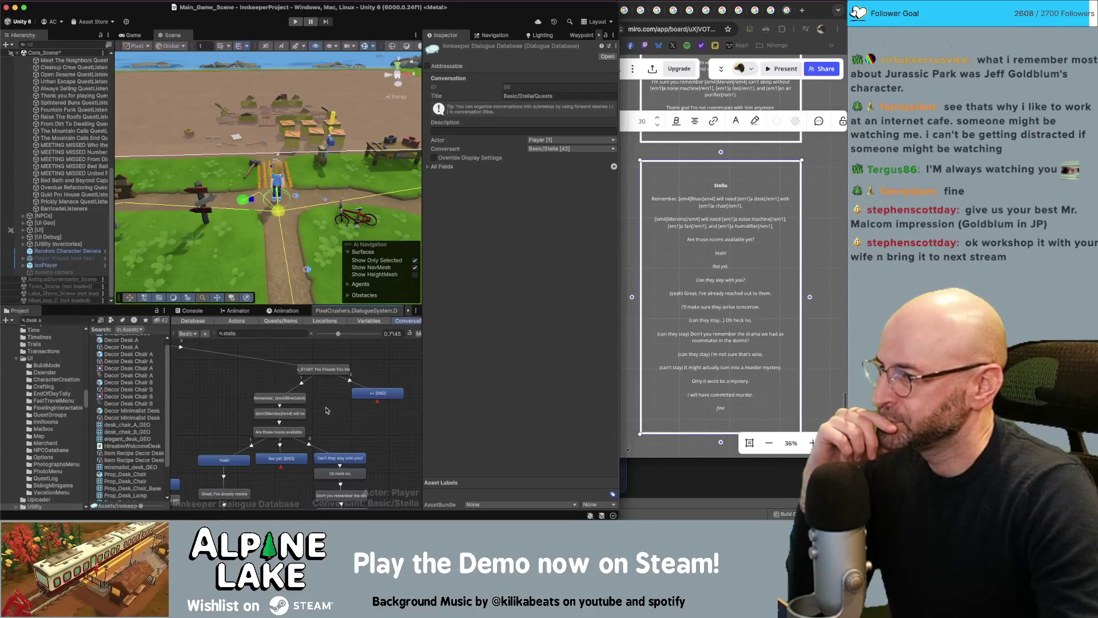
{"action": "left_click", "coordinate": [297, 399]}
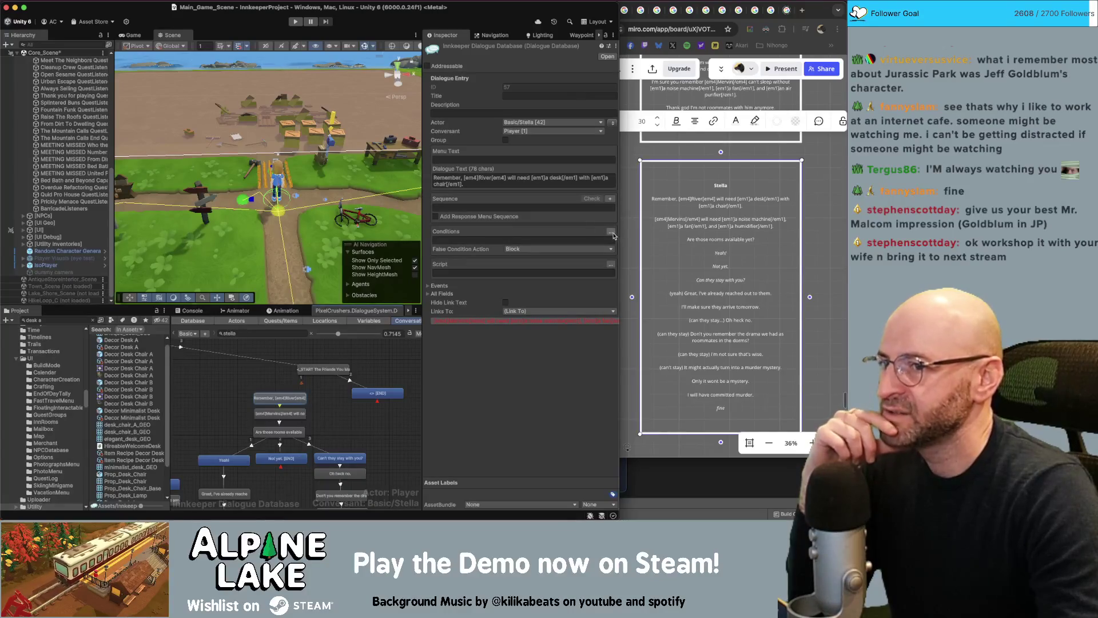
- Add a condition requiring The Friends You Make In College quest to be active
{"action": "left_click", "coordinate": [611, 231]}
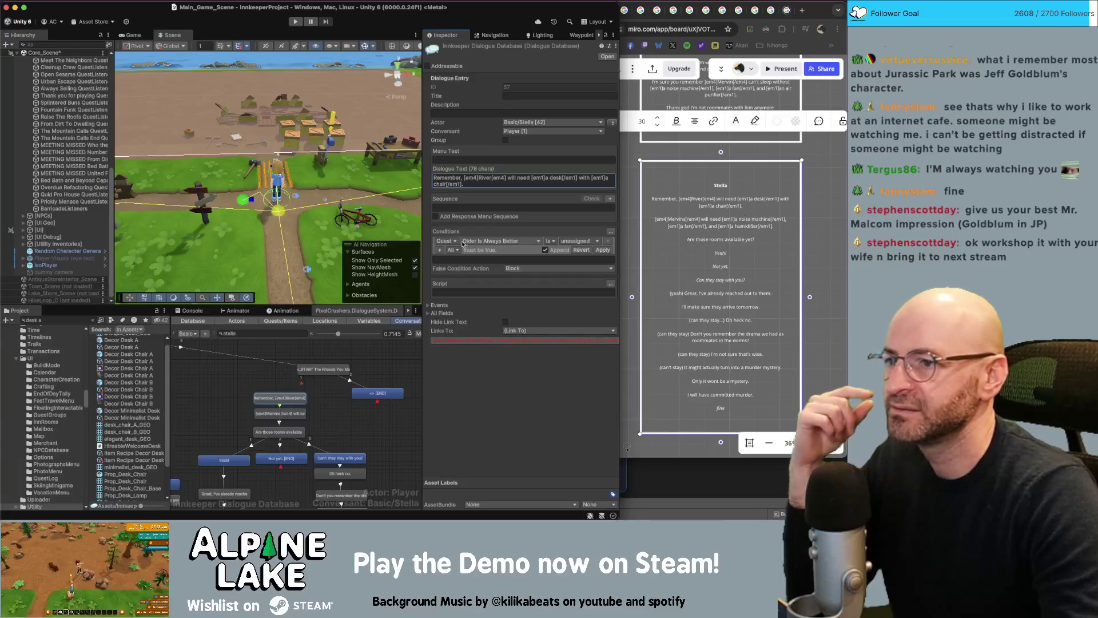
{"action": "left_click", "coordinate": [500, 242]}
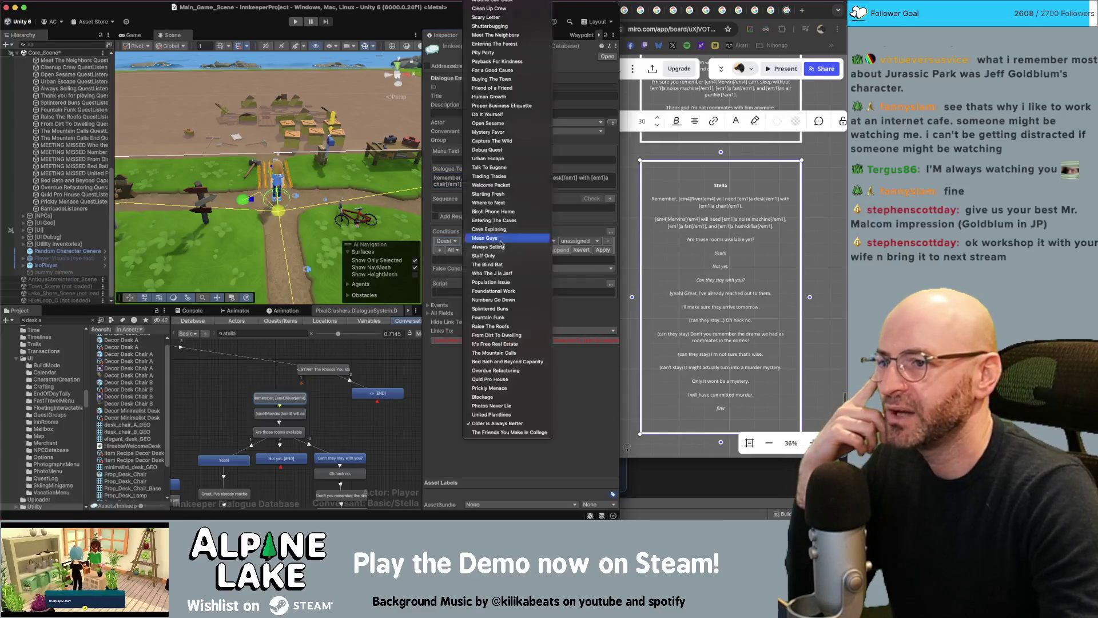
{"action": "left_click", "coordinate": [507, 433]}
{"action": "left_click", "coordinate": [578, 240]}
{"action": "left_click", "coordinate": [577, 252]}
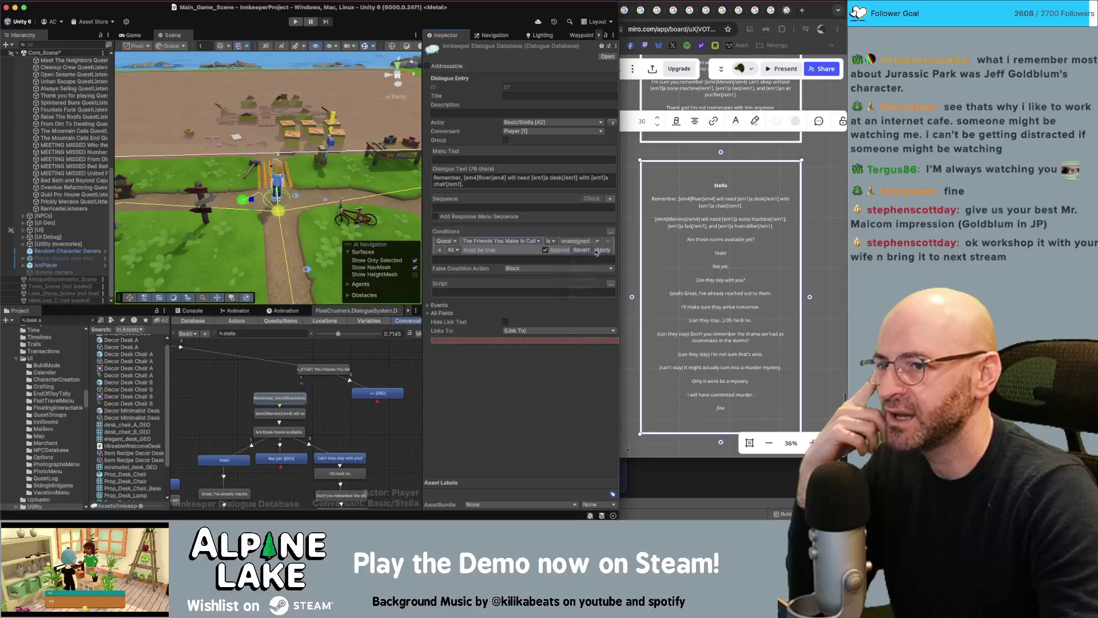
- Add a Quest Entry condition requiring entry 1 to be active, and apply the conditions
{"action": "left_click", "coordinate": [439, 250]}
{"action": "left_click", "coordinate": [455, 250]}
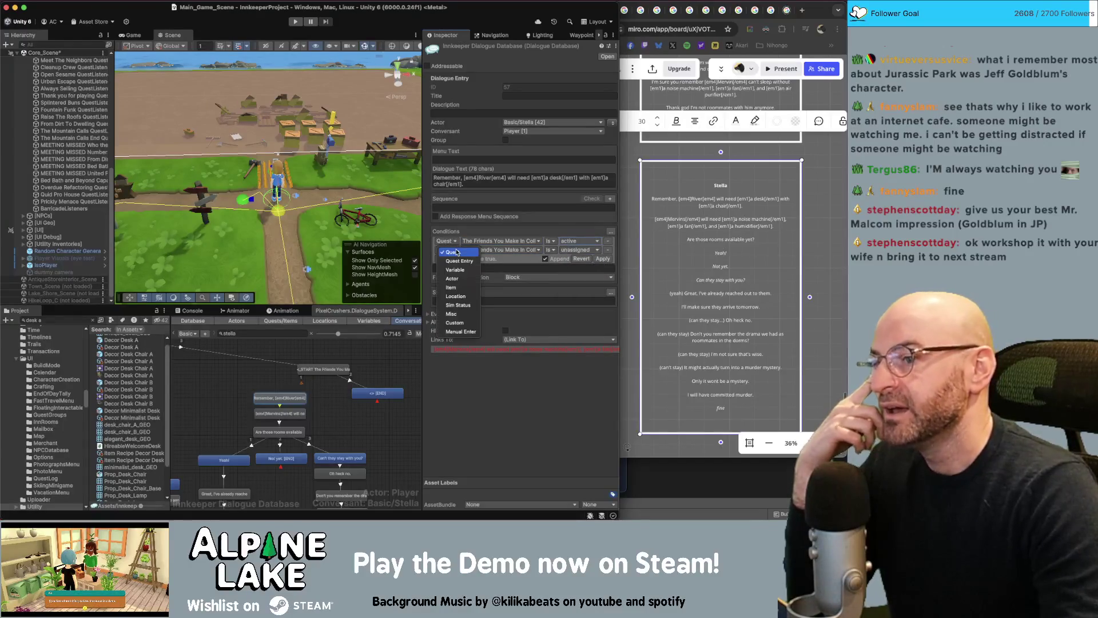
{"action": "left_click", "coordinate": [458, 259]}
{"action": "left_click", "coordinate": [496, 250]}
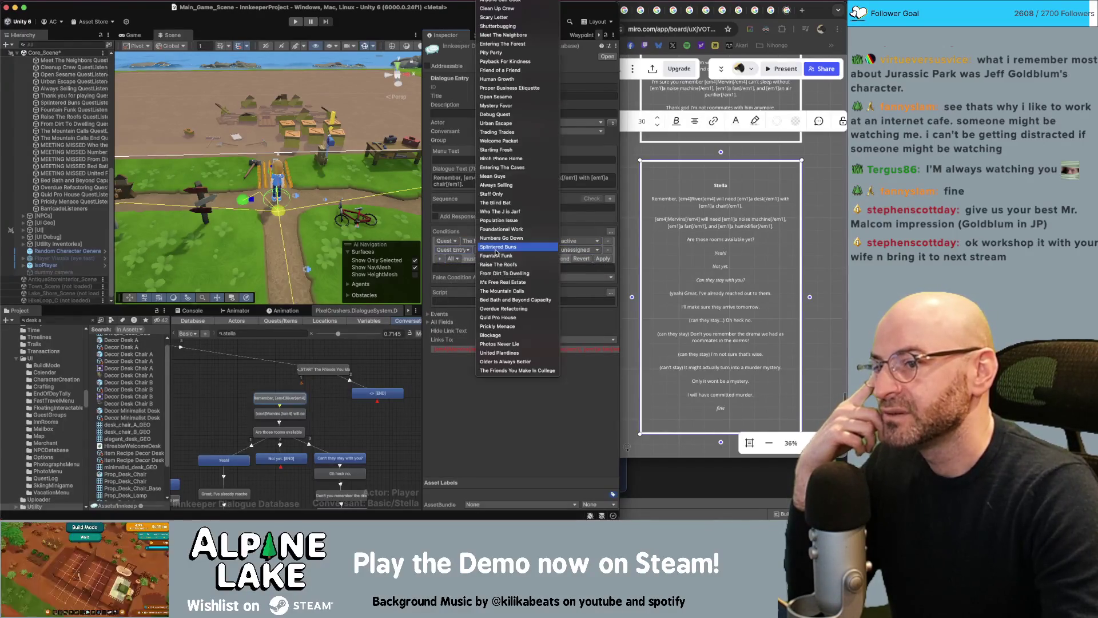
{"action": "left_click", "coordinate": [503, 370]}
{"action": "left_click", "coordinate": [532, 250]}
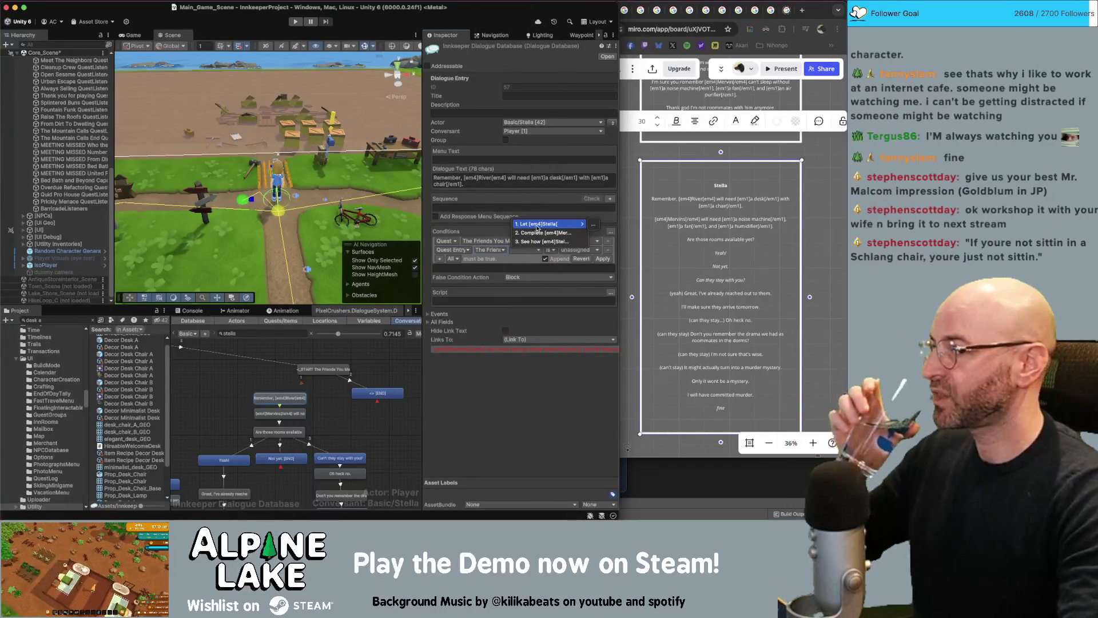
{"action": "left_click", "coordinate": [579, 224]}
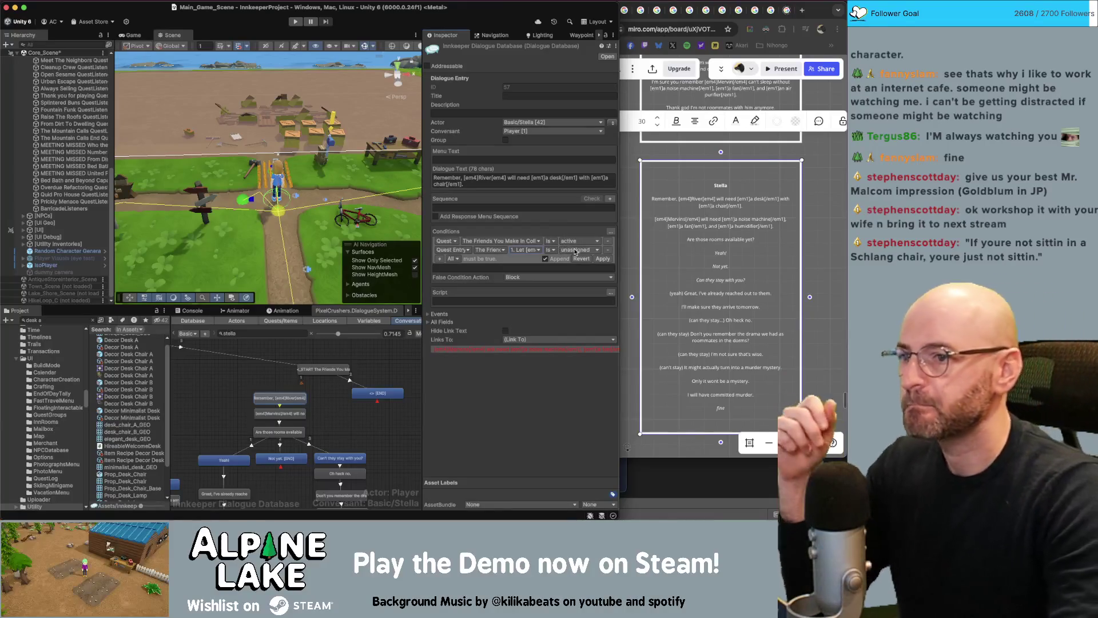
{"action": "left_click", "coordinate": [566, 241]}
{"action": "left_click", "coordinate": [576, 261]}
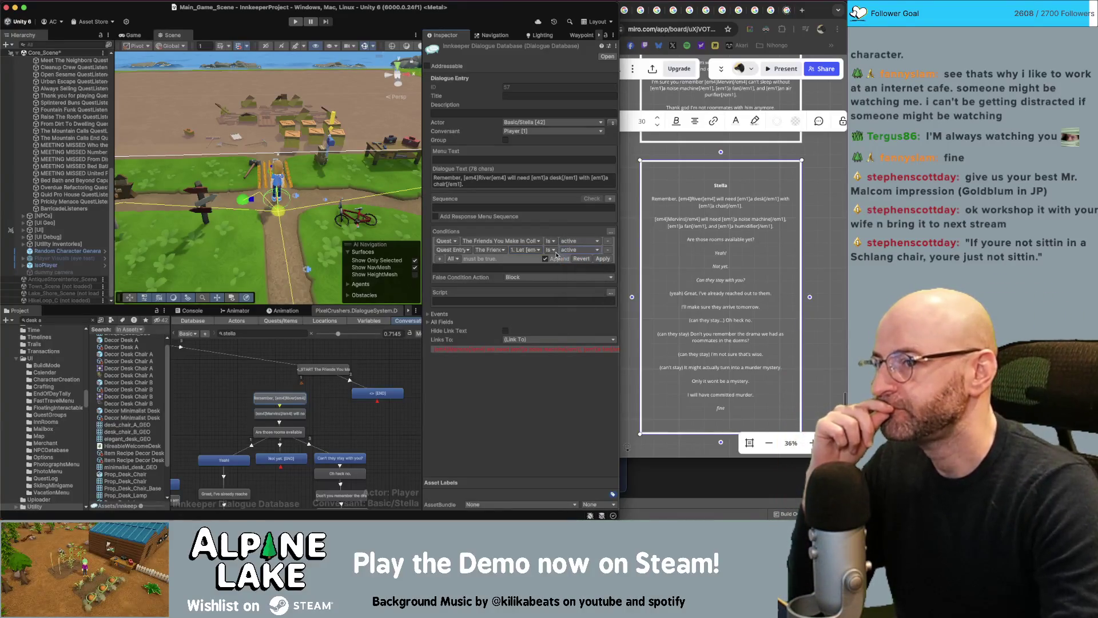
{"action": "left_click", "coordinate": [603, 258]}
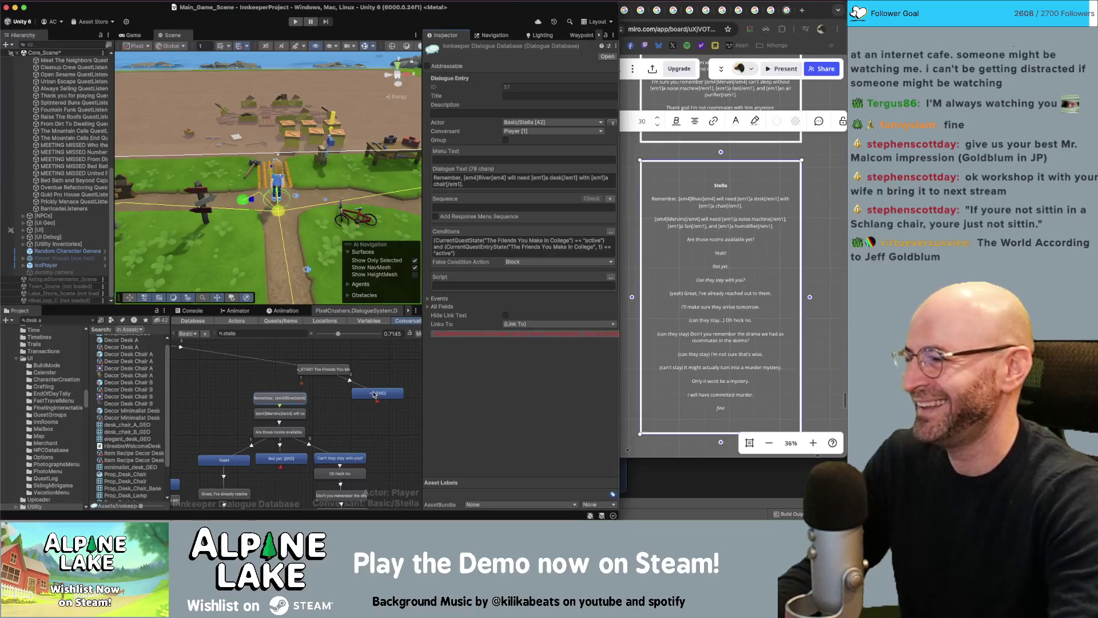
{"action": "left_click", "coordinate": [379, 429]}
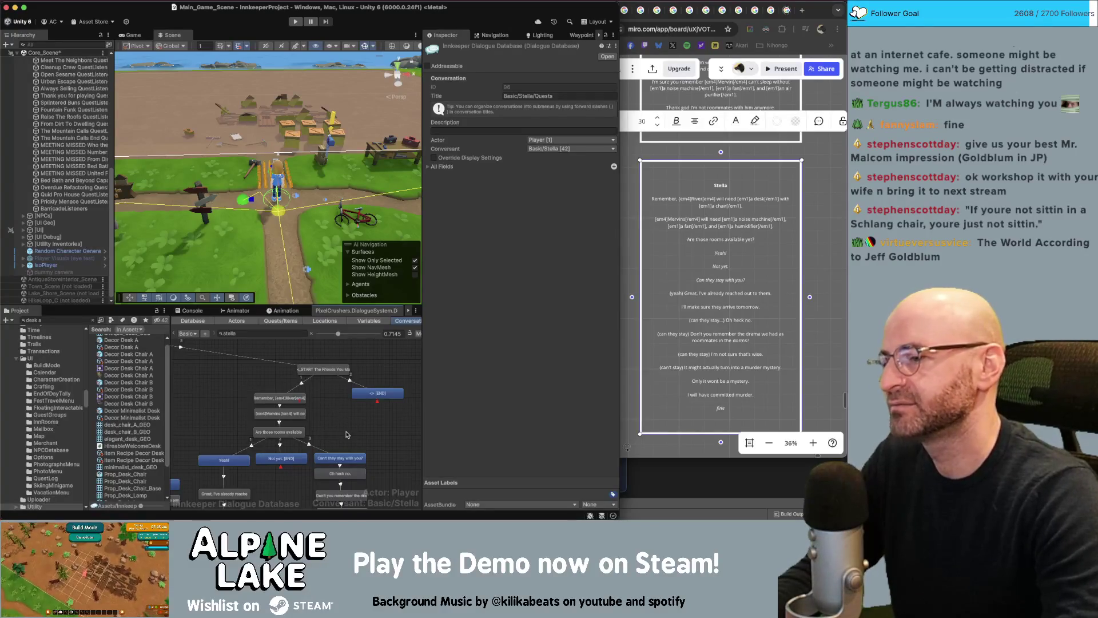
- Zoom out over Stella's graph, box-select a group of nodes, then clear the selection
{"action": "scroll", "coordinate": [346, 435], "scroll_direction": "down", "scroll_amount": 4}
{"action": "scroll", "coordinate": [331, 408], "scroll_direction": "down", "scroll_amount": 2}
{"action": "scroll", "coordinate": [331, 406], "scroll_direction": "down", "scroll_amount": 5}
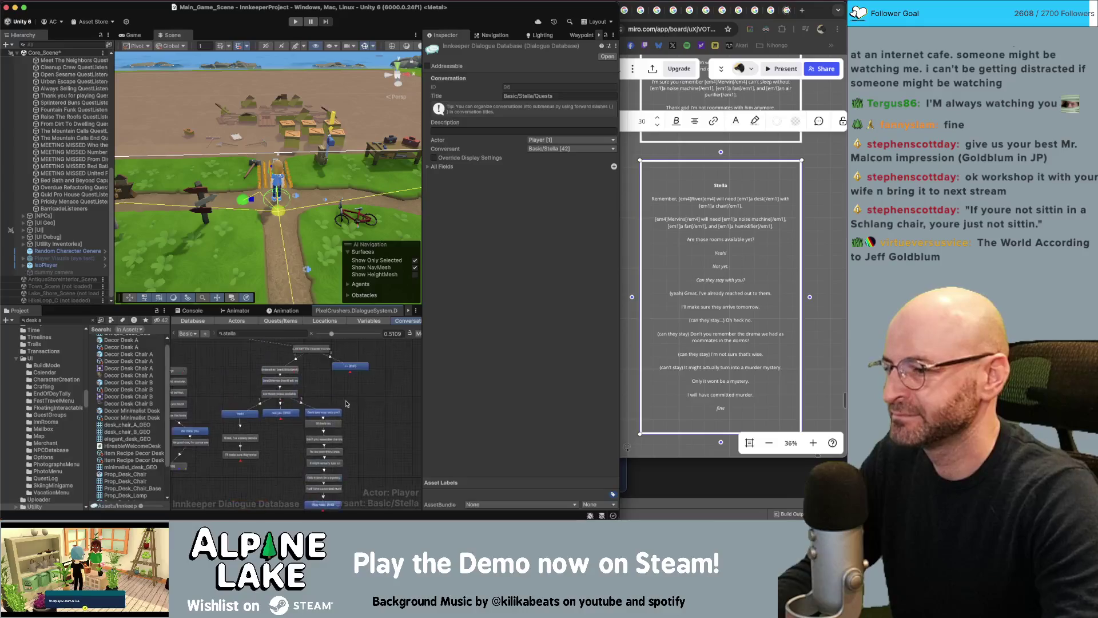
{"action": "scroll", "coordinate": [346, 404], "scroll_direction": "down", "scroll_amount": 3}
{"action": "left_click_drag", "start_coordinate": [278, 395], "coordinate": [227, 455]}
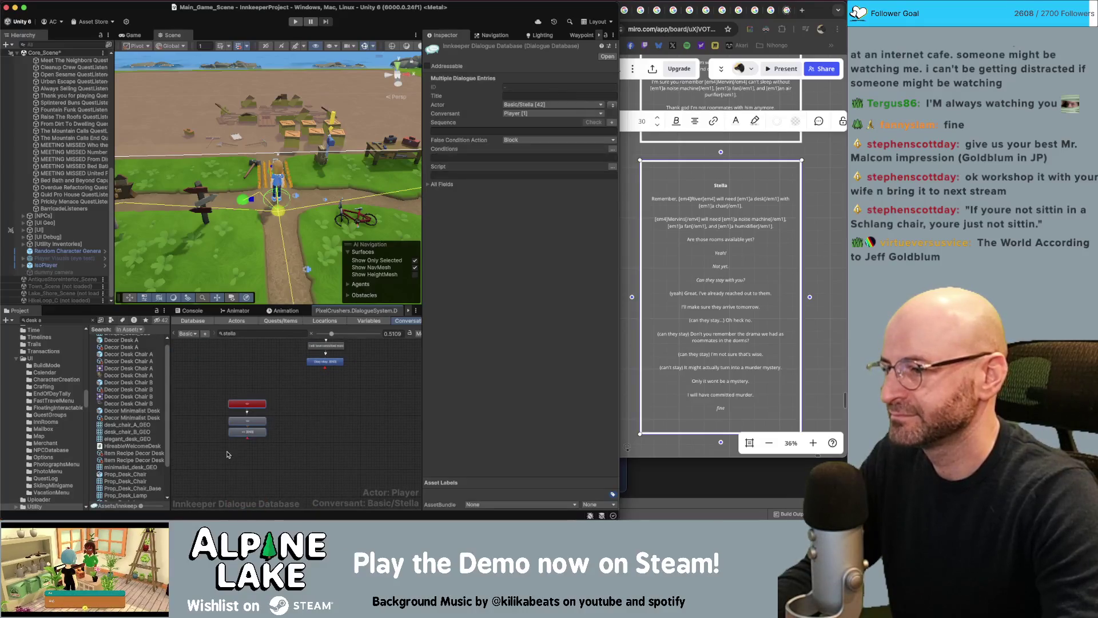
{"action": "left_click", "coordinate": [314, 436]}
{"action": "scroll", "coordinate": [309, 441], "scroll_direction": "up", "scroll_amount": 5}
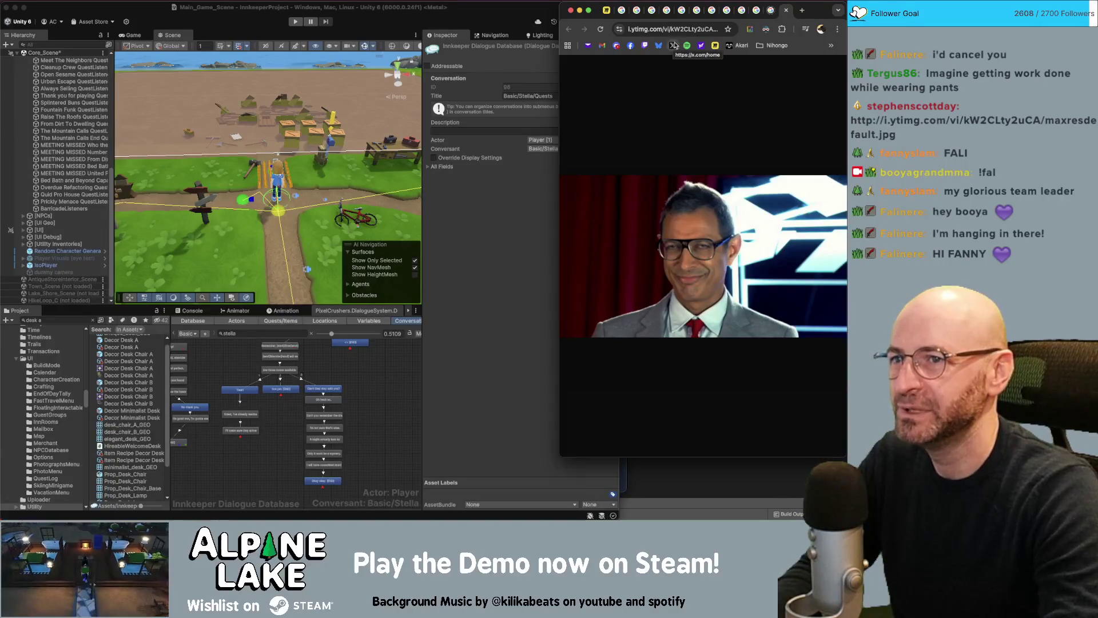
- Search Chrome for 'Bolson Tortoise', then return to the Miro board and the Unity editor
{"action": "left_click", "coordinate": [703, 235]}
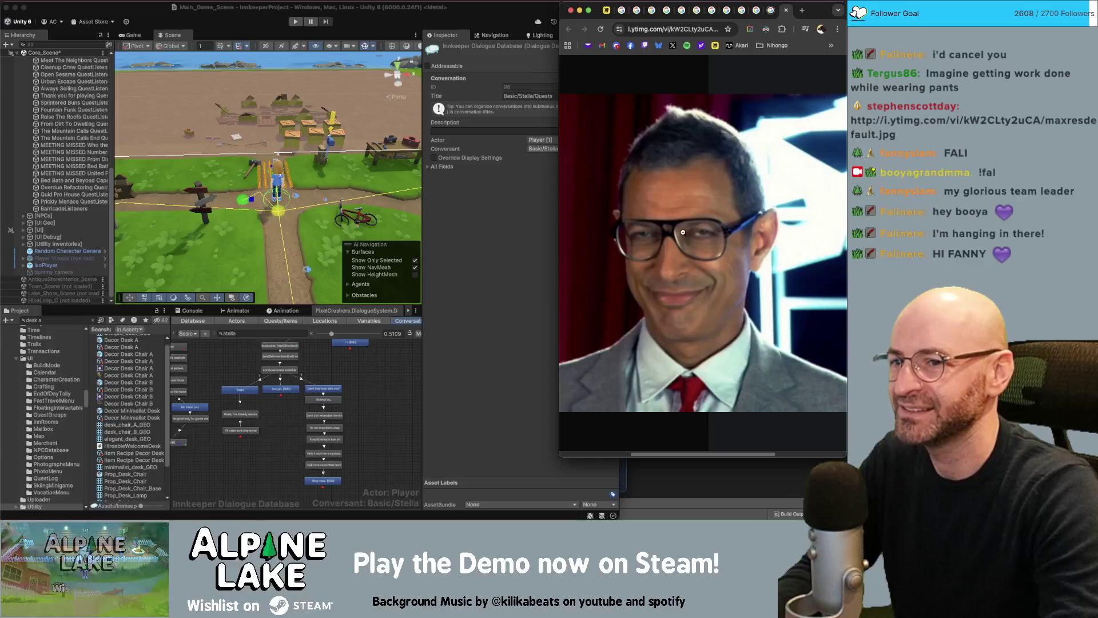
{"action": "left_click", "coordinate": [680, 205]}
{"action": "key", "text": "ctrl+l"}
{"action": "type", "text": "Bolson Tortoise"}
{"action": "key", "text": "Return"}
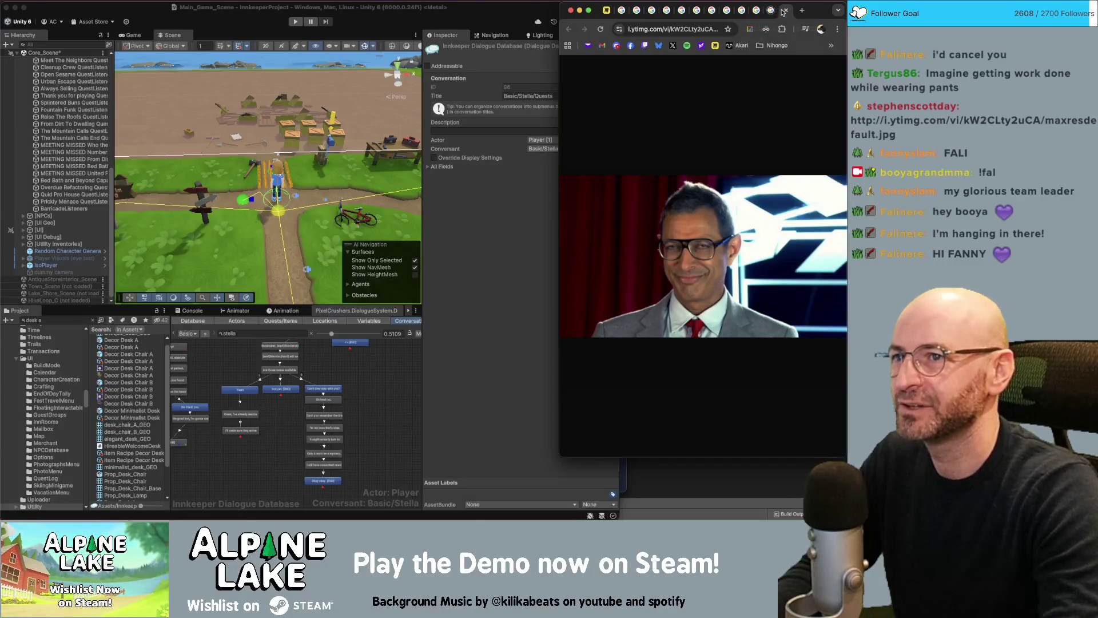
{"action": "left_click", "coordinate": [607, 10]}
{"action": "left_click", "coordinate": [503, 11]}
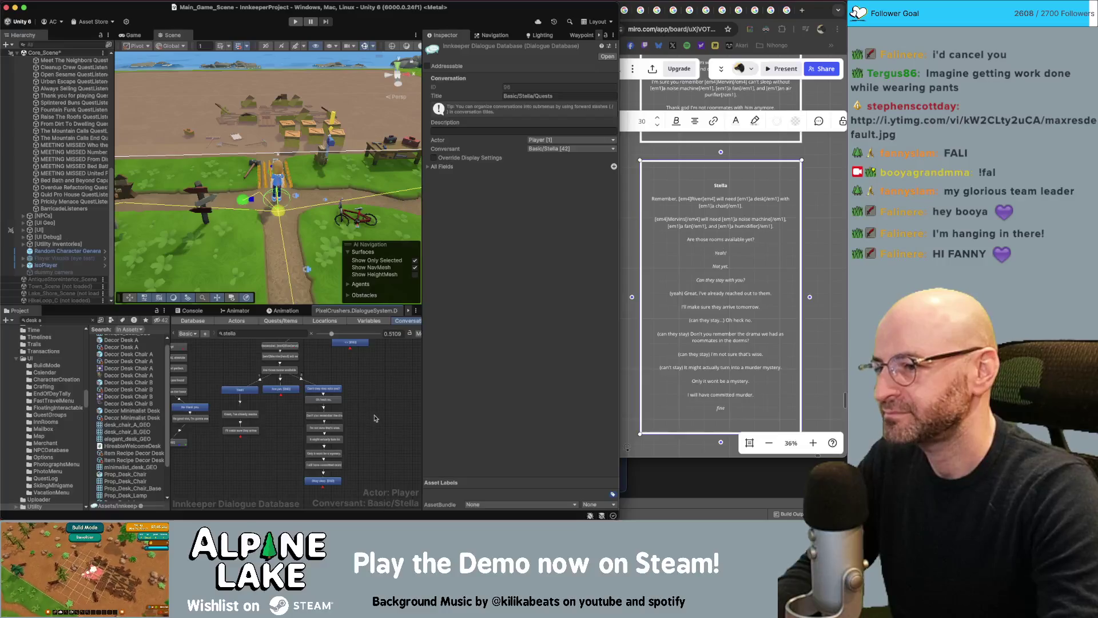
- Nudge the END node right and add an END child node after 'I'll make sure they arrive tomorrow'
{"action": "scroll", "coordinate": [374, 418], "scroll_direction": "up", "scroll_amount": 5}
{"action": "left_click", "coordinate": [359, 402]}
{"action": "left_click_drag", "start_coordinate": [359, 402], "coordinate": [367, 401]}
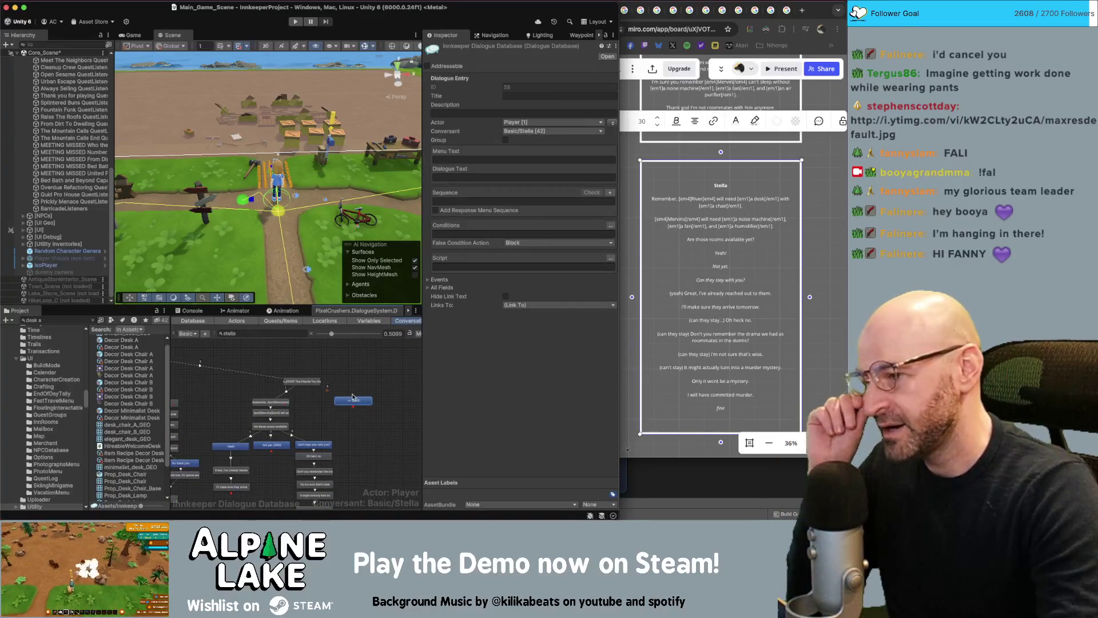
{"action": "scroll", "coordinate": [309, 408], "scroll_direction": "up", "scroll_amount": 3}
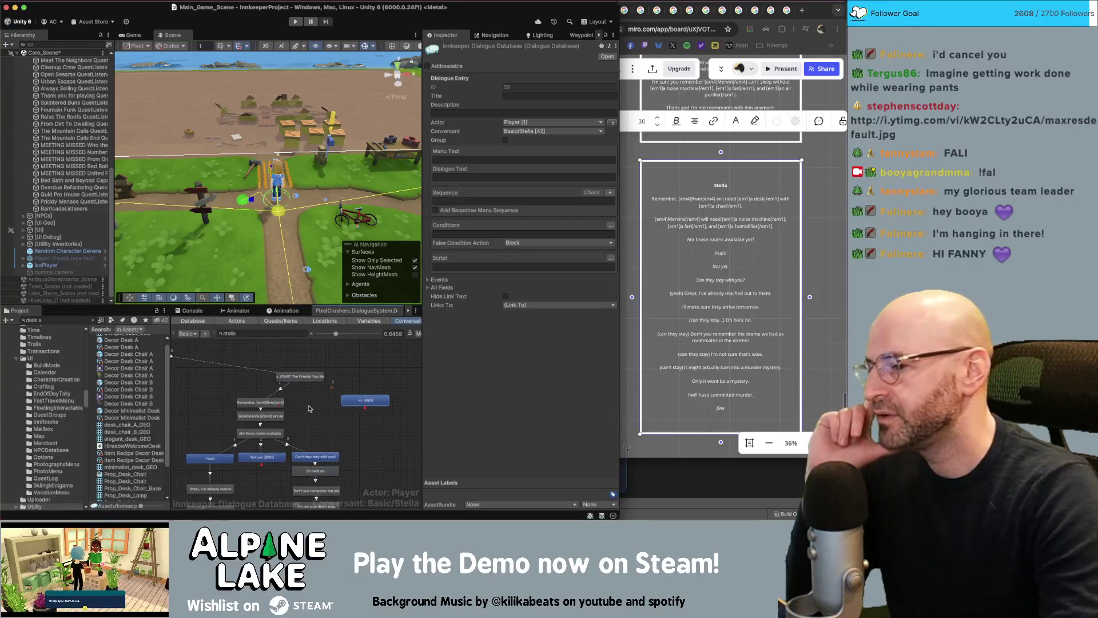
{"action": "scroll", "coordinate": [309, 408], "scroll_direction": "down", "scroll_amount": 5}
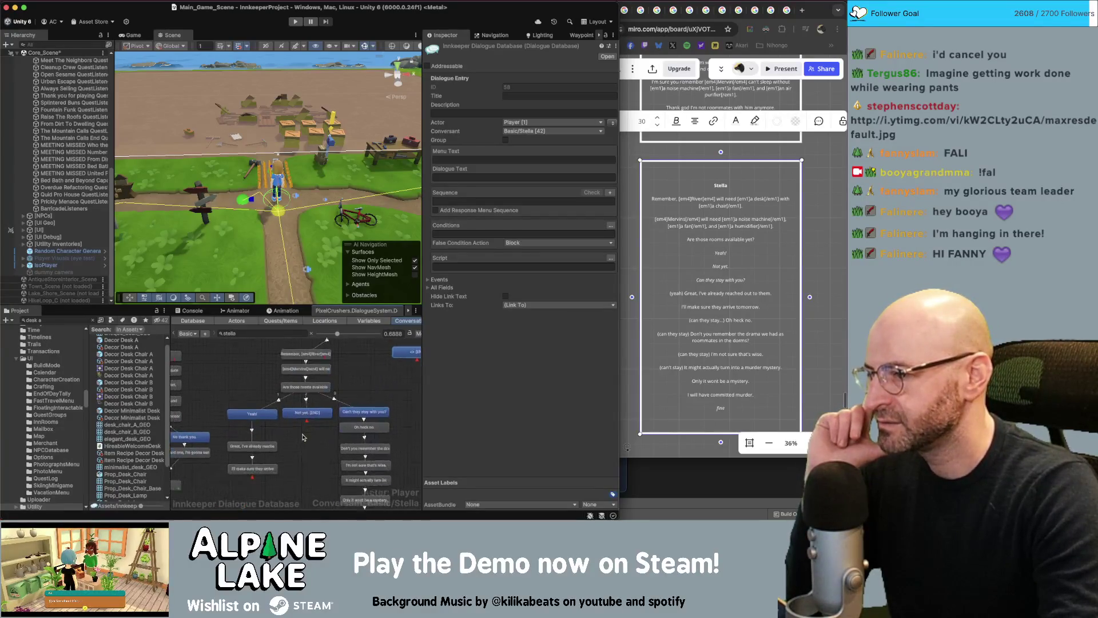
{"action": "scroll", "coordinate": [303, 437], "scroll_direction": "down", "scroll_amount": 1}
{"action": "left_click", "coordinate": [260, 453]}
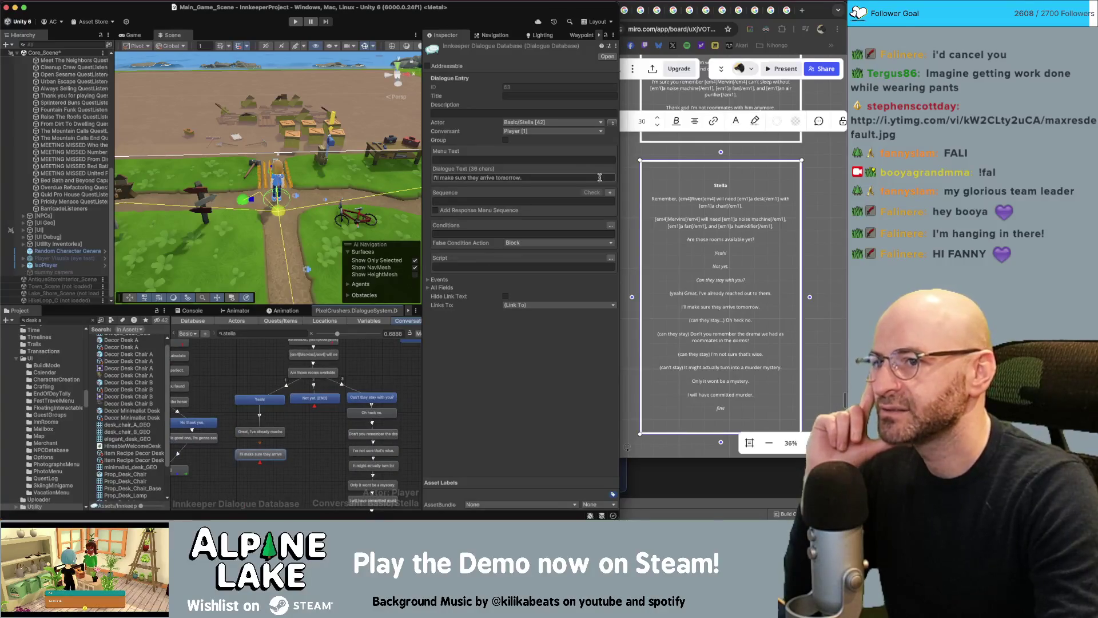
{"action": "right_click", "coordinate": [268, 456]}
{"action": "left_click", "coordinate": [289, 405]}
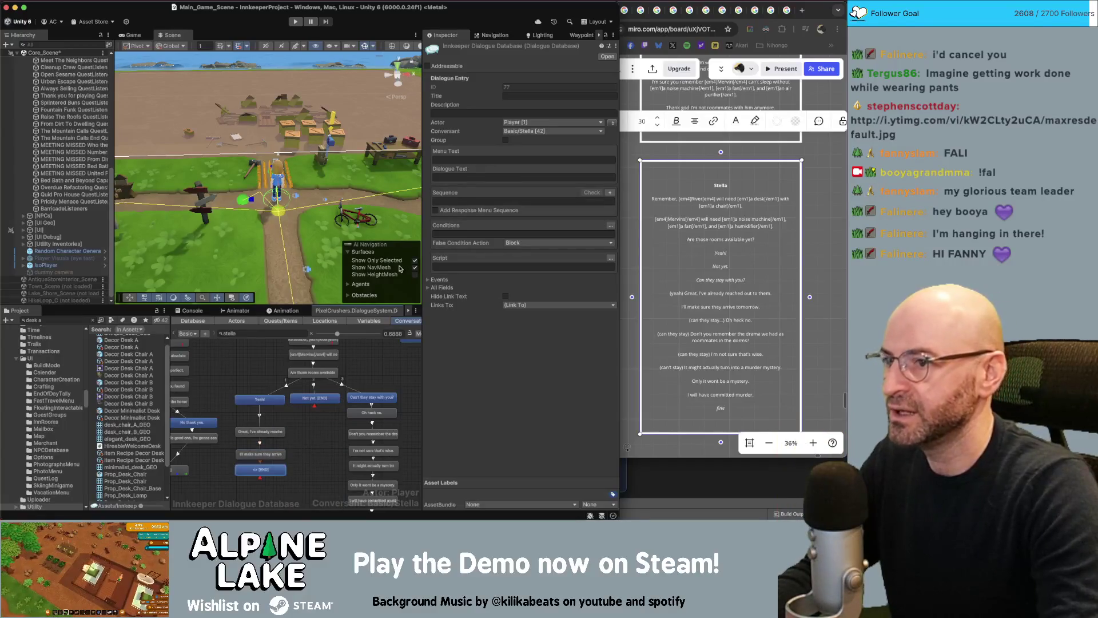
- Give the new node the sequence Continue() and a script setting quest entry 1 to success
{"action": "left_click", "coordinate": [470, 201]}
{"action": "type", "text": "Continue("}
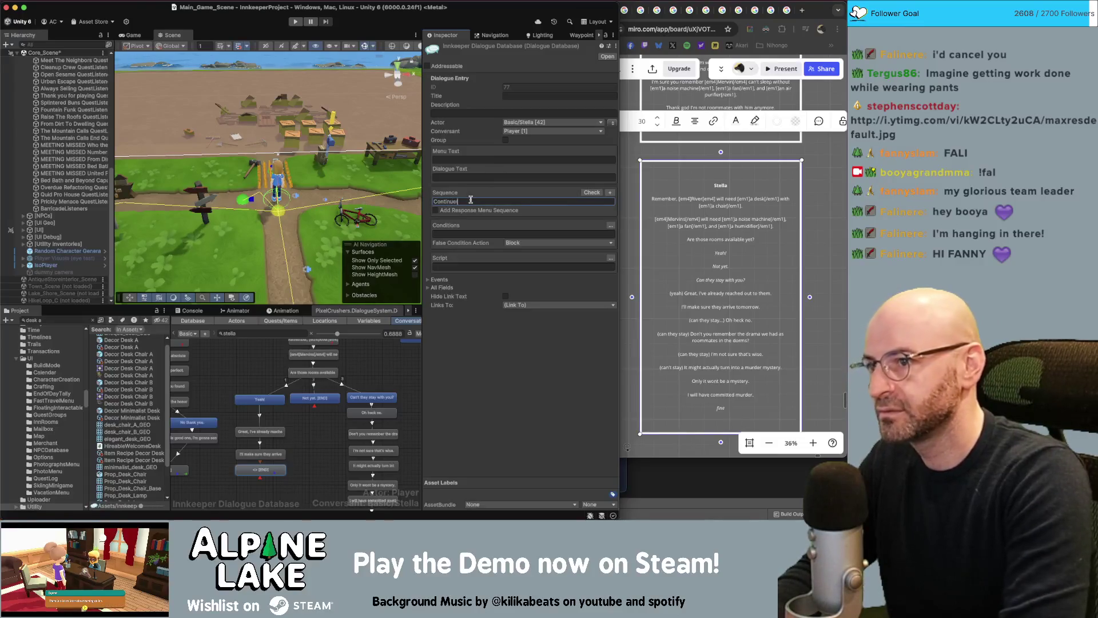
{"action": "left_click", "coordinate": [610, 258]}
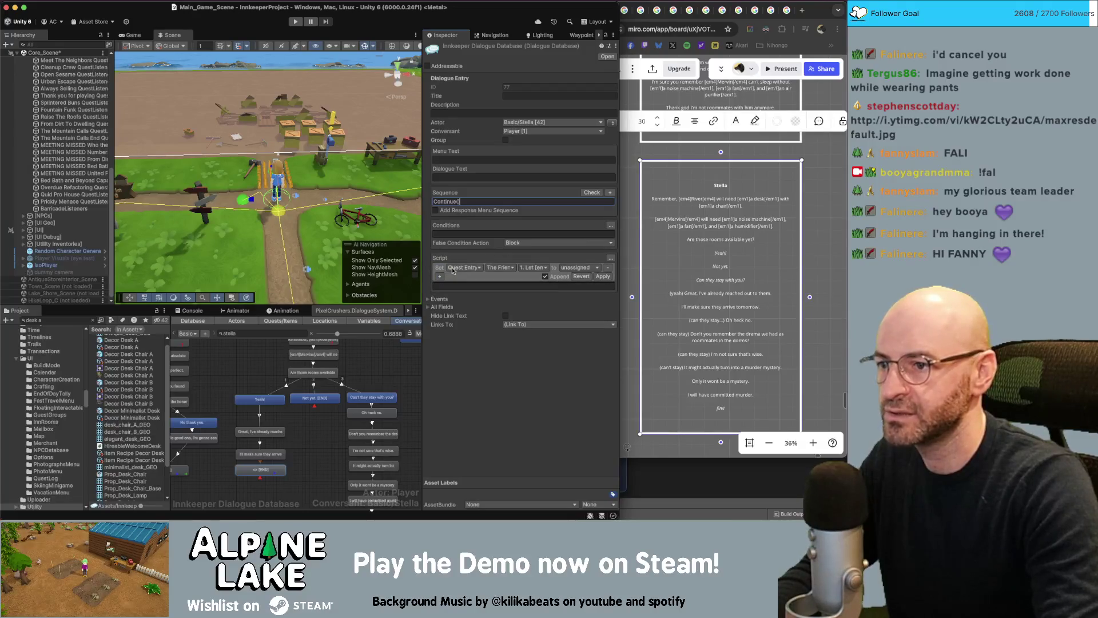
{"action": "left_click", "coordinate": [576, 268]}
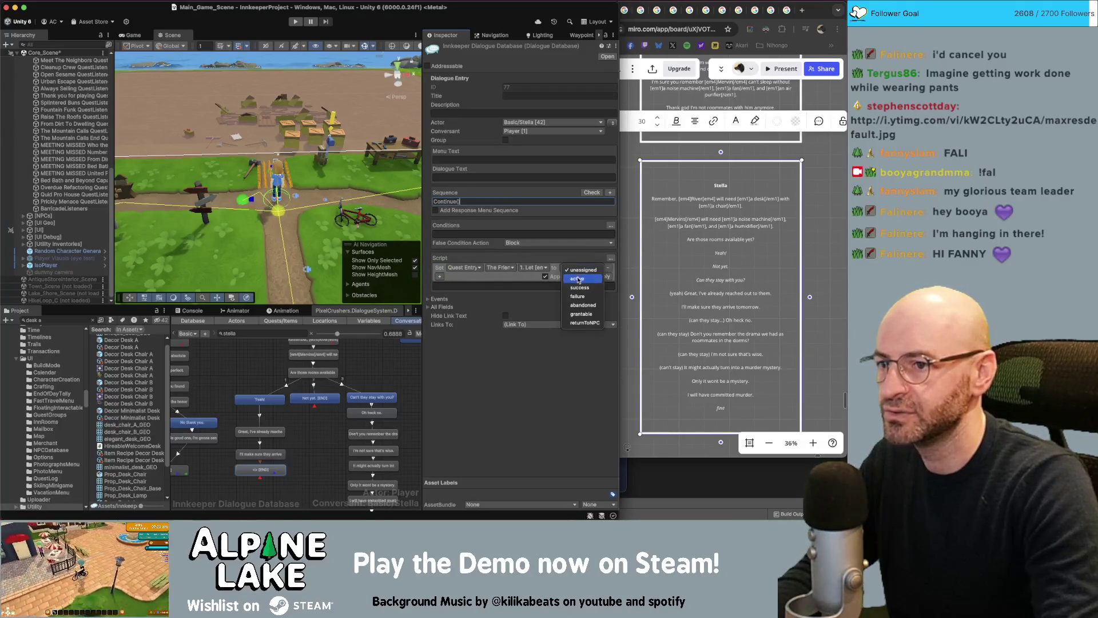
{"action": "left_click", "coordinate": [581, 288]}
{"action": "left_click", "coordinate": [507, 268]}
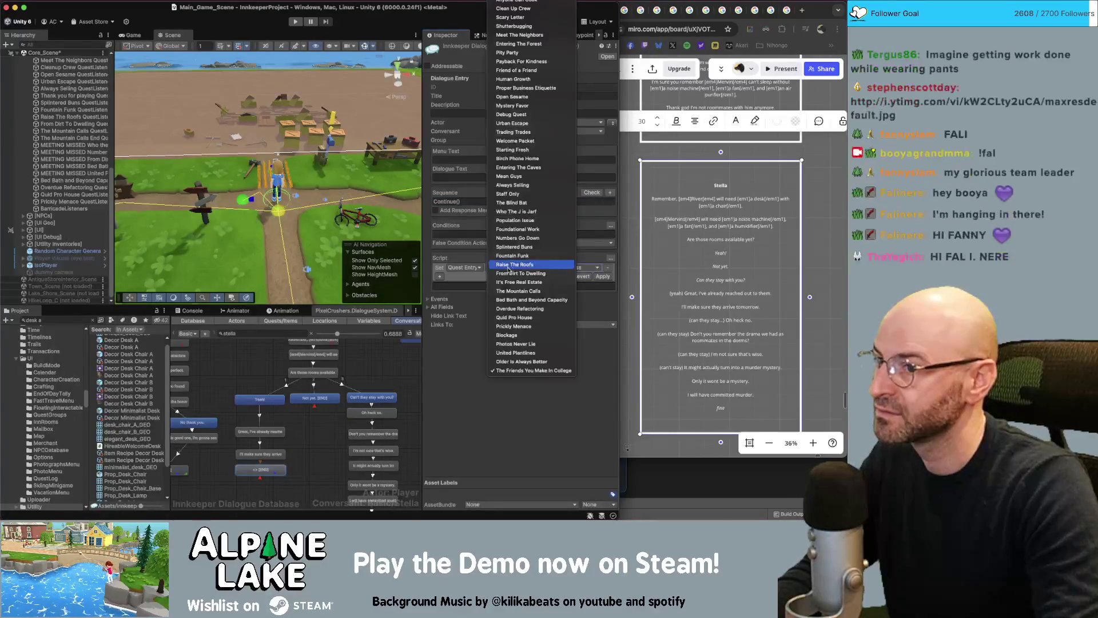
{"action": "left_click", "coordinate": [462, 339]}
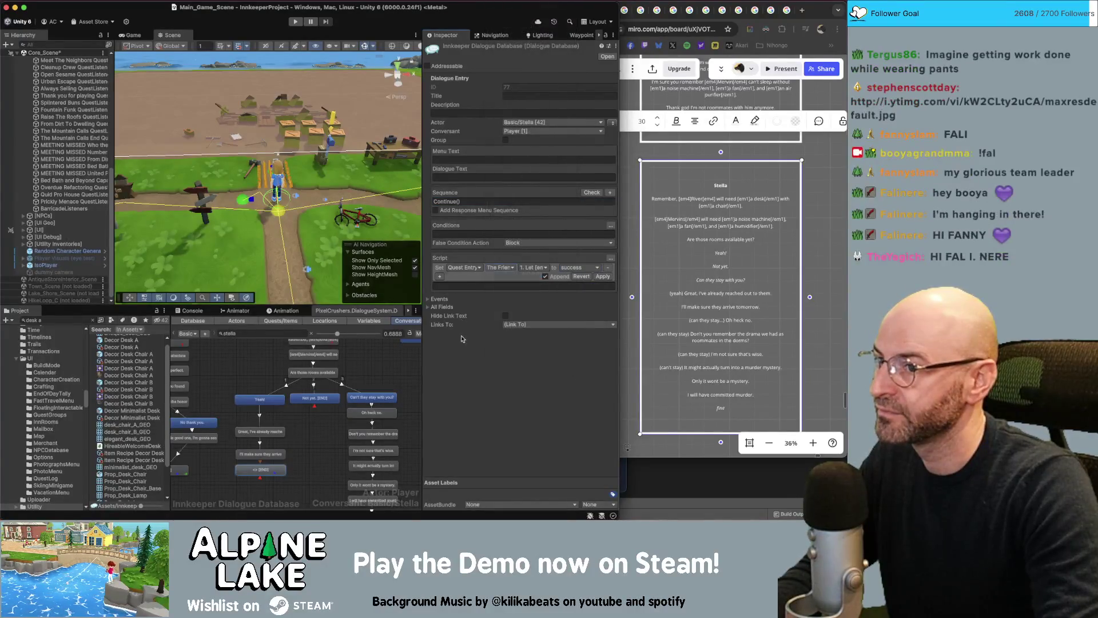
- Add a second script action setting quest entry 2 to active, and apply it
{"action": "left_click", "coordinate": [439, 276]}
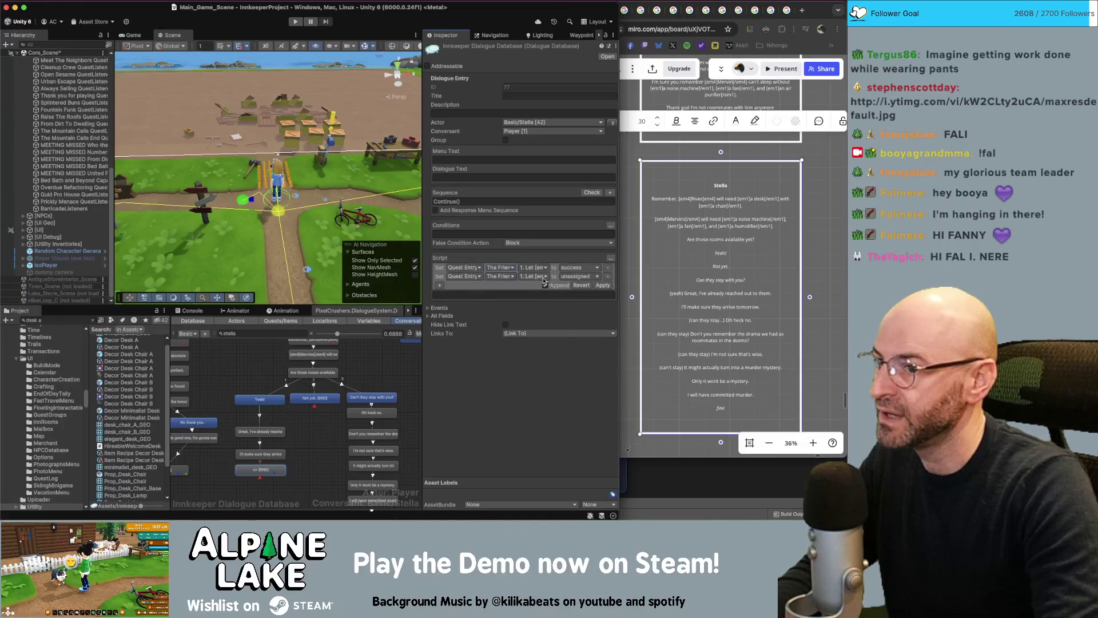
{"action": "left_click", "coordinate": [576, 276]}
{"action": "left_click", "coordinate": [579, 287]}
{"action": "left_click", "coordinate": [534, 276]}
{"action": "left_click", "coordinate": [538, 288]}
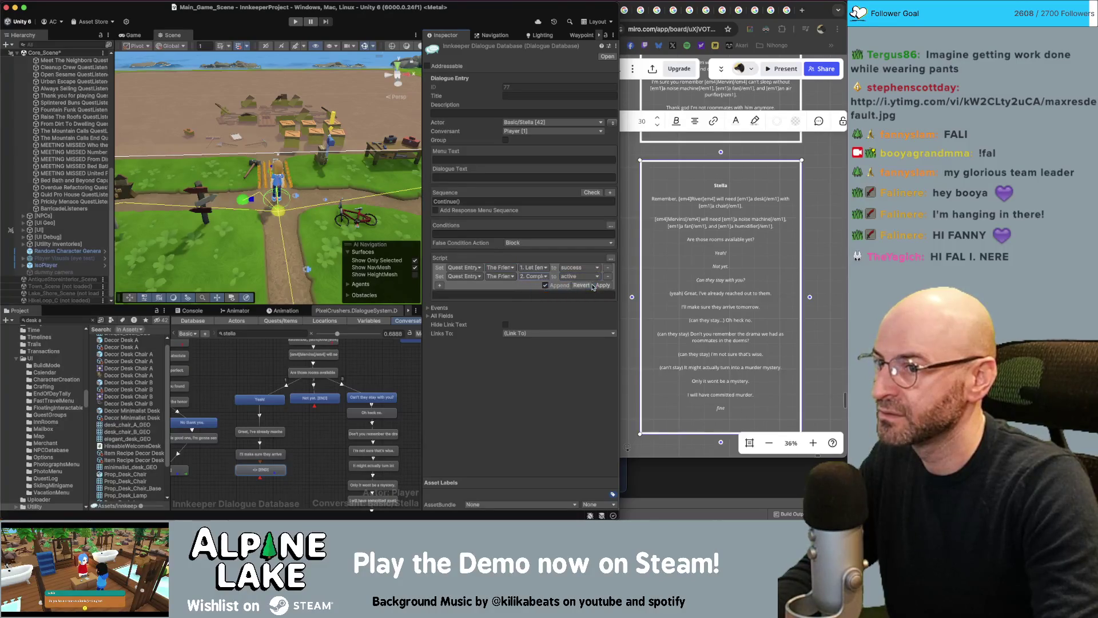
{"action": "left_click", "coordinate": [601, 285]}
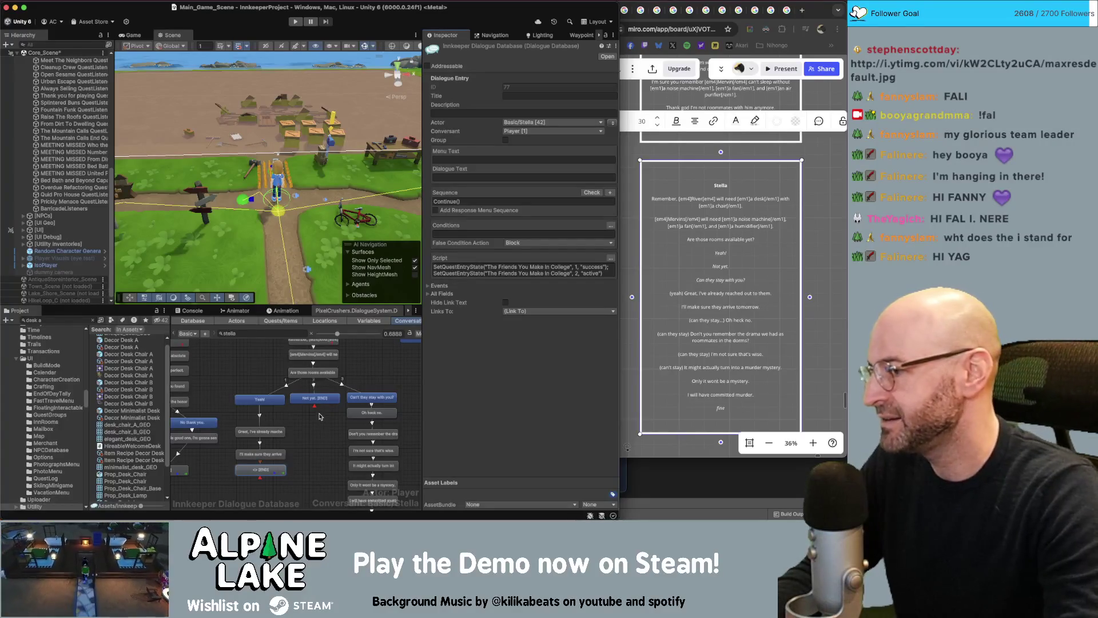
{"action": "left_click", "coordinate": [319, 438]}
{"action": "left_click_drag", "start_coordinate": [319, 438], "coordinate": [297, 412]}
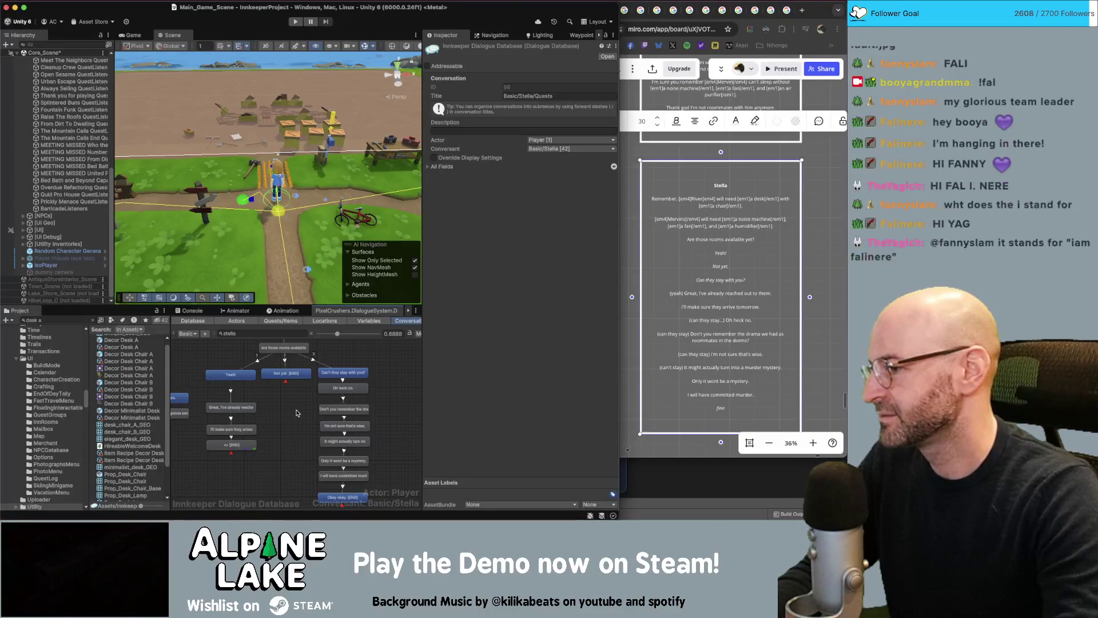
{"action": "scroll", "coordinate": [297, 427], "scroll_direction": "up", "scroll_amount": 2}
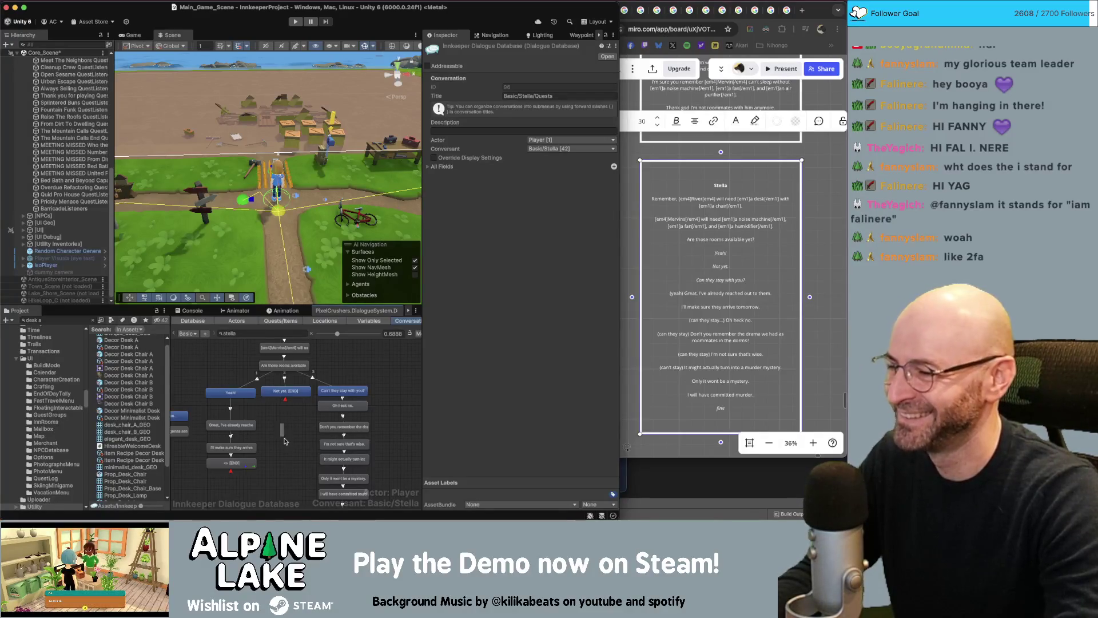
{"action": "mouse_move", "coordinate": [288, 442]}
{"action": "left_mouse_down"}
{"action": "mouse_move", "coordinate": [313, 403]}
{"action": "mouse_move", "coordinate": [275, 415]}
{"action": "mouse_move", "coordinate": [269, 401]}
{"action": "left_mouse_up"}
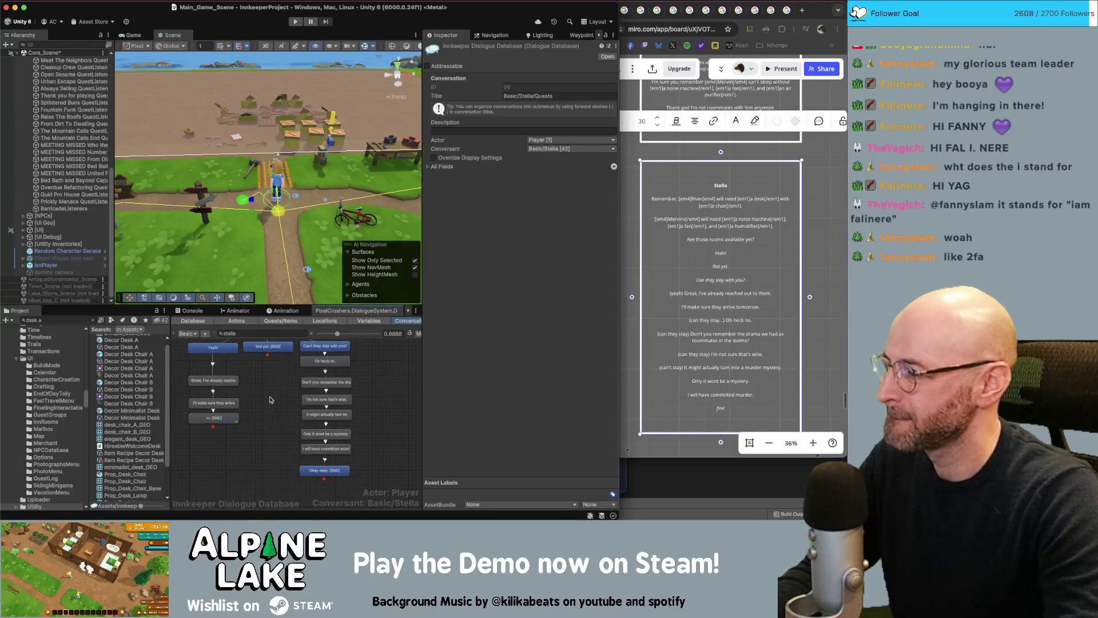
{"action": "left_click_drag", "start_coordinate": [386, 370], "coordinate": [402, 380]}
{"action": "scroll", "coordinate": [402, 379], "scroll_direction": "down", "scroll_amount": 1}
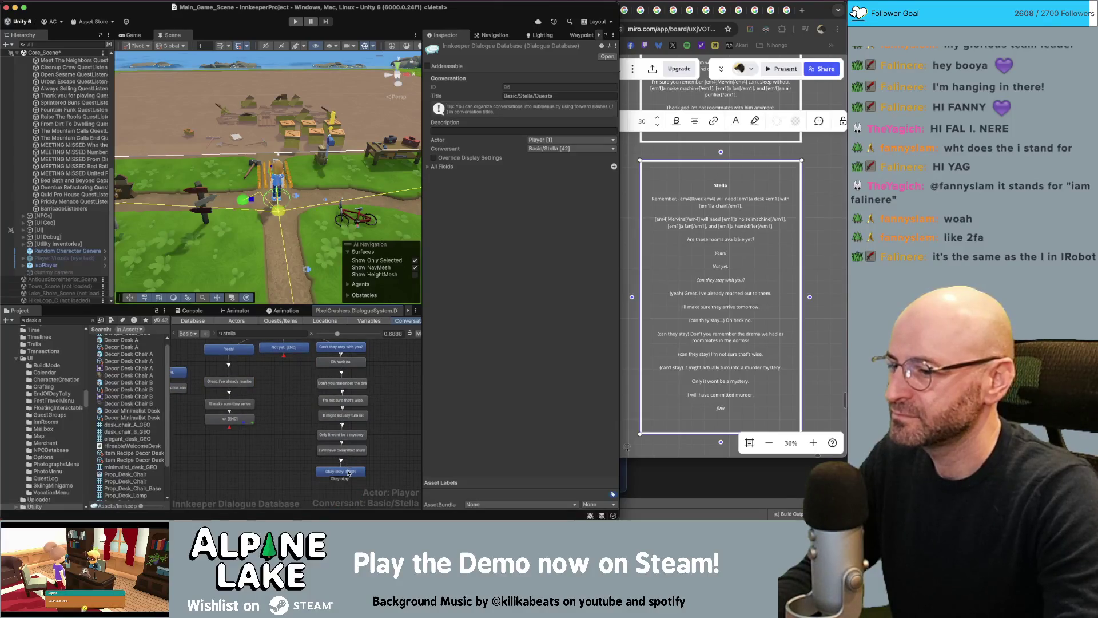
{"action": "scroll", "coordinate": [283, 466], "scroll_direction": "up", "scroll_amount": 4}
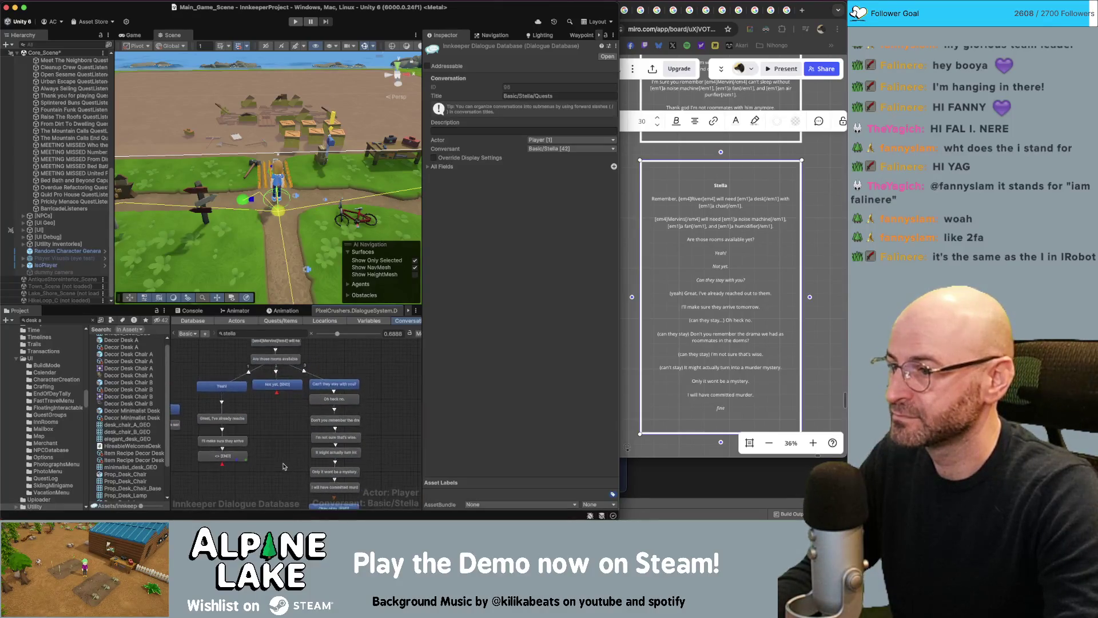
{"action": "scroll", "coordinate": [283, 466], "scroll_direction": "down", "scroll_amount": 6}
{"action": "right_click", "coordinate": [319, 401]}
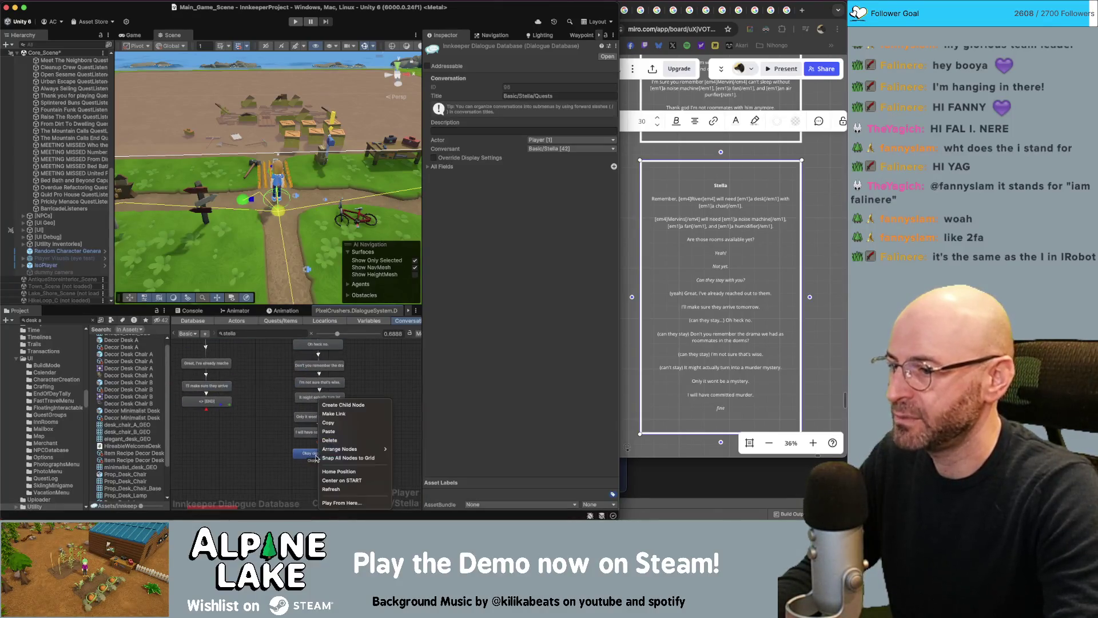
- Add an END child node with Stella's line 'So are those rooms ready yet?'
{"action": "left_click", "coordinate": [356, 406]}
{"action": "left_click_drag", "start_coordinate": [319, 469], "coordinate": [261, 468]}
{"action": "left_click", "coordinate": [489, 202]}
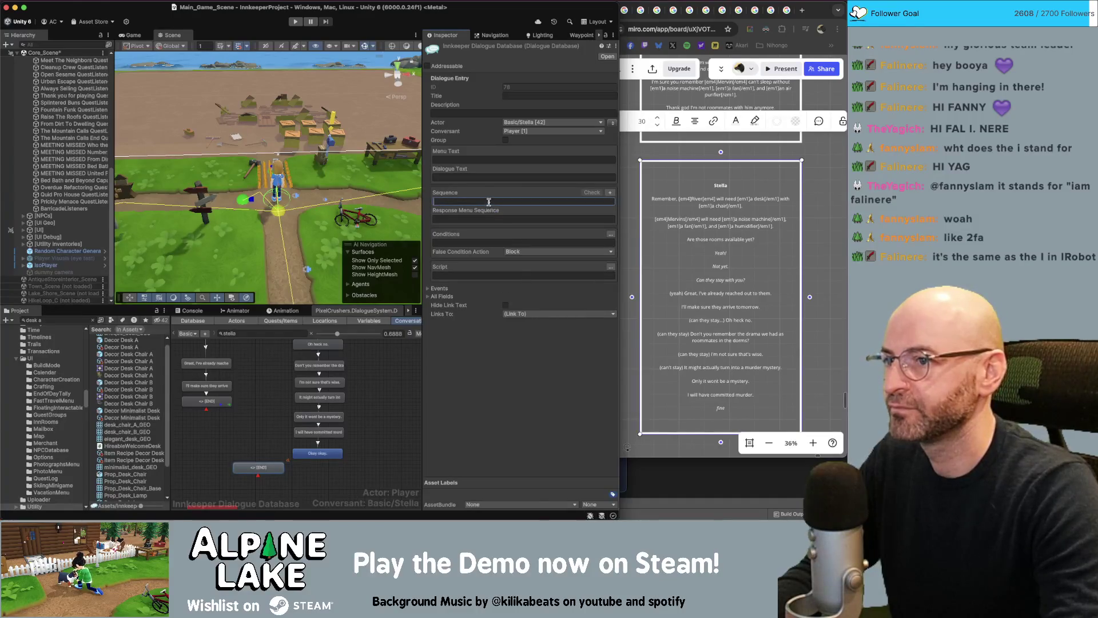
{"action": "left_click", "coordinate": [485, 177]}
{"action": "type", "text": "So are those rooms ready yet?"}
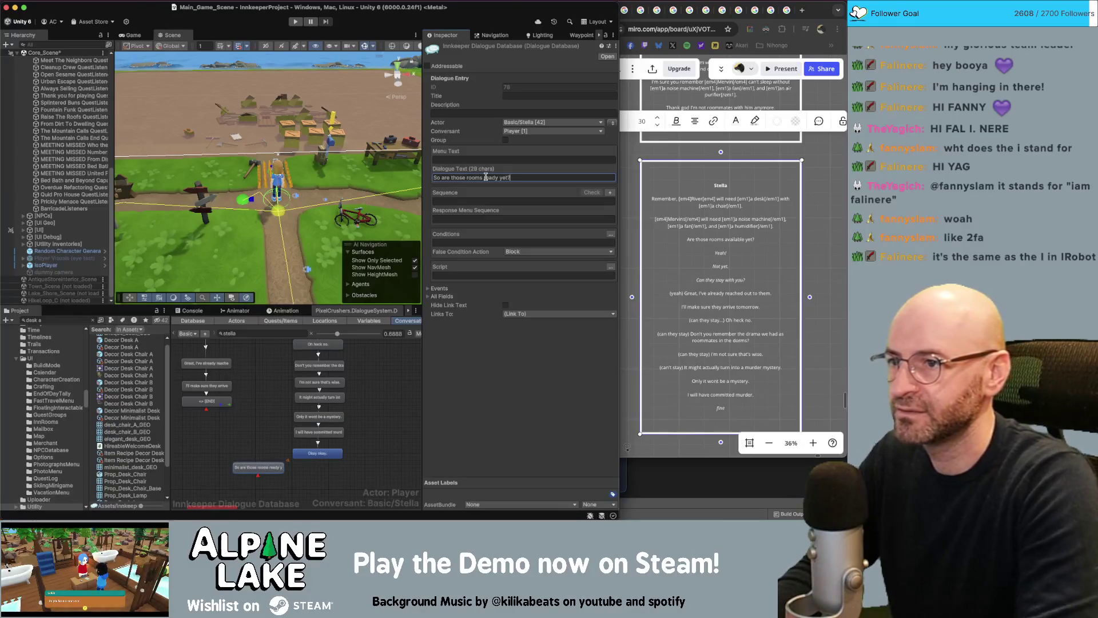
{"action": "left_click", "coordinate": [268, 466]}
- Link the rooms-ready question to the 'Not yet.' reply and move that reply up slightly
{"action": "right_click", "coordinate": [267, 466]}
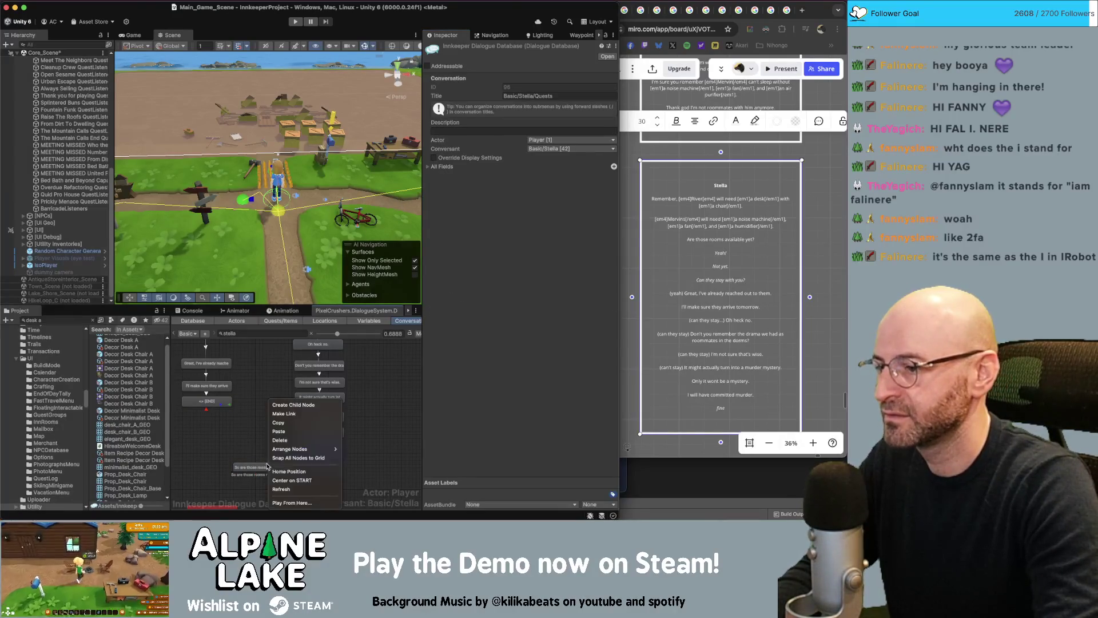
{"action": "scroll", "coordinate": [261, 389], "scroll_direction": "up", "scroll_amount": 3}
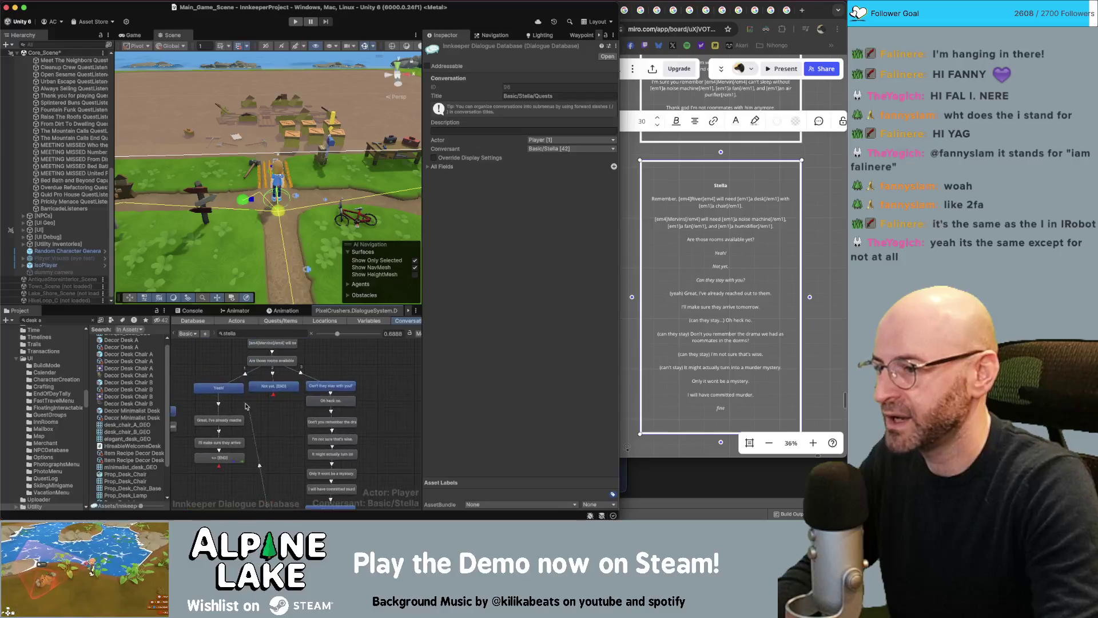
{"action": "left_click", "coordinate": [234, 395]}
{"action": "scroll", "coordinate": [269, 458], "scroll_direction": "down", "scroll_amount": 2}
{"action": "right_click", "coordinate": [271, 480]}
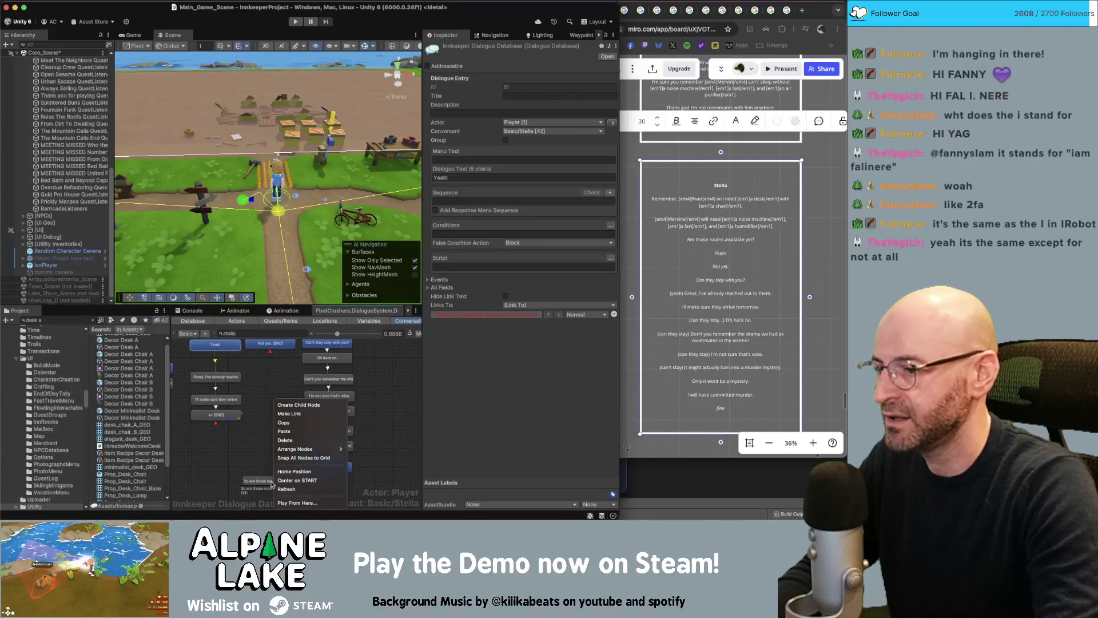
{"action": "left_click", "coordinate": [297, 420]}
{"action": "left_click", "coordinate": [276, 350]}
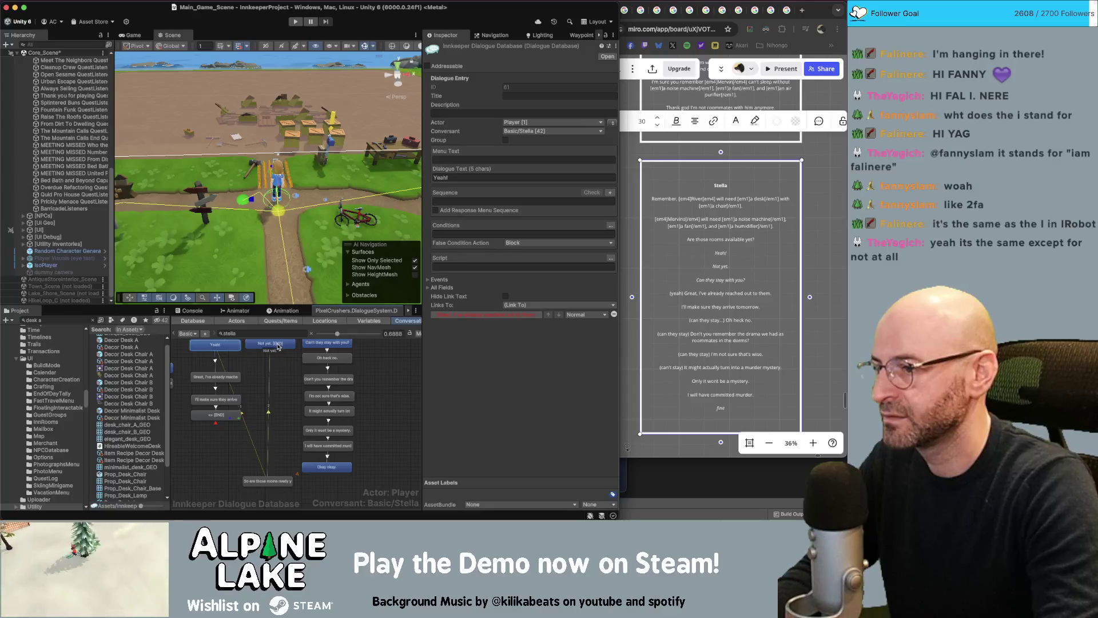
{"action": "left_click_drag", "start_coordinate": [272, 482], "coordinate": [275, 470]}
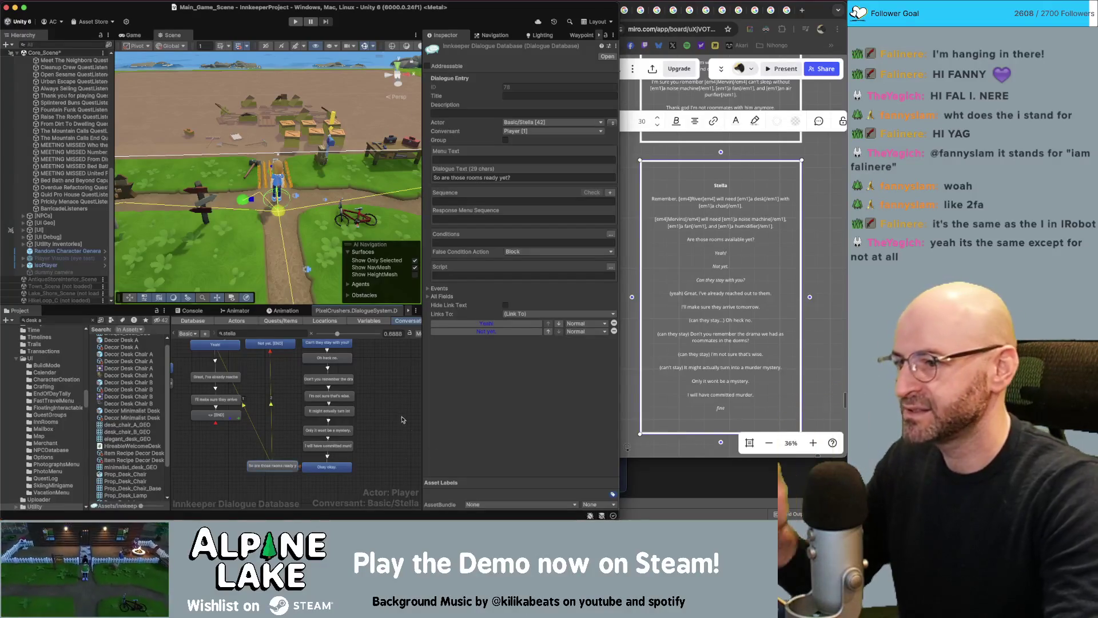
{"action": "left_click", "coordinate": [382, 400]}
{"action": "scroll", "coordinate": [377, 395], "scroll_direction": "up", "scroll_amount": 2}
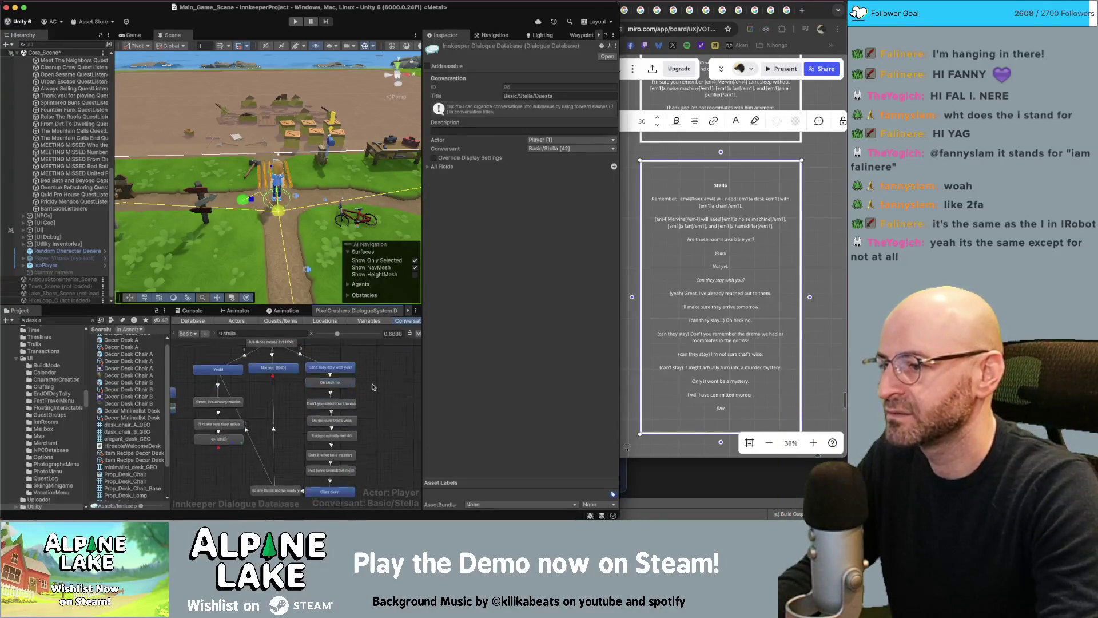
- Box-select the left-branch nodes, cancel the stray link, and clear the selection
{"action": "scroll", "coordinate": [372, 386], "scroll_direction": "down", "scroll_amount": 2}
{"action": "mouse_move", "coordinate": [245, 452]}
{"action": "left_mouse_down"}
{"action": "mouse_move", "coordinate": [281, 372]}
{"action": "mouse_move", "coordinate": [280, 408]}
{"action": "left_mouse_up"}
{"action": "left_click", "coordinate": [277, 385]}
{"action": "mouse_move", "coordinate": [207, 358]}
{"action": "left_mouse_down"}
{"action": "mouse_move", "coordinate": [286, 384]}
{"action": "mouse_move", "coordinate": [306, 449]}
{"action": "left_mouse_up"}
{"action": "left_click", "coordinate": [375, 392]}
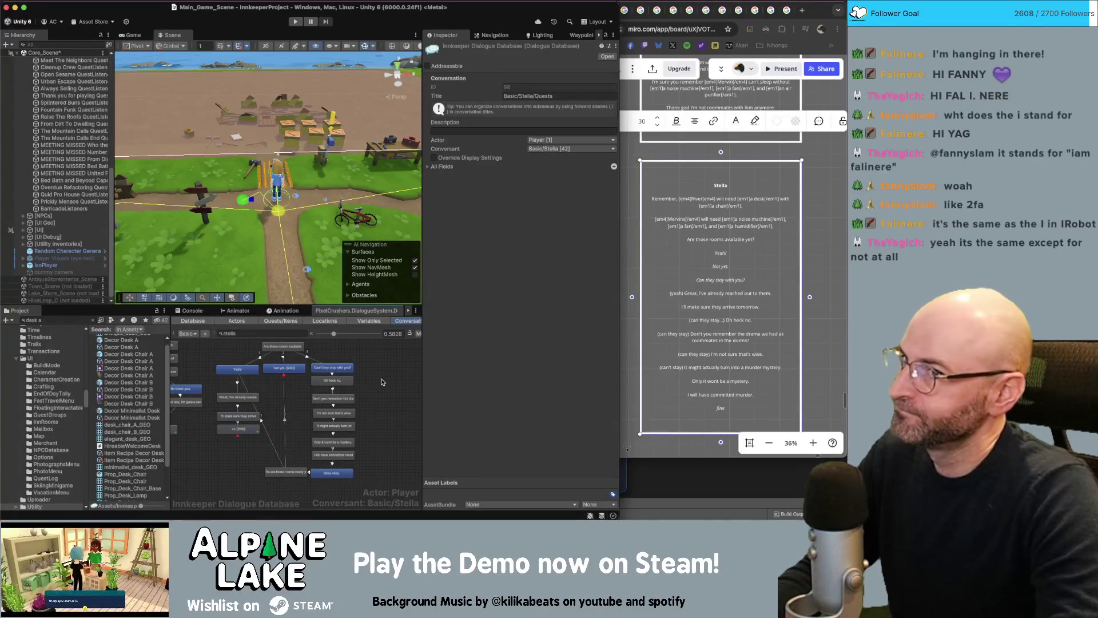
- Scroll to Stella's next script frame and shift the END and START nodes slightly right
{"action": "scroll", "coordinate": [714, 301], "scroll_direction": "down", "scroll_amount": 3}
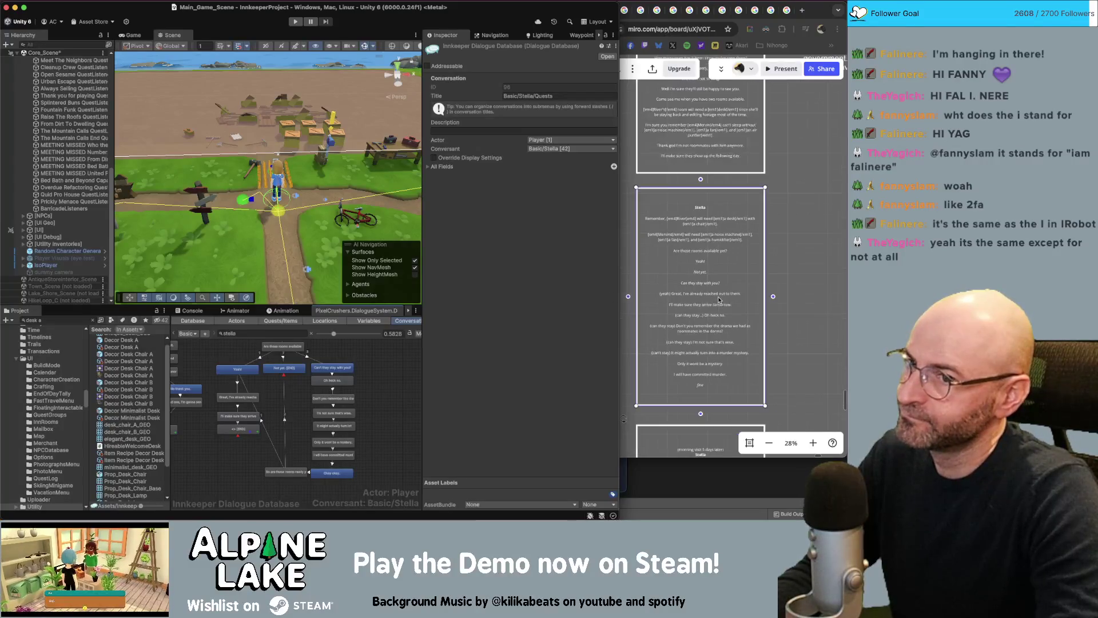
{"action": "scroll", "coordinate": [715, 303], "scroll_direction": "down", "scroll_amount": 3}
{"action": "scroll", "coordinate": [795, 300], "scroll_direction": "up", "scroll_amount": 3}
{"action": "scroll", "coordinate": [804, 274], "scroll_direction": "down", "scroll_amount": 3}
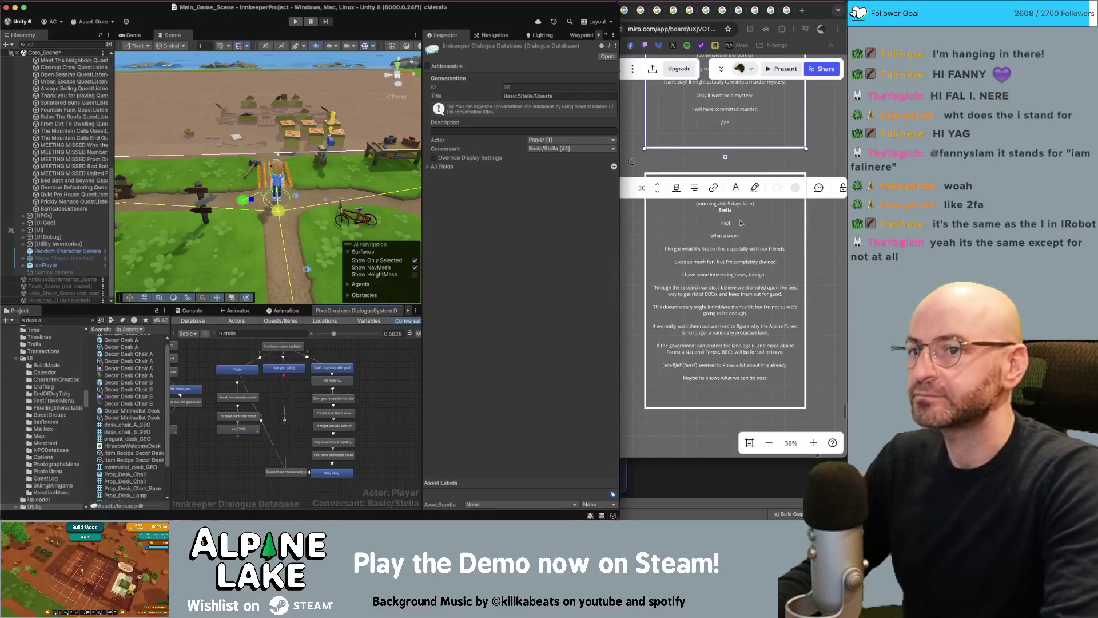
{"action": "scroll", "coordinate": [340, 451], "scroll_direction": "up", "scroll_amount": 3}
{"action": "left_click_drag", "start_coordinate": [337, 380], "coordinate": [346, 385]}
{"action": "left_click_drag", "start_coordinate": [281, 363], "coordinate": [297, 360]}
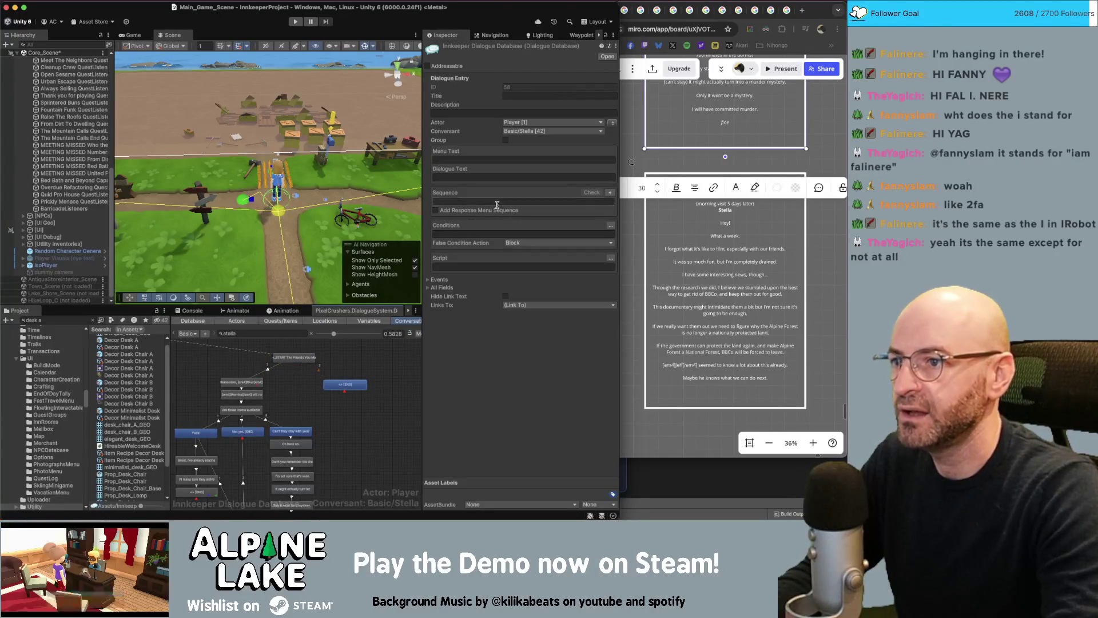
- Give the END entry a Quest Entry condition: The Friends You Make In College, entry 2, is active
{"action": "left_click", "coordinate": [610, 226]}
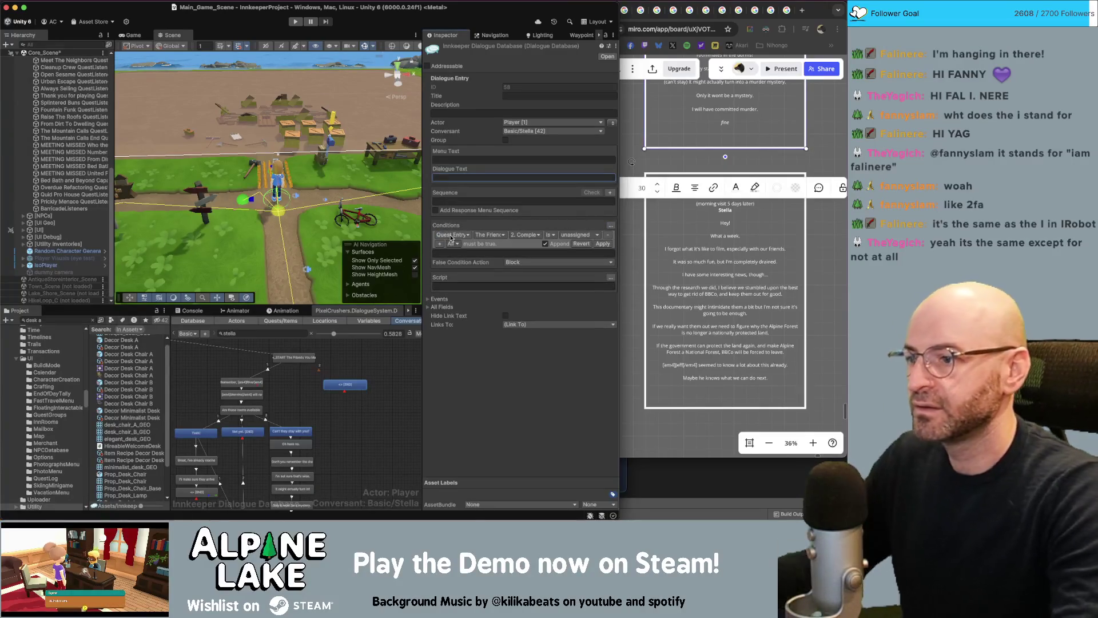
{"action": "left_click", "coordinate": [526, 235]}
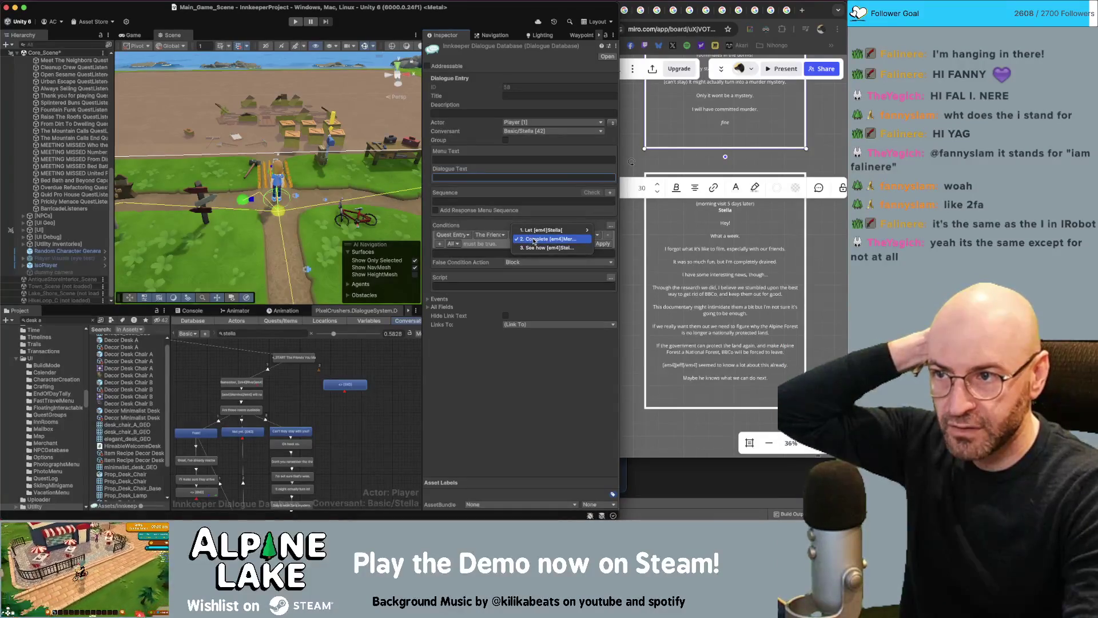
{"action": "left_click", "coordinate": [534, 239]}
{"action": "left_click", "coordinate": [561, 236]}
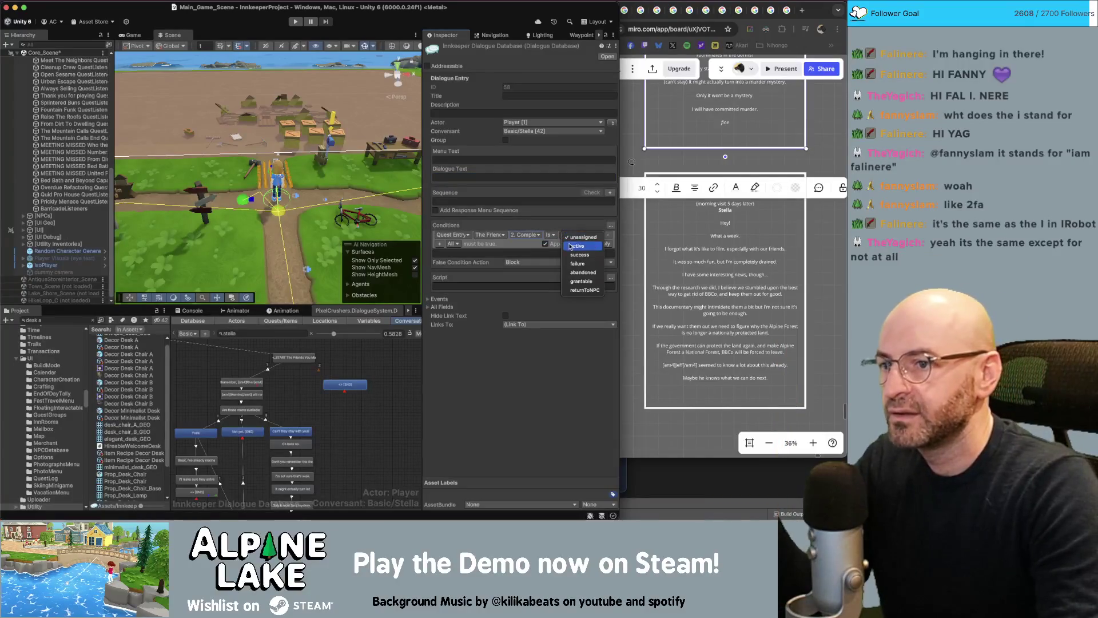
{"action": "left_click", "coordinate": [577, 245]}
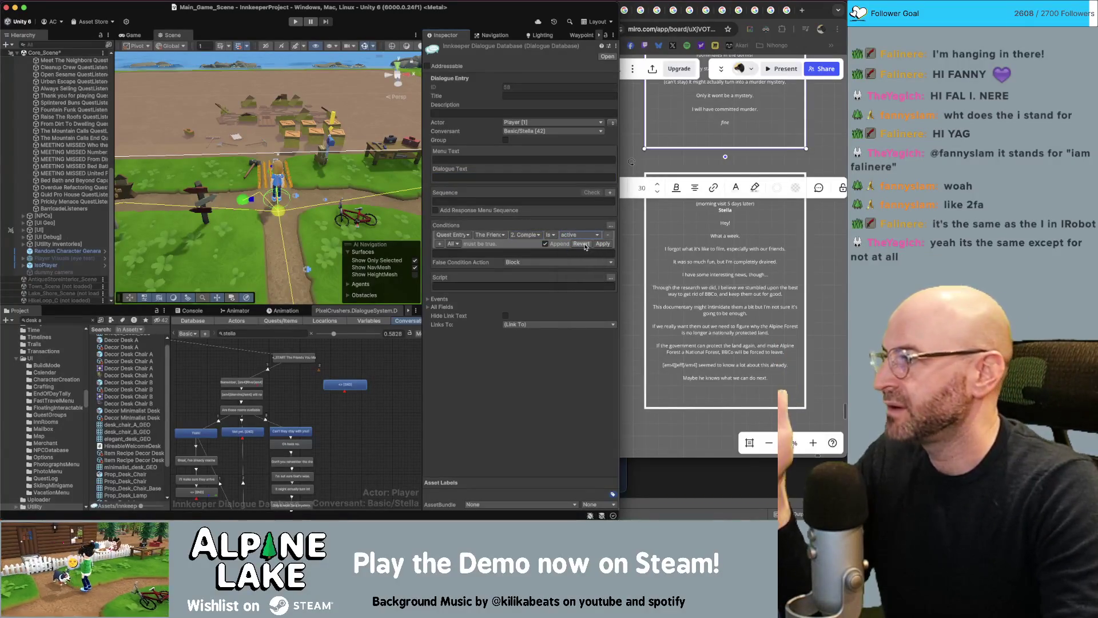
{"action": "left_click", "coordinate": [603, 245]}
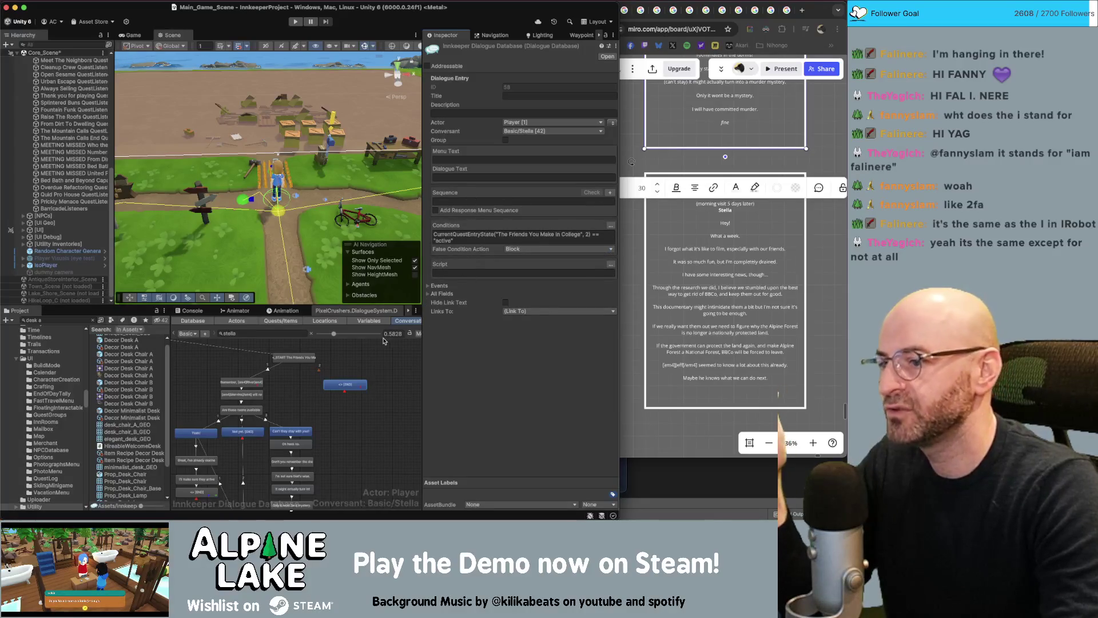
{"action": "left_click", "coordinate": [364, 381]}
{"action": "left_click", "coordinate": [359, 384]}
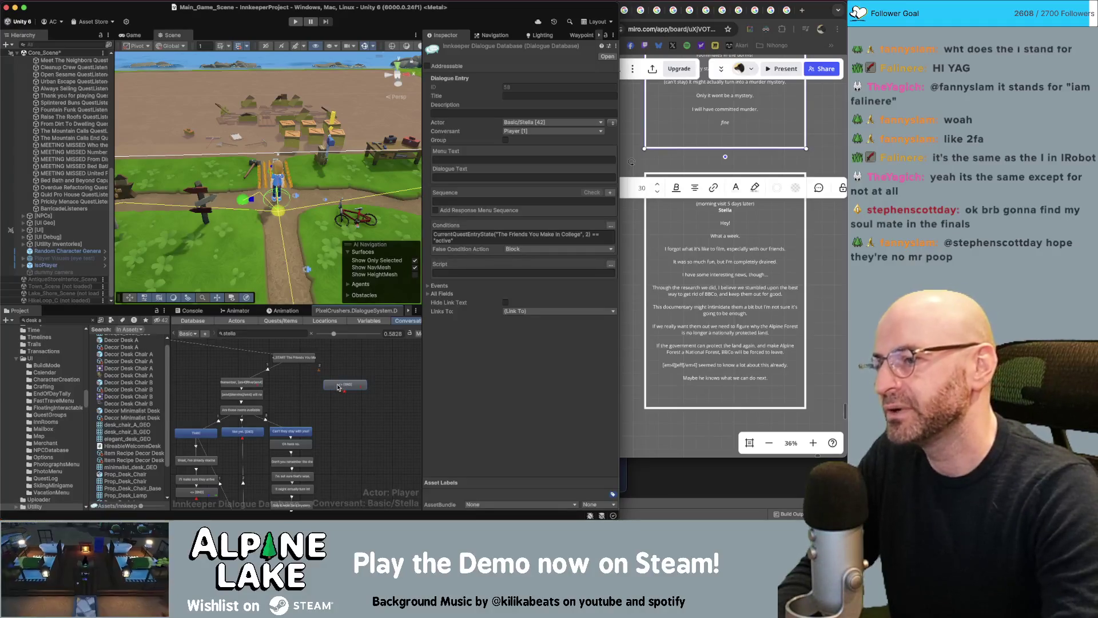
{"action": "left_click", "coordinate": [367, 370]}
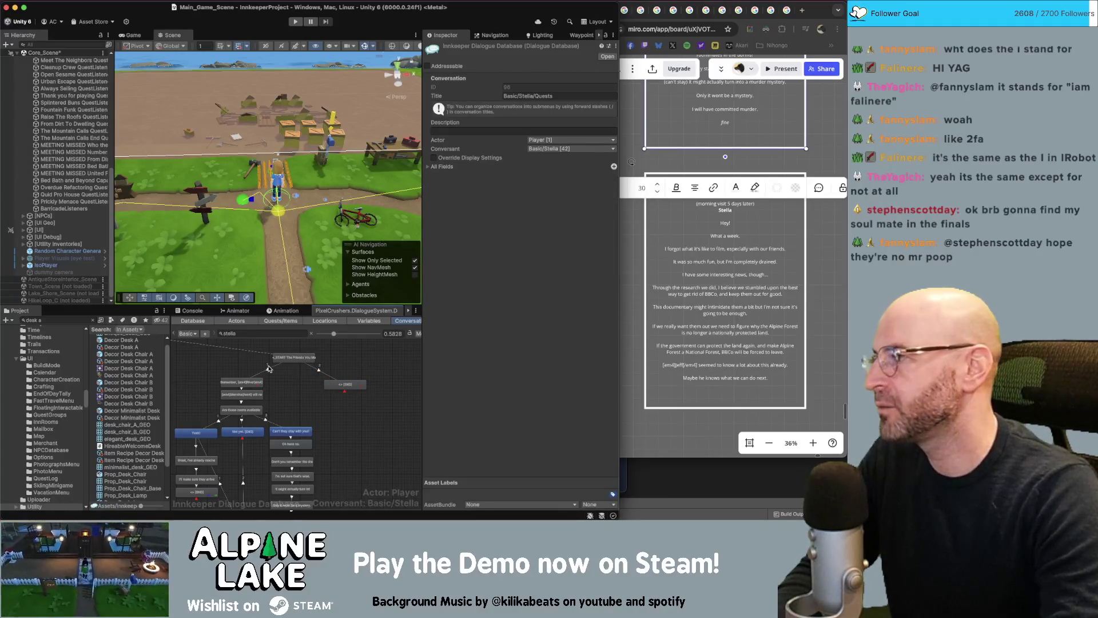
{"action": "left_click", "coordinate": [248, 383]}
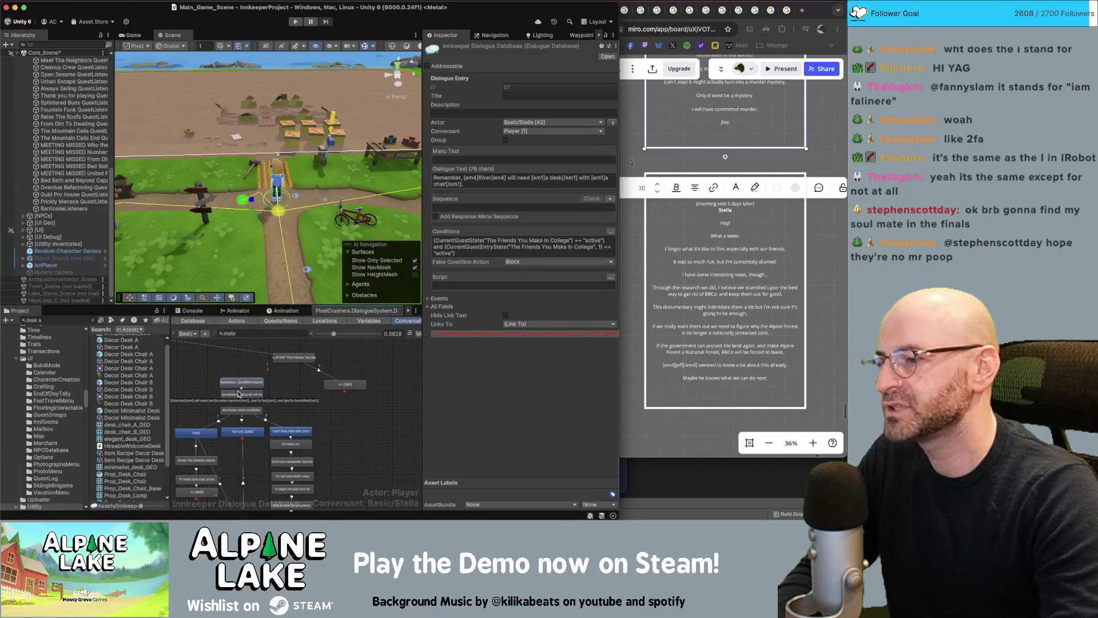
{"action": "left_click", "coordinate": [241, 392]}
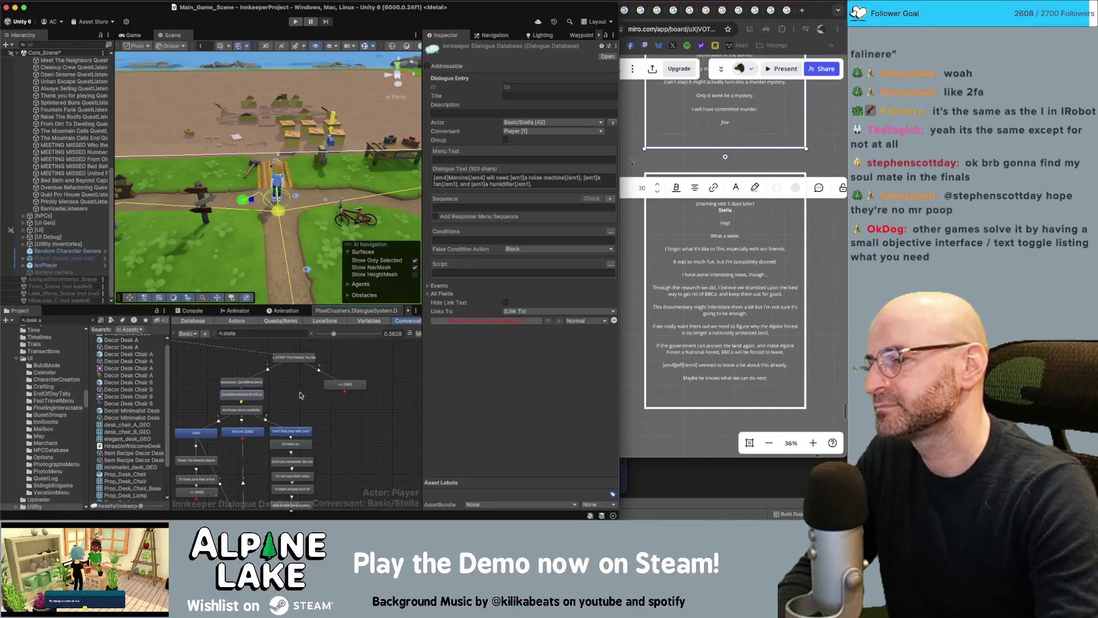
{"action": "left_click", "coordinate": [298, 359]}
{"action": "double_click", "coordinate": [299, 359]}
{"action": "scroll", "coordinate": [367, 396], "scroll_direction": "up", "scroll_amount": 3}
{"action": "left_click_drag", "start_coordinate": [372, 396], "coordinate": [230, 408]}
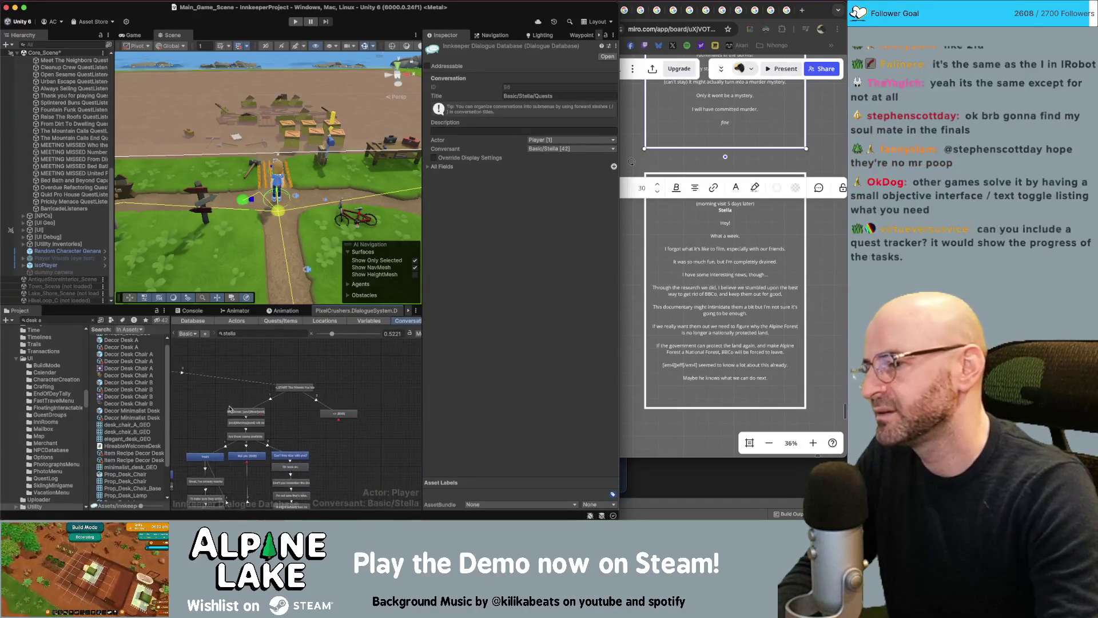
{"action": "left_click", "coordinate": [231, 411]}
{"action": "left_click", "coordinate": [204, 458]}
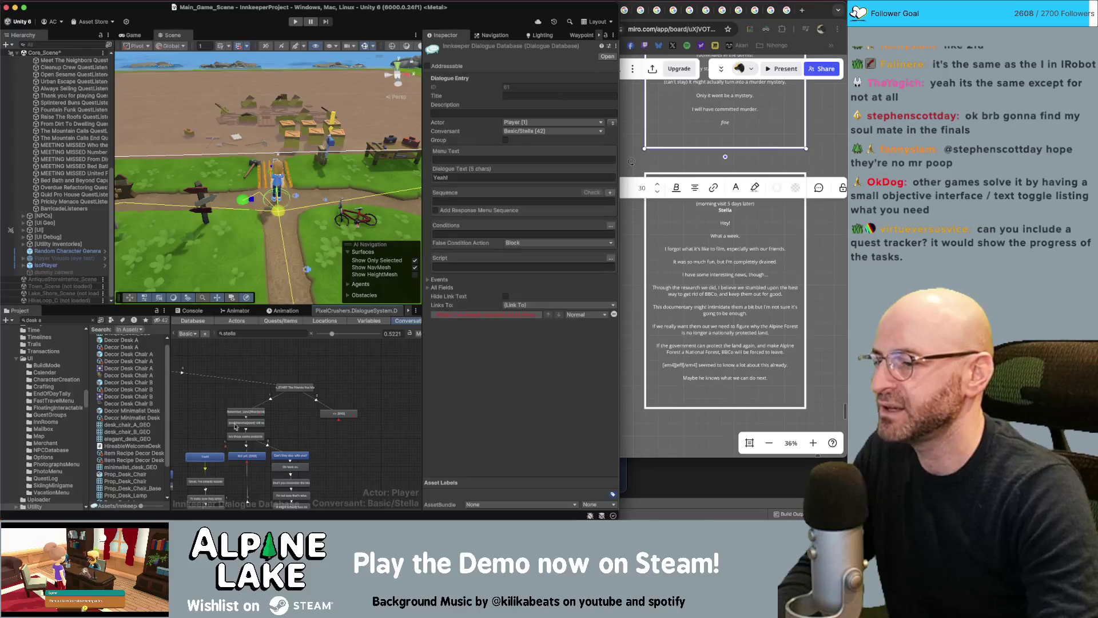
{"action": "left_click", "coordinate": [304, 428]}
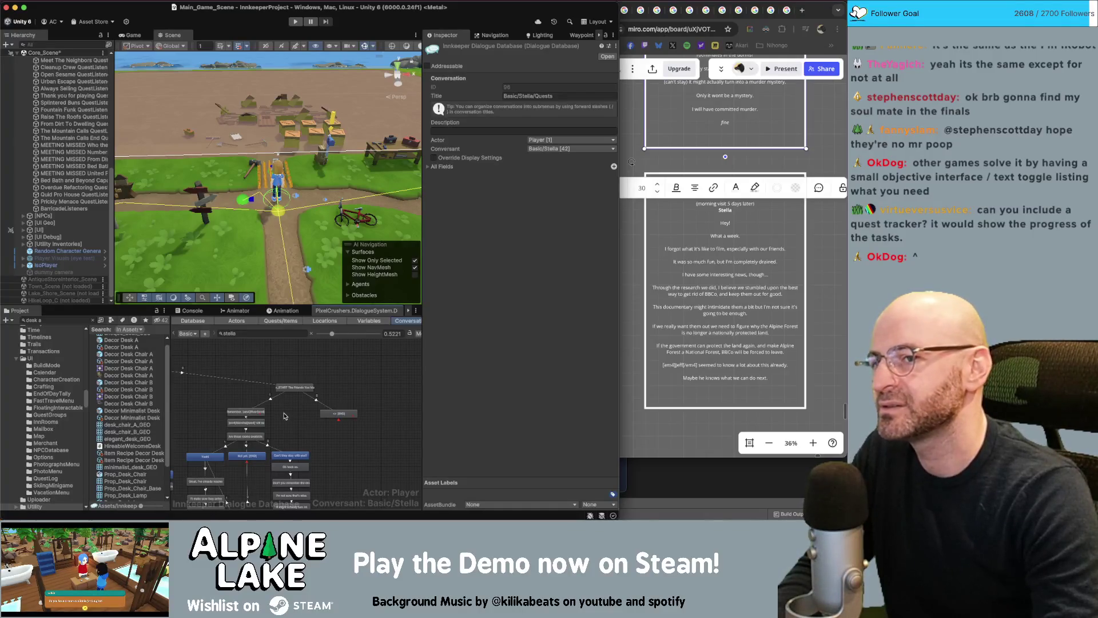
{"action": "left_click", "coordinate": [254, 412]}
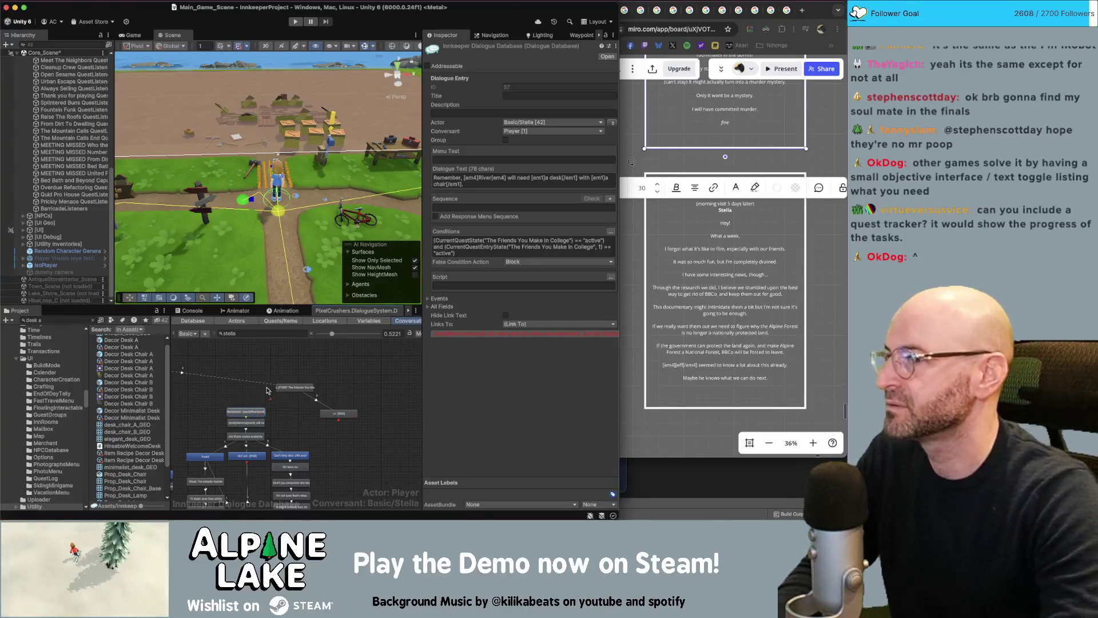
{"action": "left_click", "coordinate": [312, 416]}
{"action": "left_click_drag", "start_coordinate": [342, 414], "coordinate": [344, 410]}
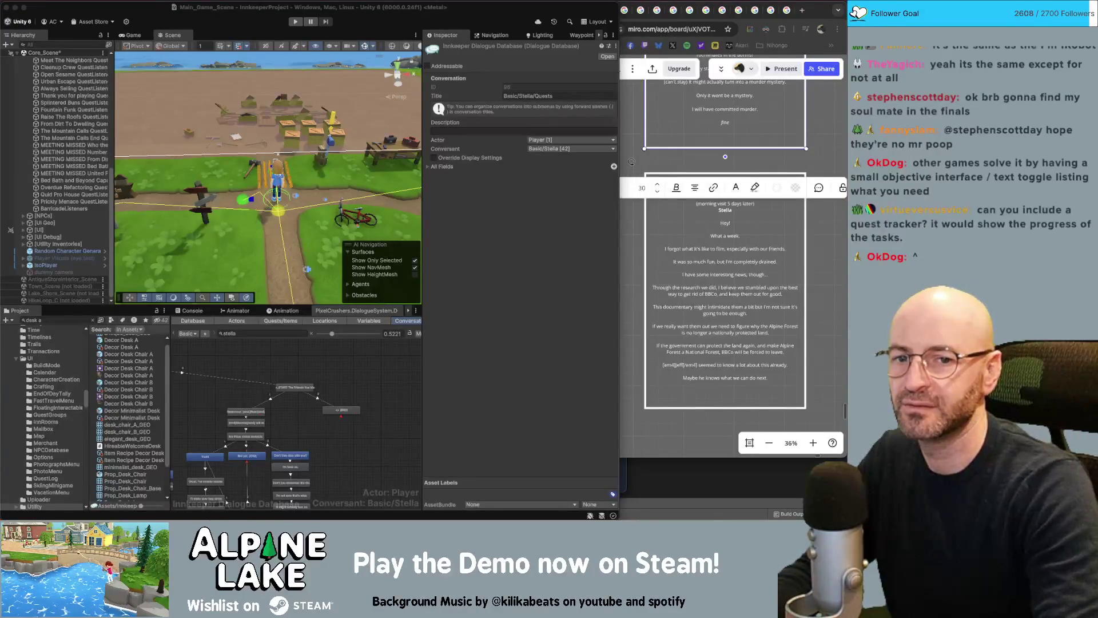
{"action": "left_click", "coordinate": [343, 412]}
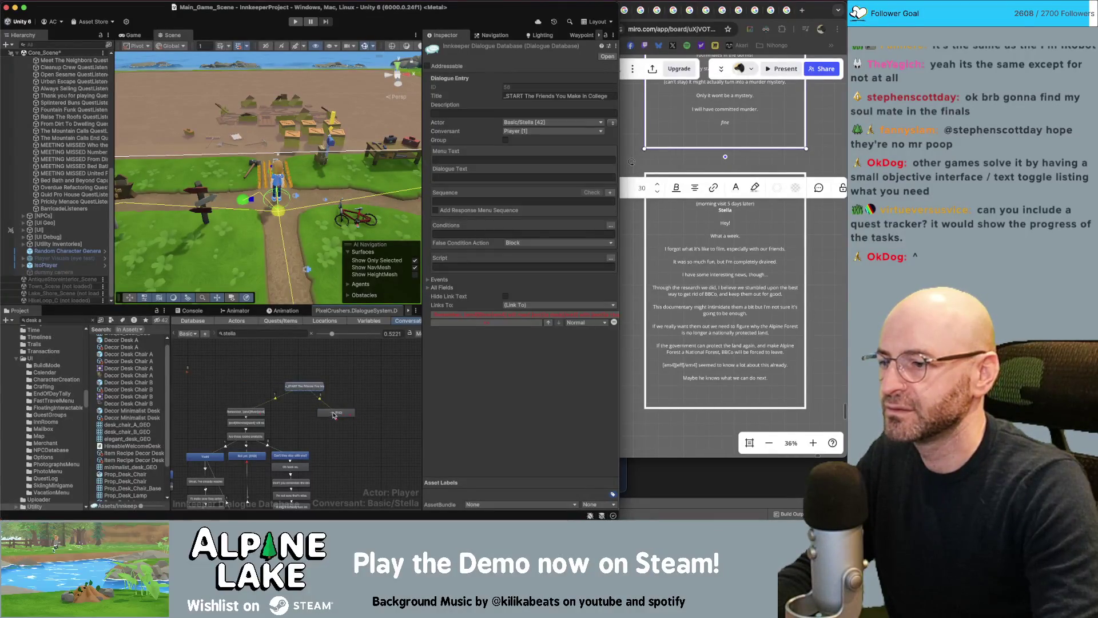
- Correct the END entry's dialogue line, typing 'uch work filming is' to complete it
{"action": "left_click", "coordinate": [462, 176]}
{"action": "left_click", "coordinate": [465, 175]}
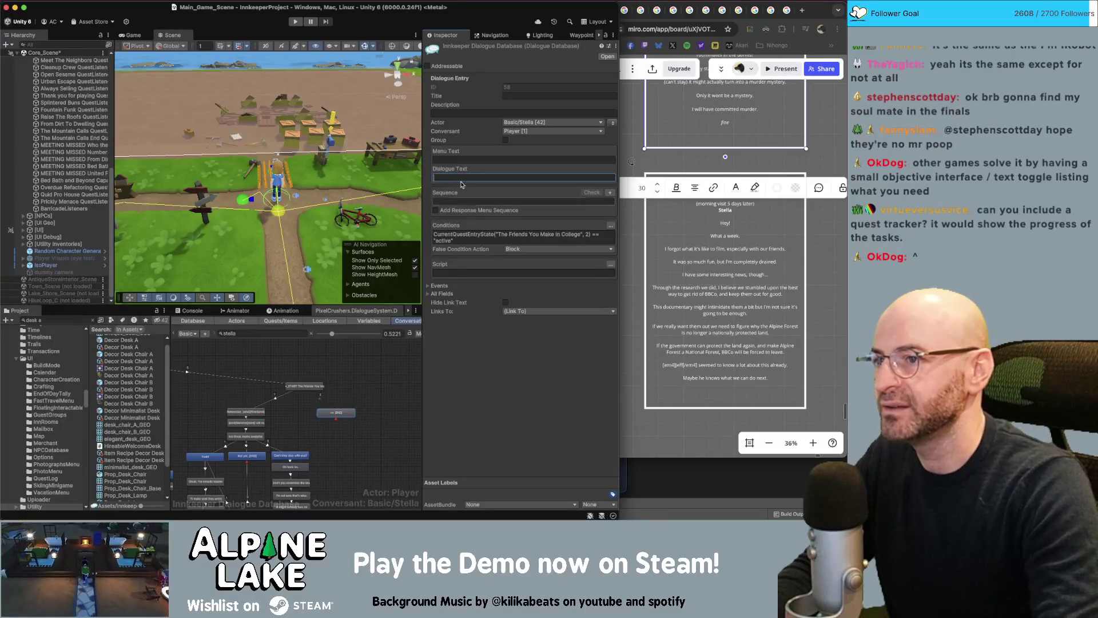
{"action": "type", "text": "F"}
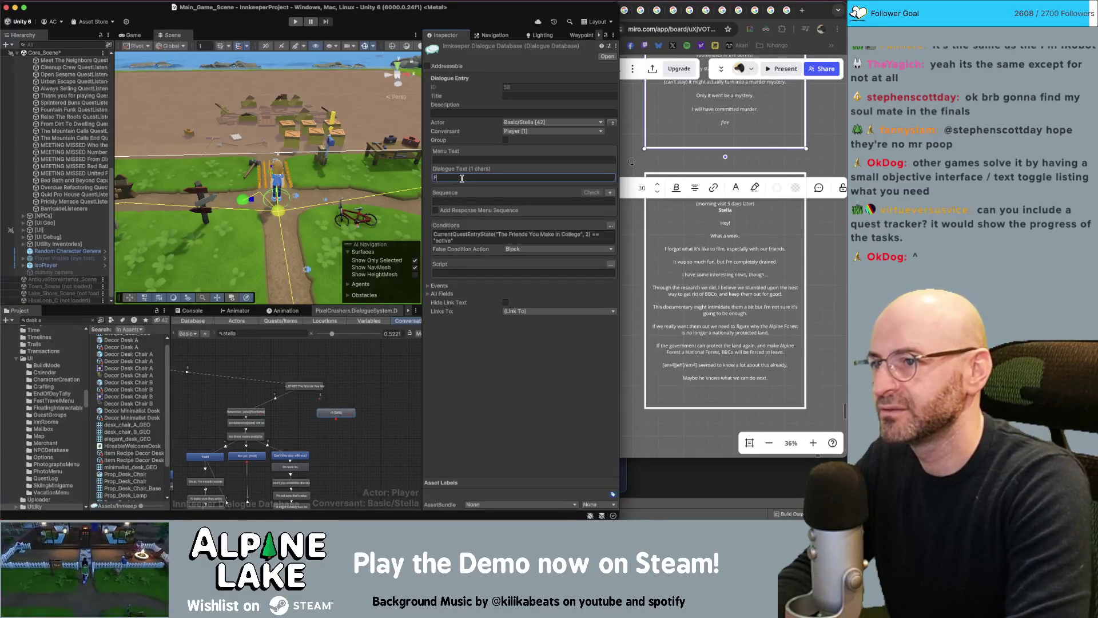
{"action": "key", "text": "BackSpace"}
{"action": "key", "text": "BackSpace"}
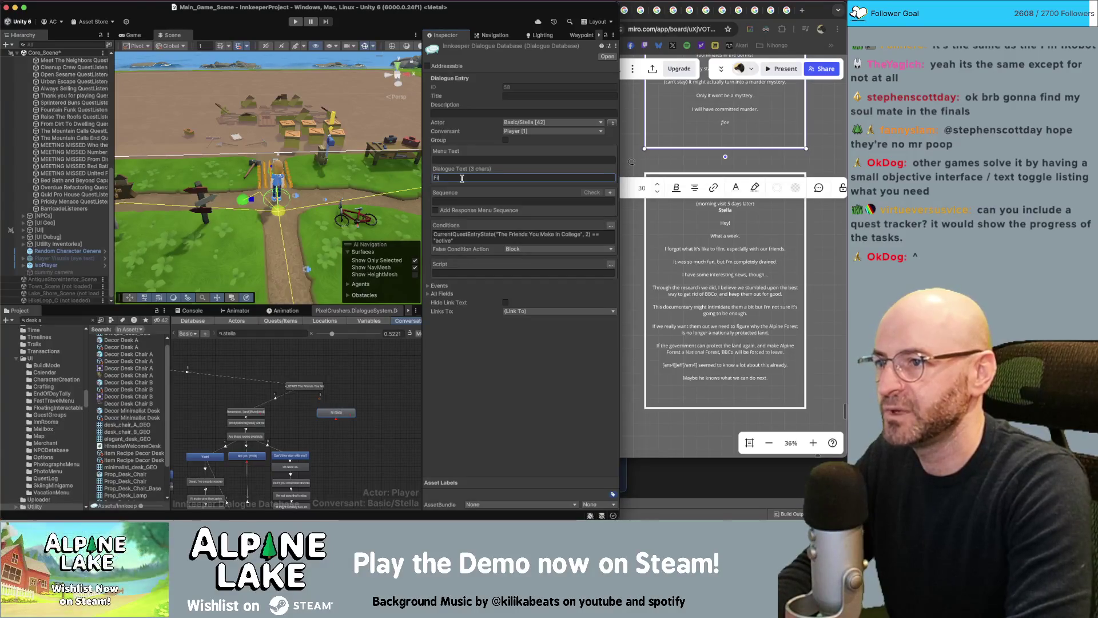
{"action": "key", "text": "BackSpace"}
{"action": "key", "text": "BackSpace"}
{"action": "key", "text": "BackSpace"}
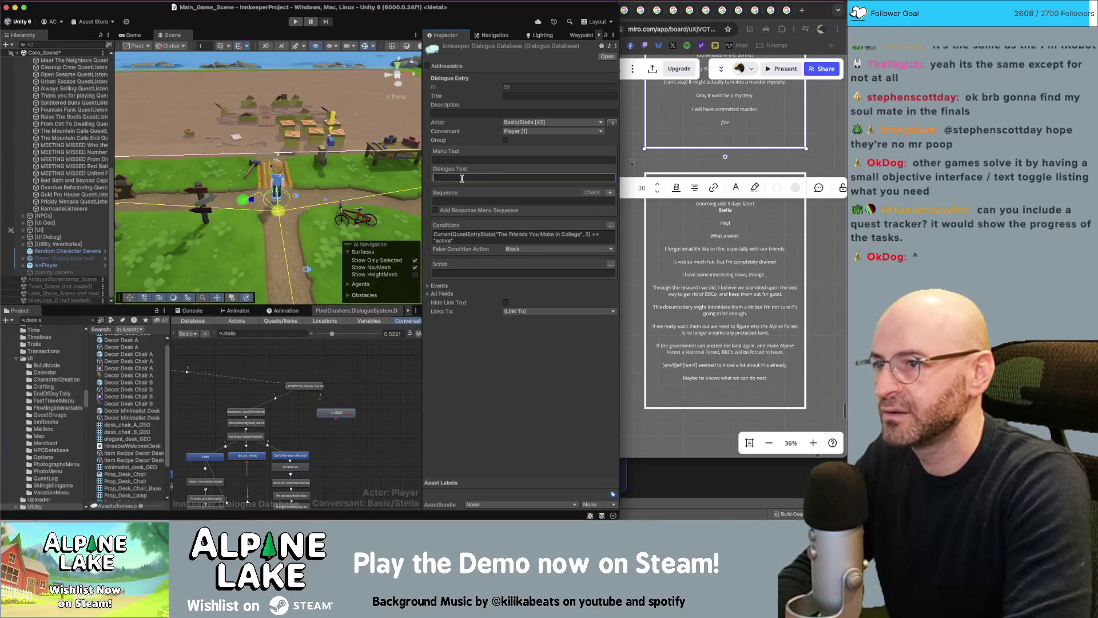
{"action": "type", "text": "I forgot how much work"}
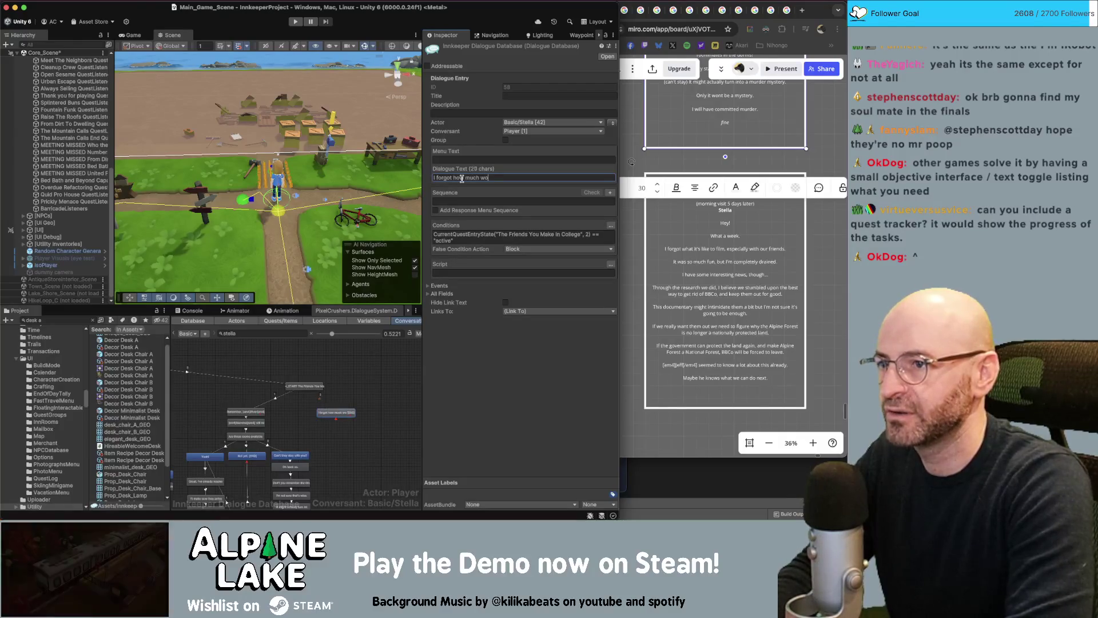
{"action": "type", "text": " filming is."}
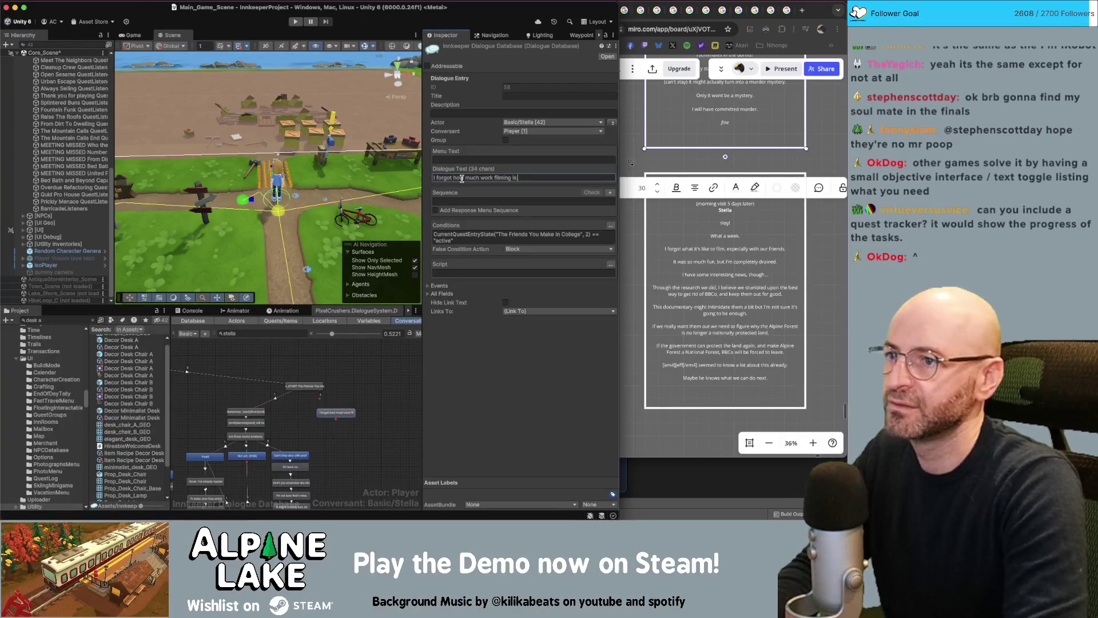
- Add a child node where Stella tells the player 'We're getting a lot of good footage though'
{"action": "right_click", "coordinate": [342, 405]}
{"action": "left_click", "coordinate": [366, 405]}
{"action": "left_click", "coordinate": [612, 122]}
{"action": "left_click", "coordinate": [548, 176]}
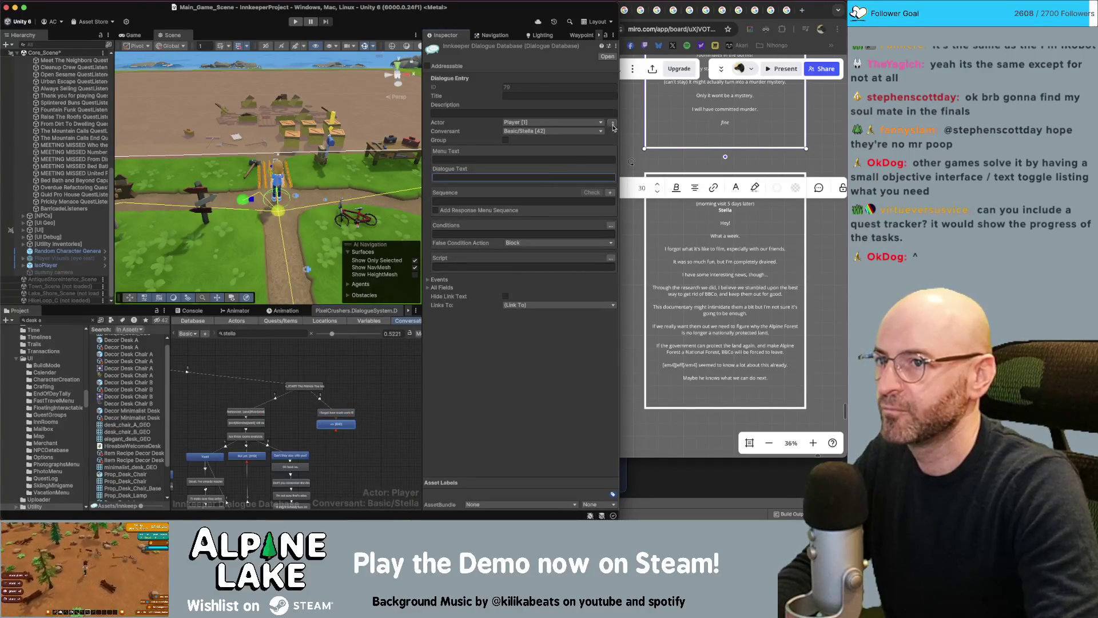
{"action": "type", "text": "We're get"}
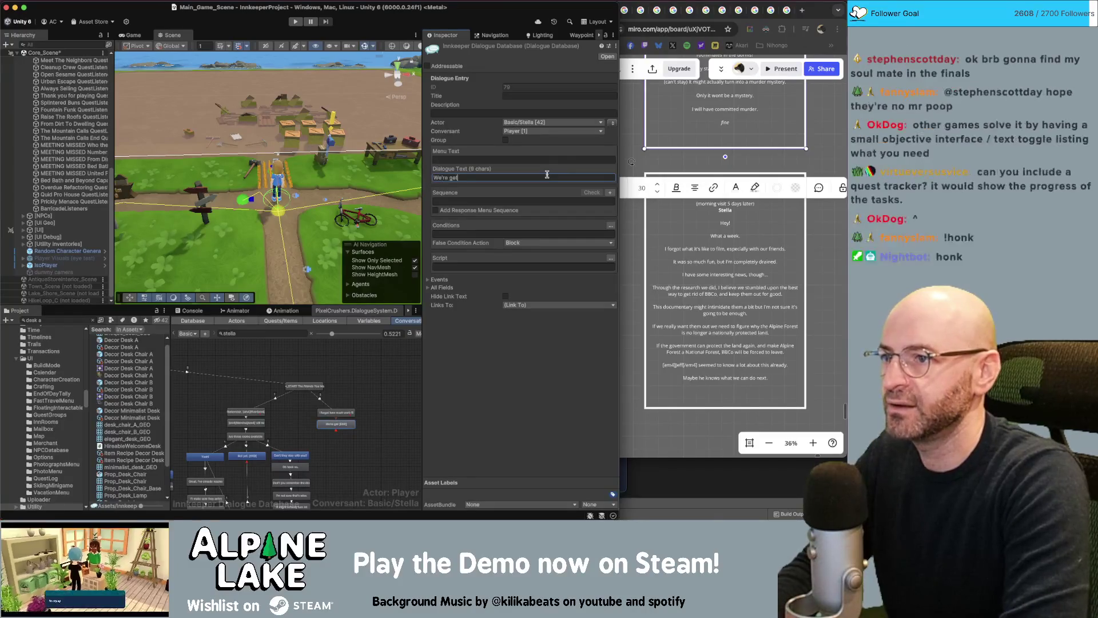
{"action": "type", "text": "ting a lot of good footage though"}
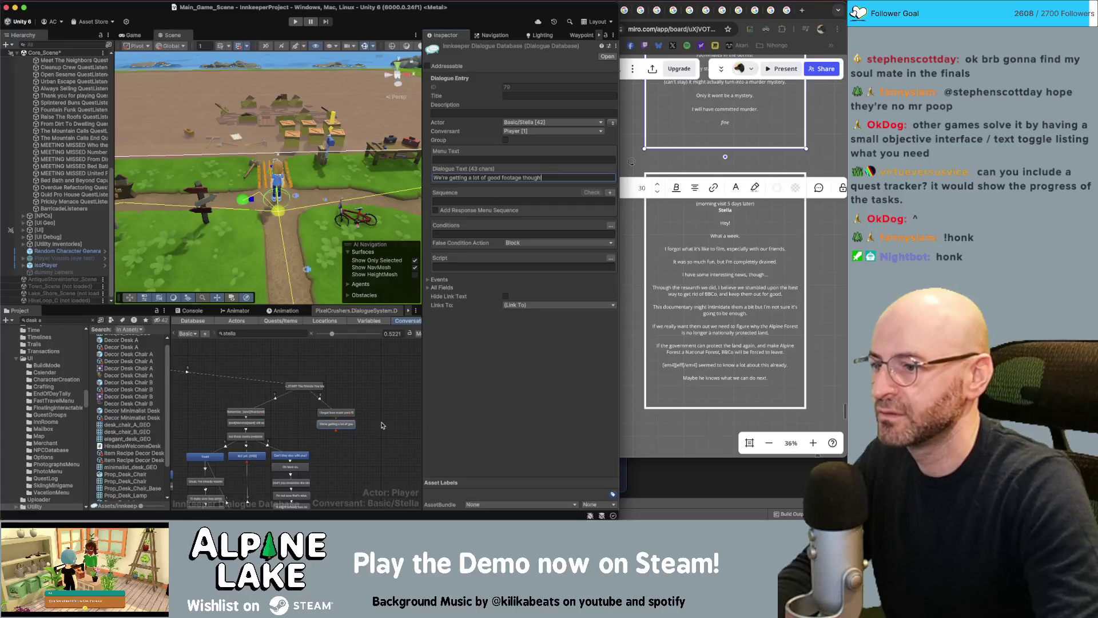
{"action": "left_click", "coordinate": [315, 395]}
- Move the START node up and right and create a new child node from it
{"action": "left_click_drag", "start_coordinate": [313, 392], "coordinate": [330, 386]}
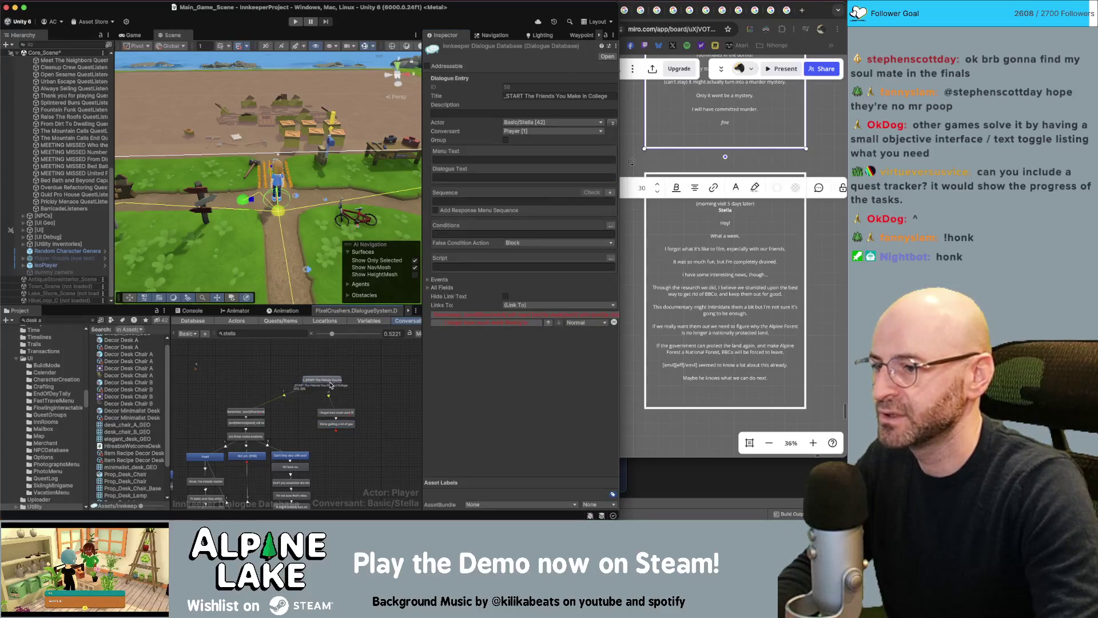
{"action": "right_click", "coordinate": [335, 388]}
{"action": "left_click", "coordinate": [343, 391]}
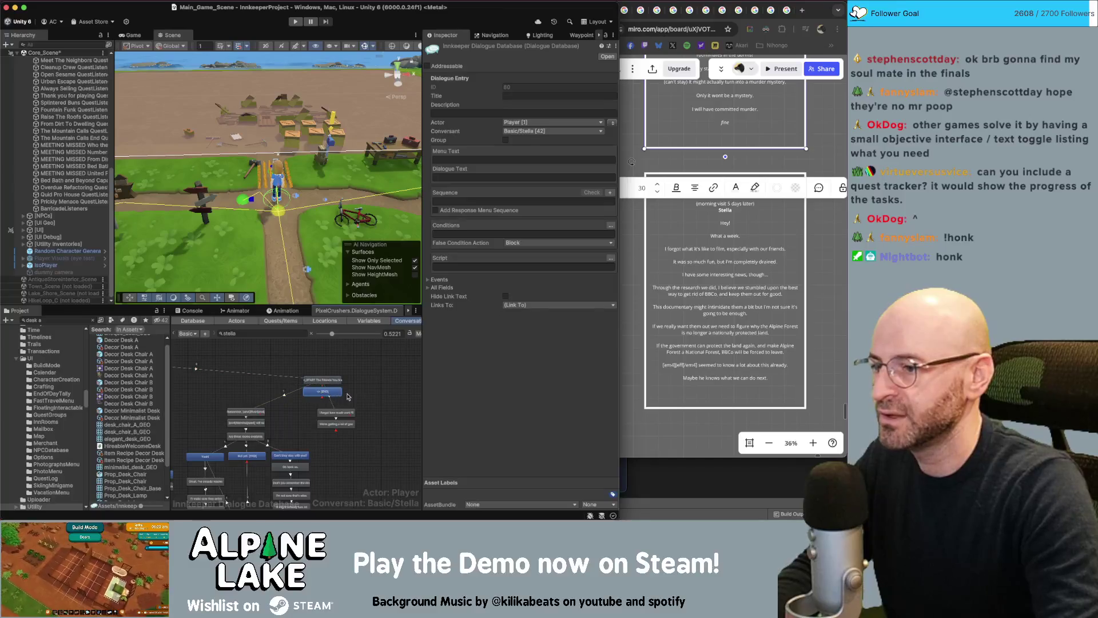
{"action": "left_click_drag", "start_coordinate": [389, 399], "coordinate": [357, 409]}
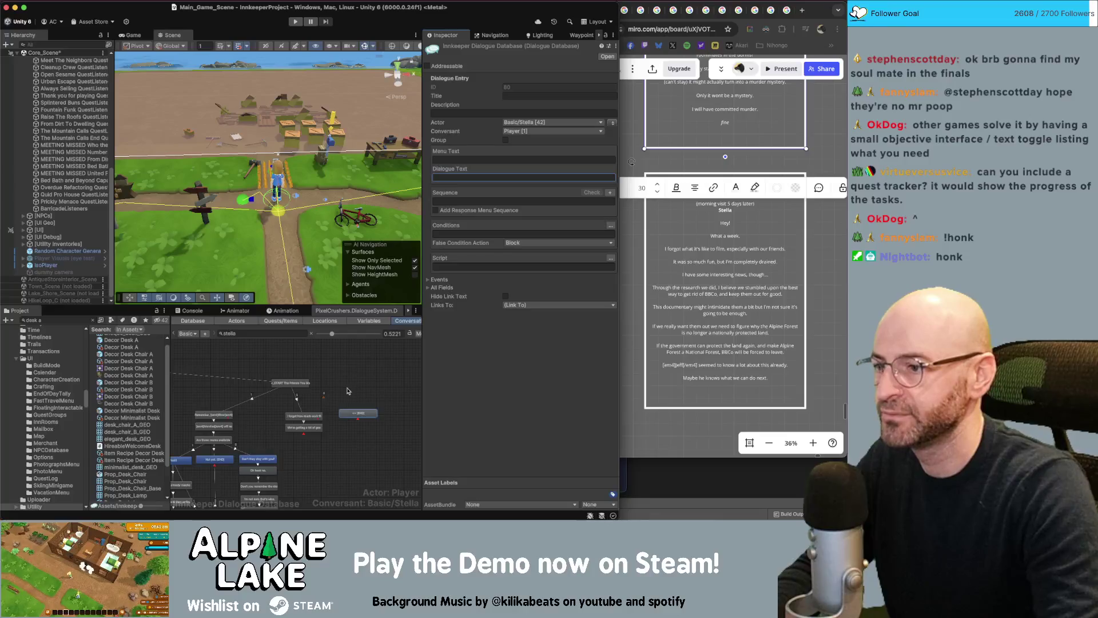
- Require quest entry '3. See how' to be active, then bring up the Miro script text box
{"action": "left_click", "coordinate": [571, 223]}
{"action": "left_click", "coordinate": [611, 226]}
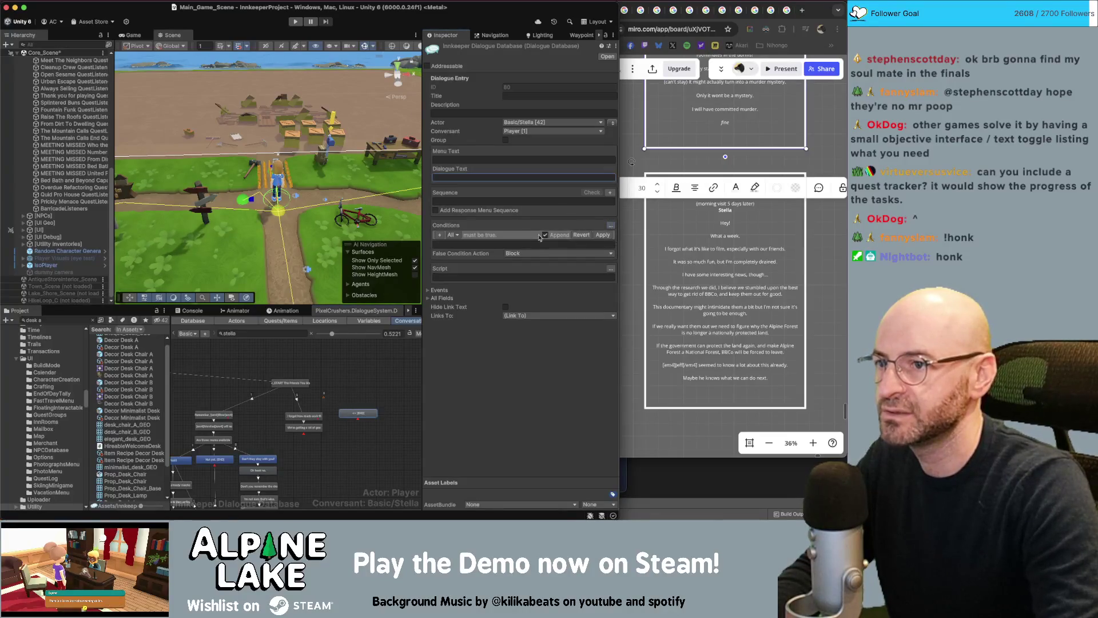
{"action": "left_click", "coordinate": [439, 235]}
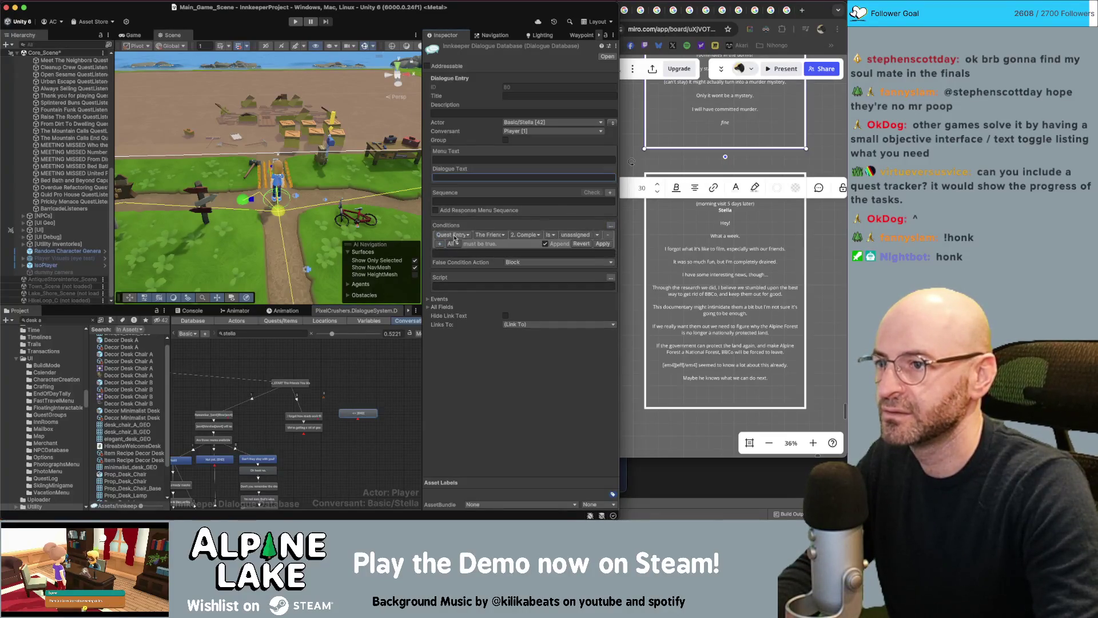
{"action": "left_click", "coordinate": [532, 235]}
{"action": "left_click", "coordinate": [531, 247]}
{"action": "left_click", "coordinate": [573, 237]}
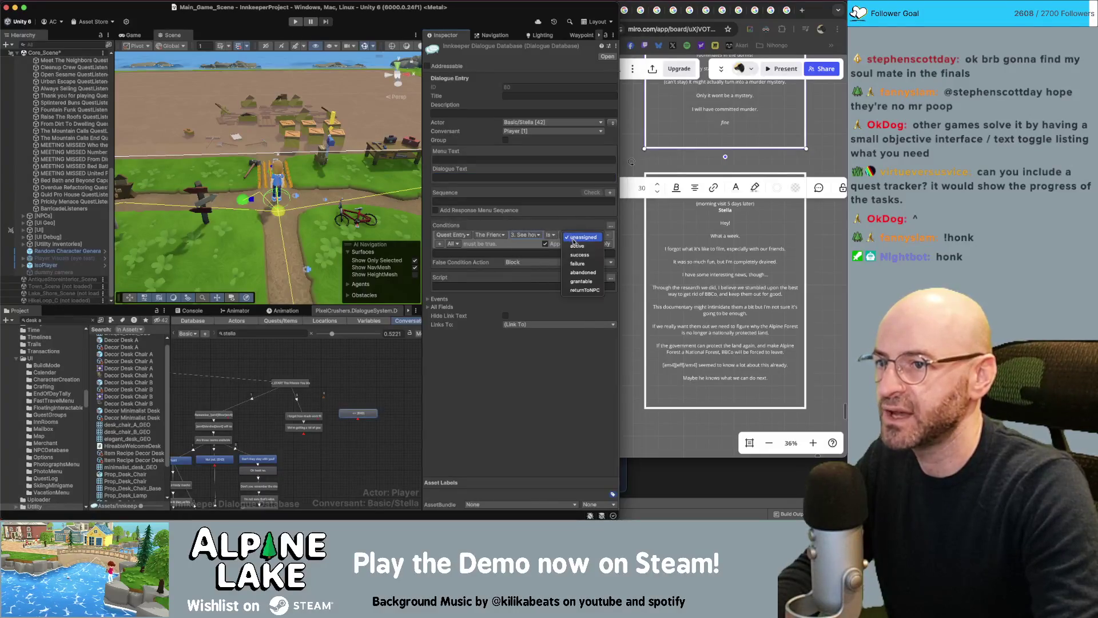
{"action": "left_click", "coordinate": [578, 246]}
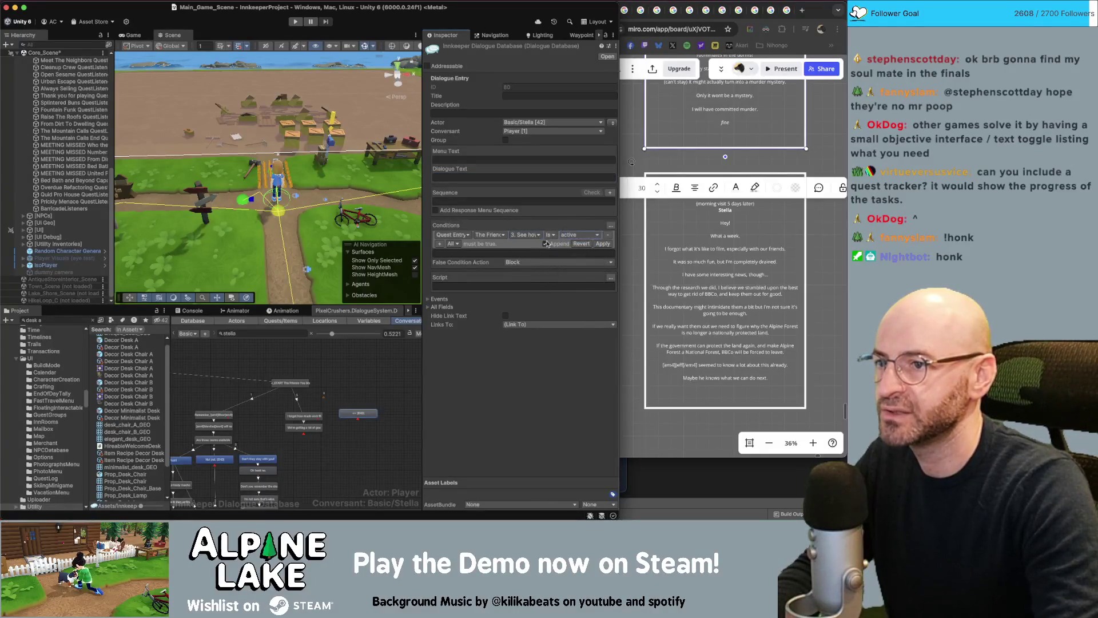
{"action": "left_click", "coordinate": [601, 246]}
{"action": "left_click", "coordinate": [712, 246]}
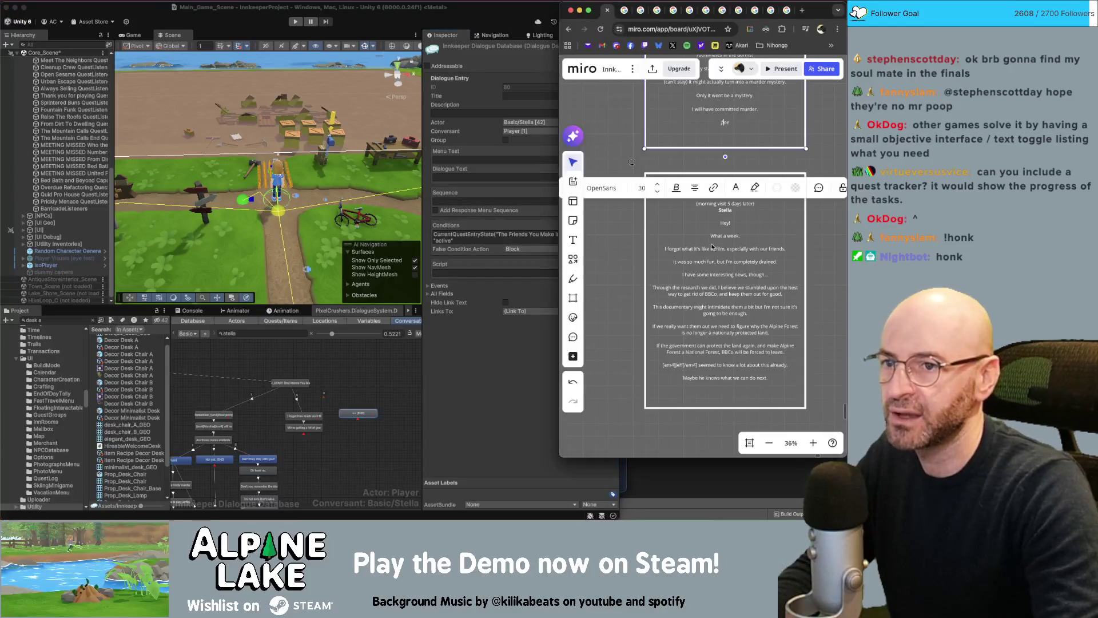
{"action": "left_click", "coordinate": [713, 246]}
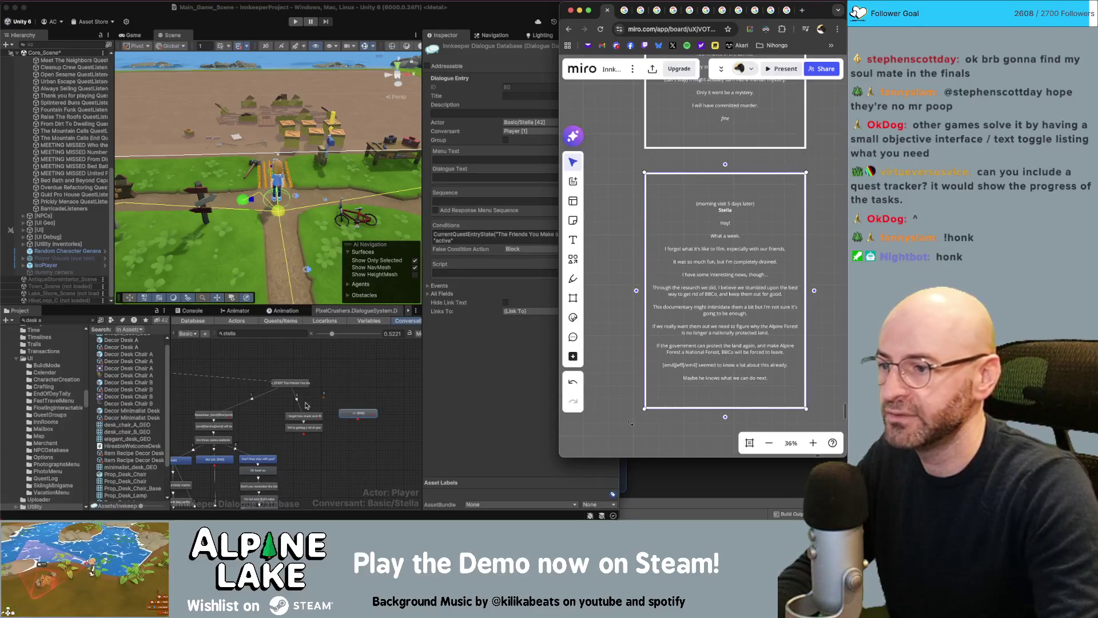
- Copy the red-and-grey node group and paste a copy, moving it up and right
{"action": "left_click", "coordinate": [319, 410]}
{"action": "scroll", "coordinate": [319, 409], "scroll_direction": "down", "scroll_amount": 2}
{"action": "left_click_drag", "start_coordinate": [272, 406], "coordinate": [223, 481]}
{"action": "right_click", "coordinate": [241, 401]}
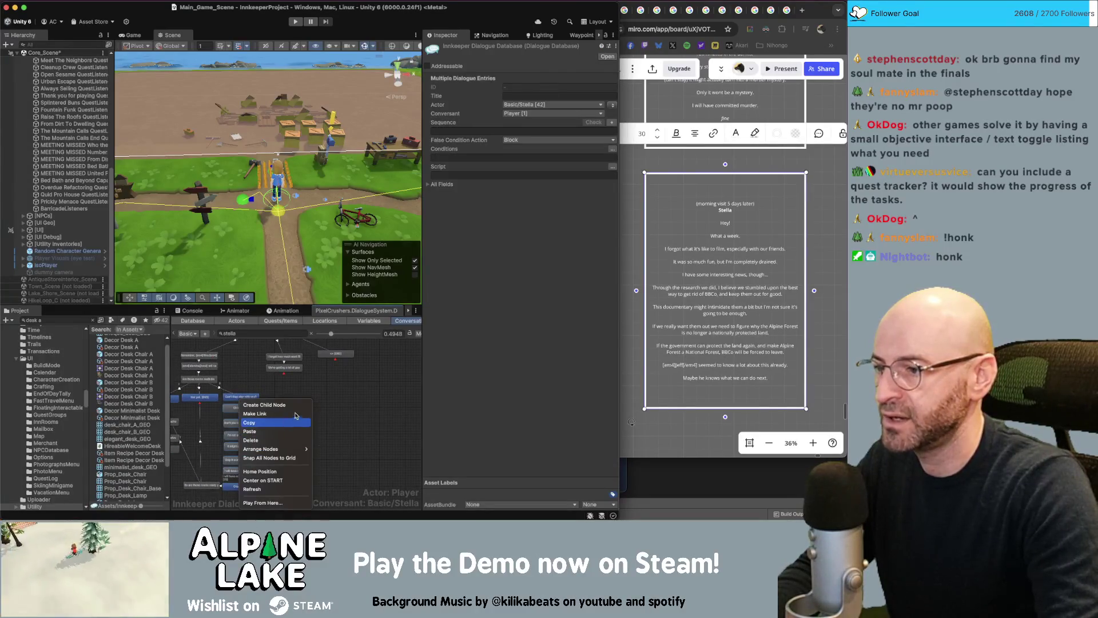
{"action": "left_click", "coordinate": [296, 422]}
{"action": "right_click", "coordinate": [340, 373]}
{"action": "left_click", "coordinate": [348, 385]}
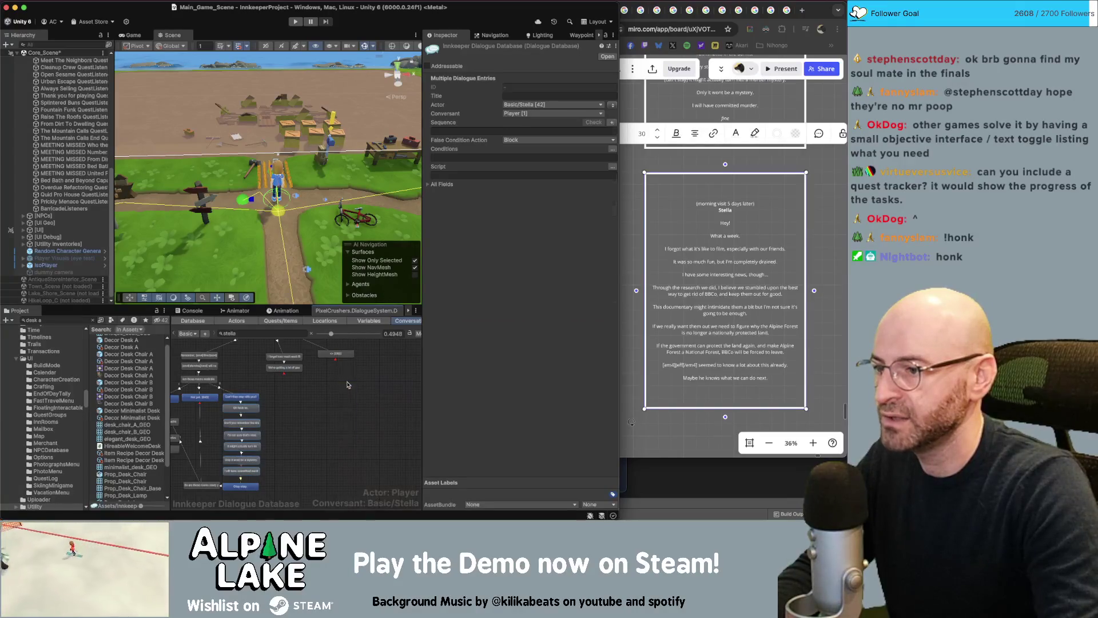
{"action": "scroll", "coordinate": [200, 461], "scroll_direction": "down", "scroll_amount": 2}
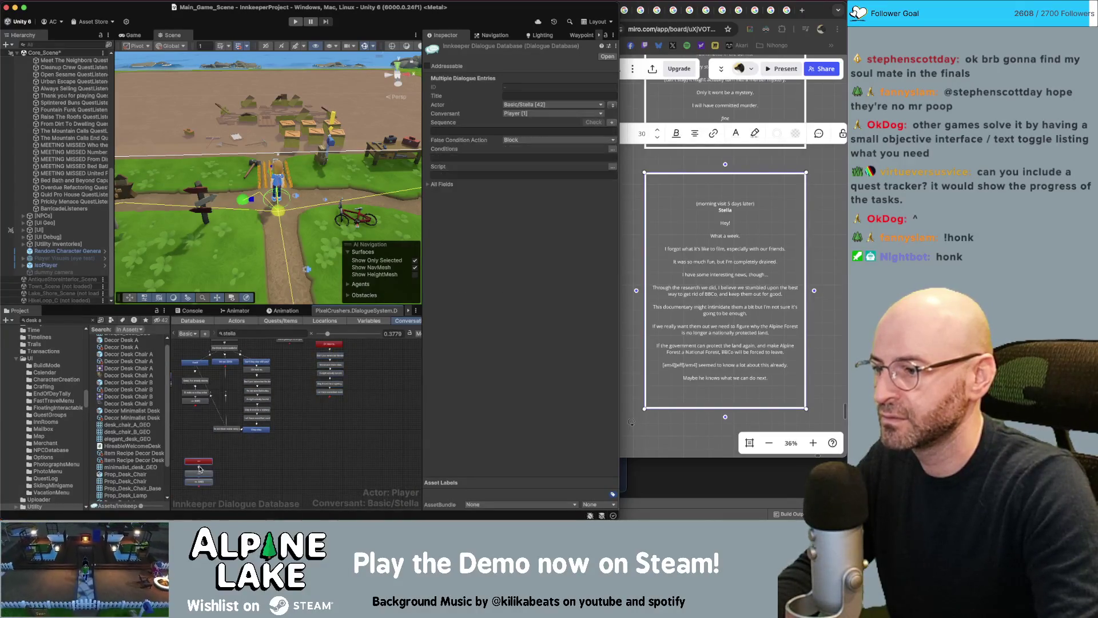
{"action": "left_click_drag", "start_coordinate": [200, 464], "coordinate": [335, 410]}
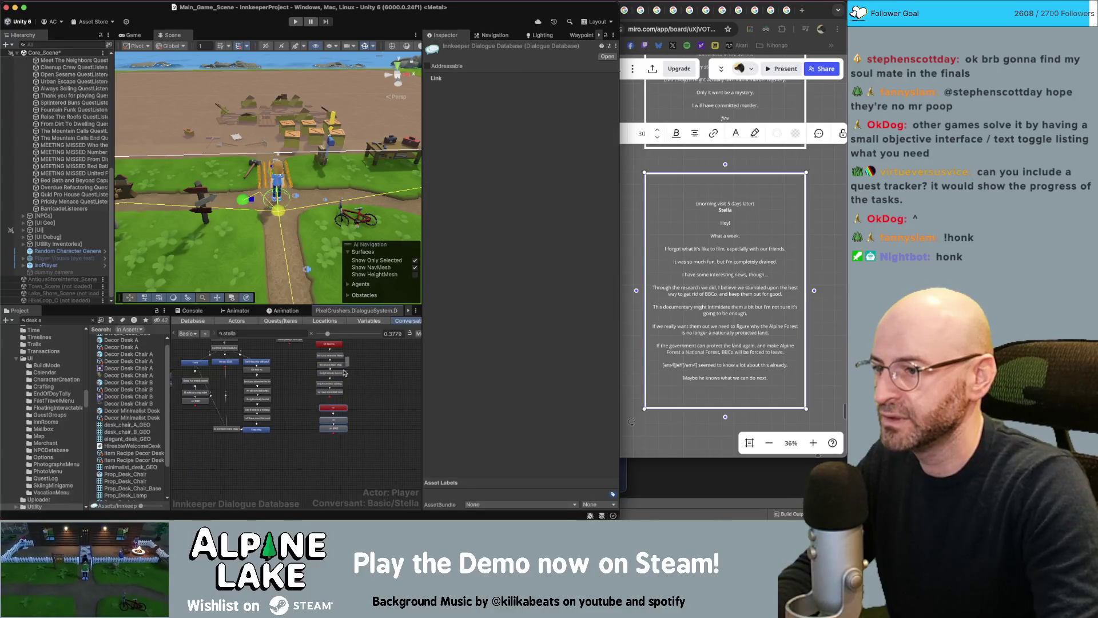
- Paste a second copy of the node group into Stella's quest graph
{"action": "left_click", "coordinate": [342, 398]}
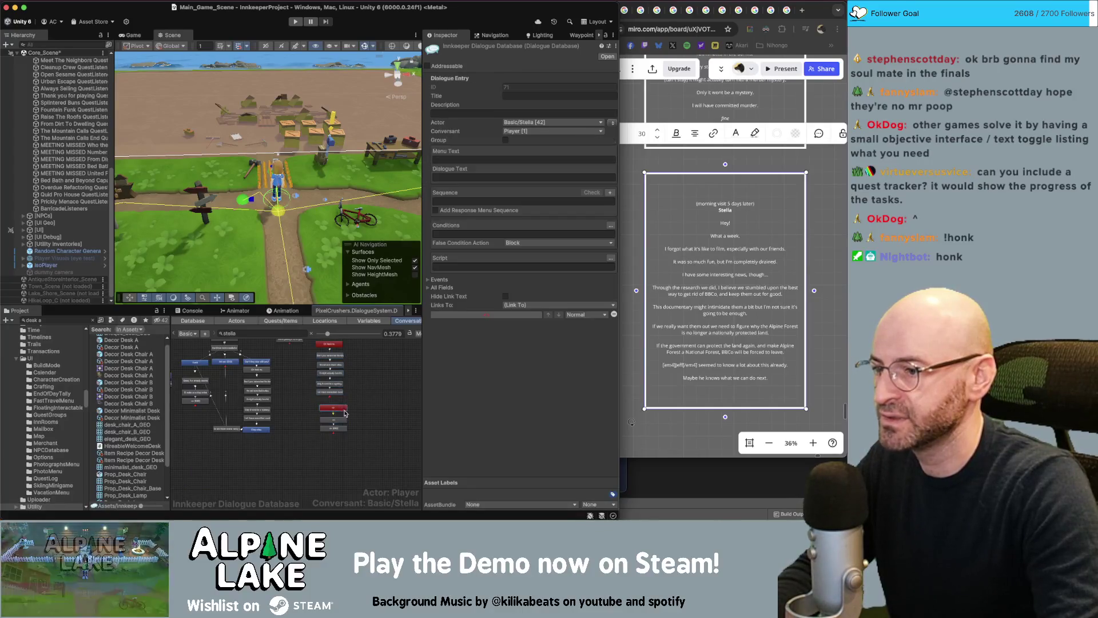
{"action": "right_click", "coordinate": [333, 441]}
{"action": "left_click", "coordinate": [353, 383]}
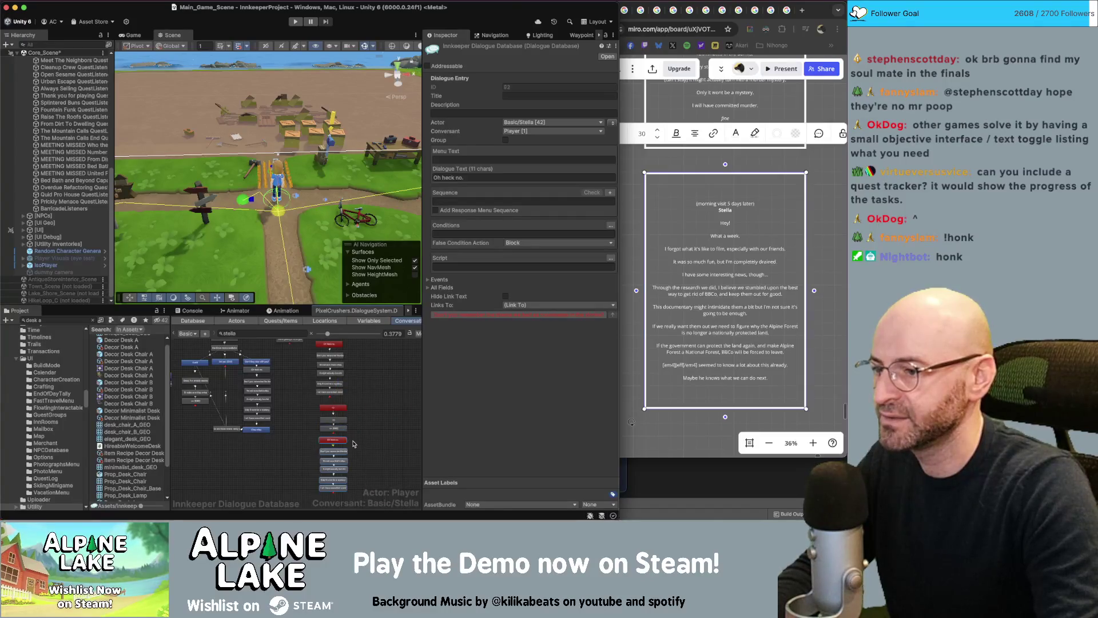
{"action": "left_click_drag", "start_coordinate": [342, 451], "coordinate": [309, 501]}
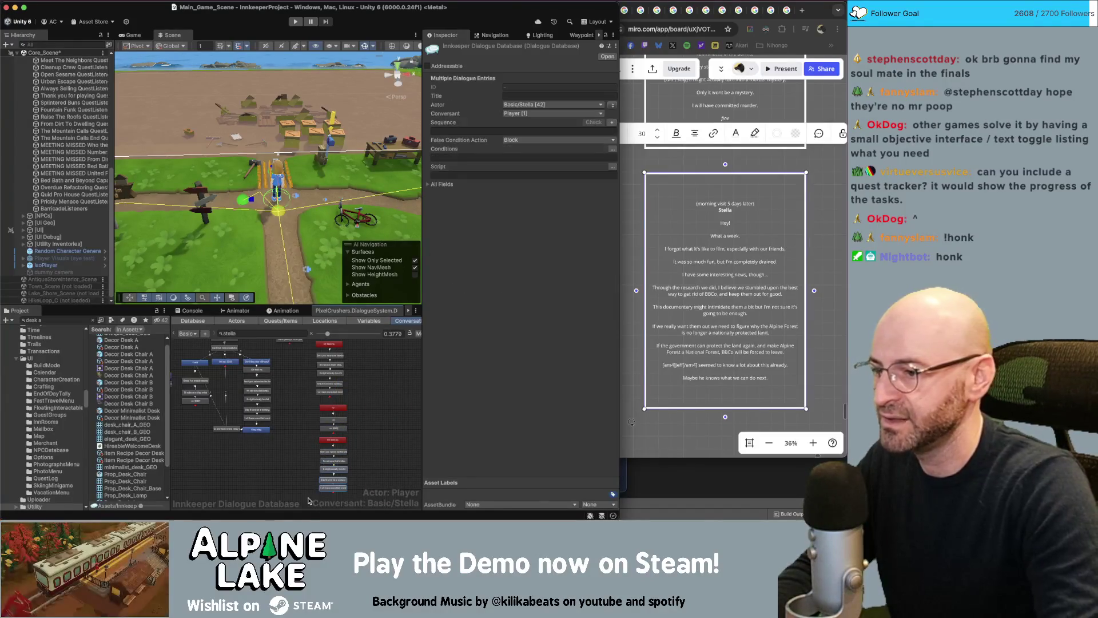
- Create a child node under entry 80 and link it to the target node
{"action": "scroll", "coordinate": [324, 382], "scroll_direction": "up", "scroll_amount": 2}
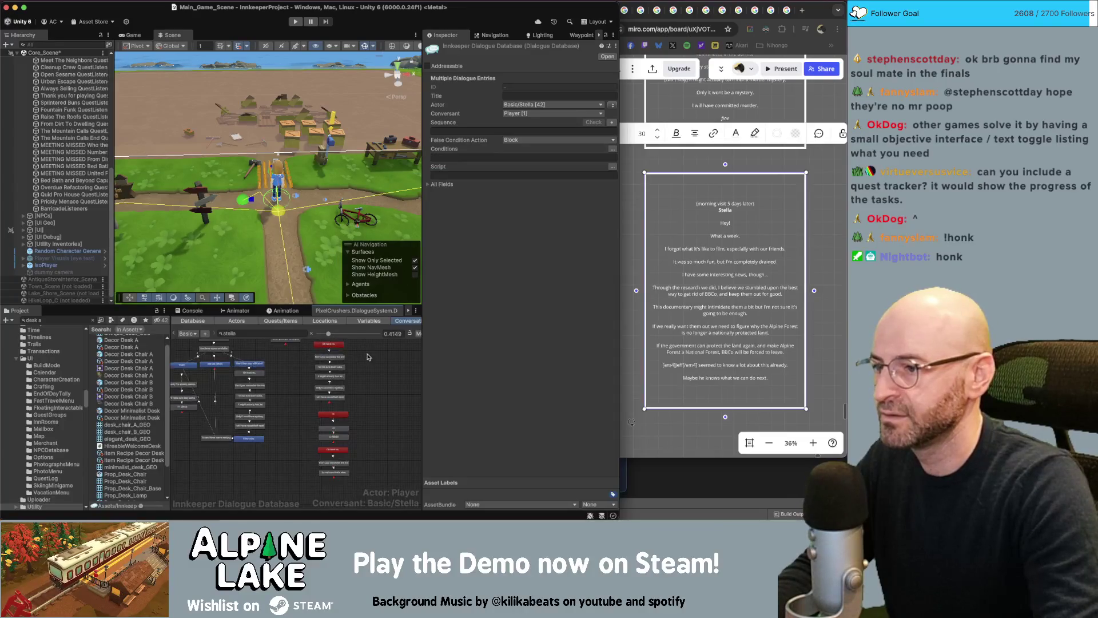
{"action": "scroll", "coordinate": [324, 382], "scroll_direction": "up", "scroll_amount": 3}
{"action": "right_click", "coordinate": [329, 375]}
{"action": "left_click", "coordinate": [340, 392]}
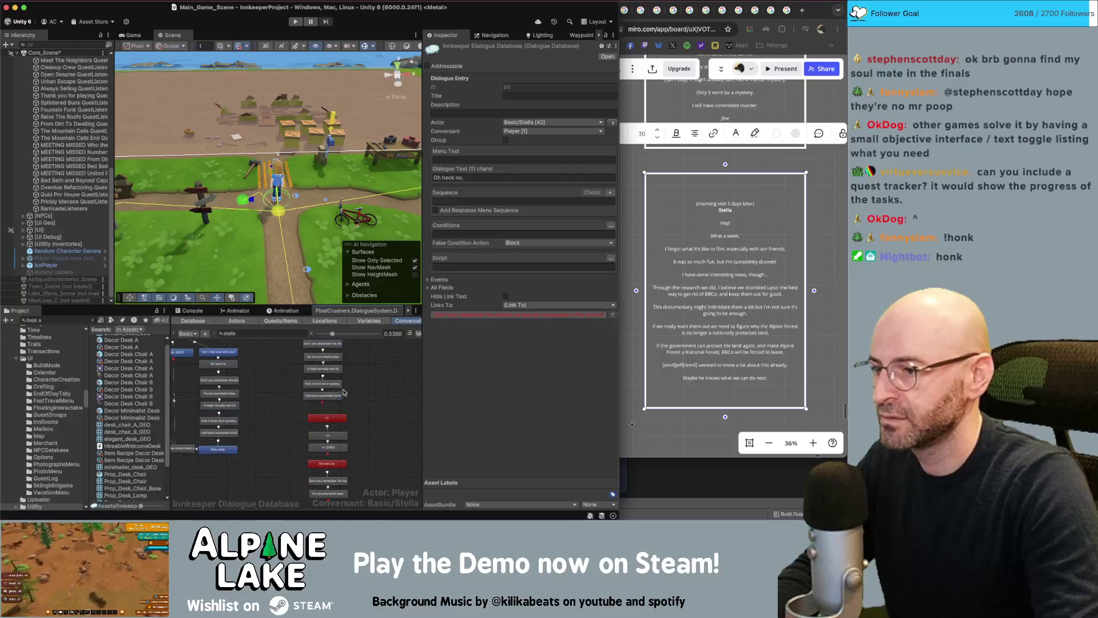
{"action": "right_click", "coordinate": [338, 400]}
{"action": "left_click", "coordinate": [343, 414]}
{"action": "left_click", "coordinate": [328, 421]}
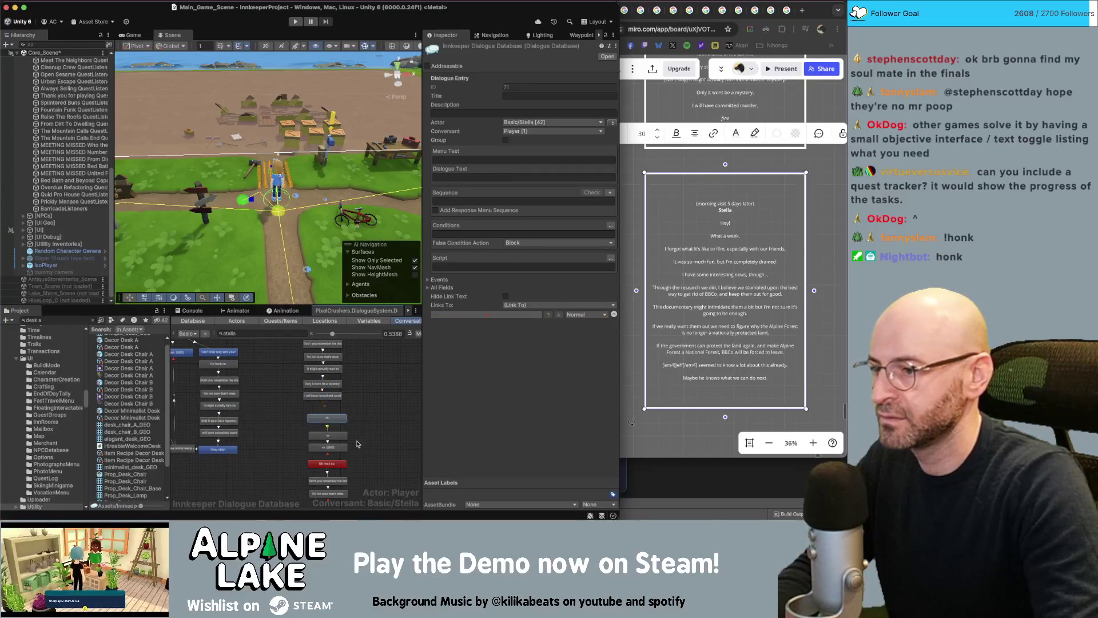
{"action": "right_click", "coordinate": [328, 412]}
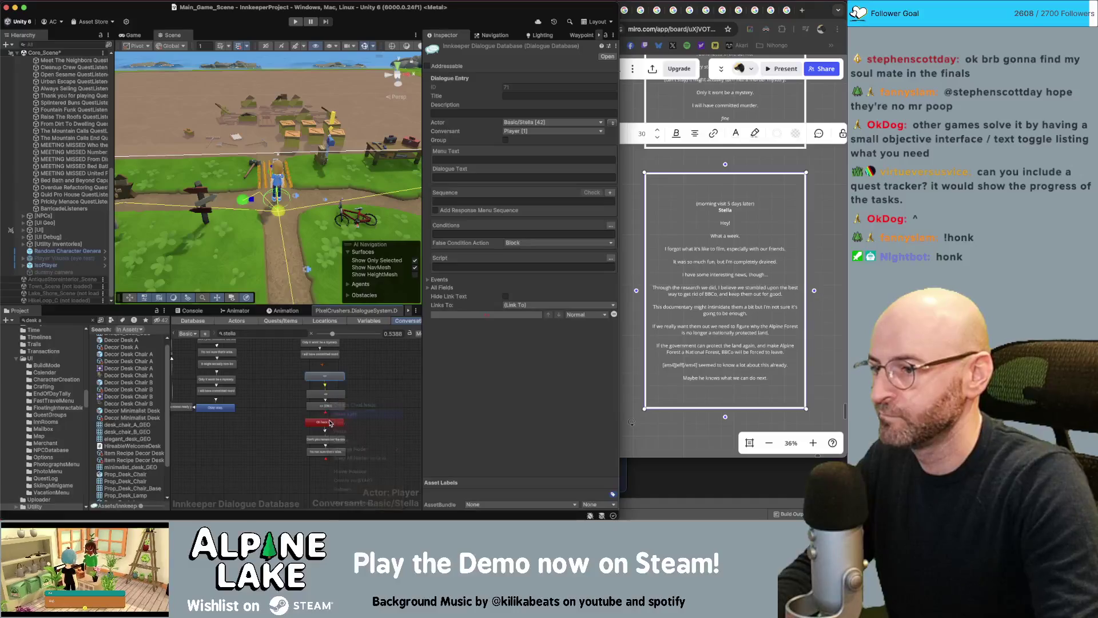
{"action": "left_click", "coordinate": [362, 400]}
{"action": "scroll", "coordinate": [354, 394], "scroll_direction": "up", "scroll_amount": 3}
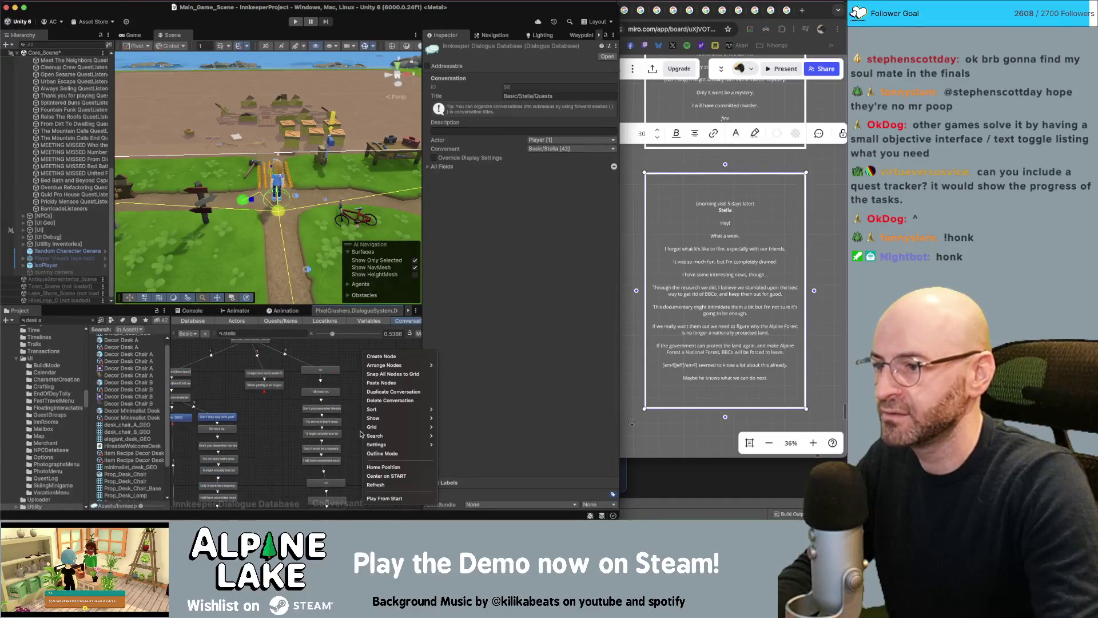
- Enter 'Hey!' as entry 80's dialogue text and edit its title
{"action": "scroll", "coordinate": [330, 372], "scroll_direction": "up", "scroll_amount": 1}
{"action": "left_click", "coordinate": [323, 372]}
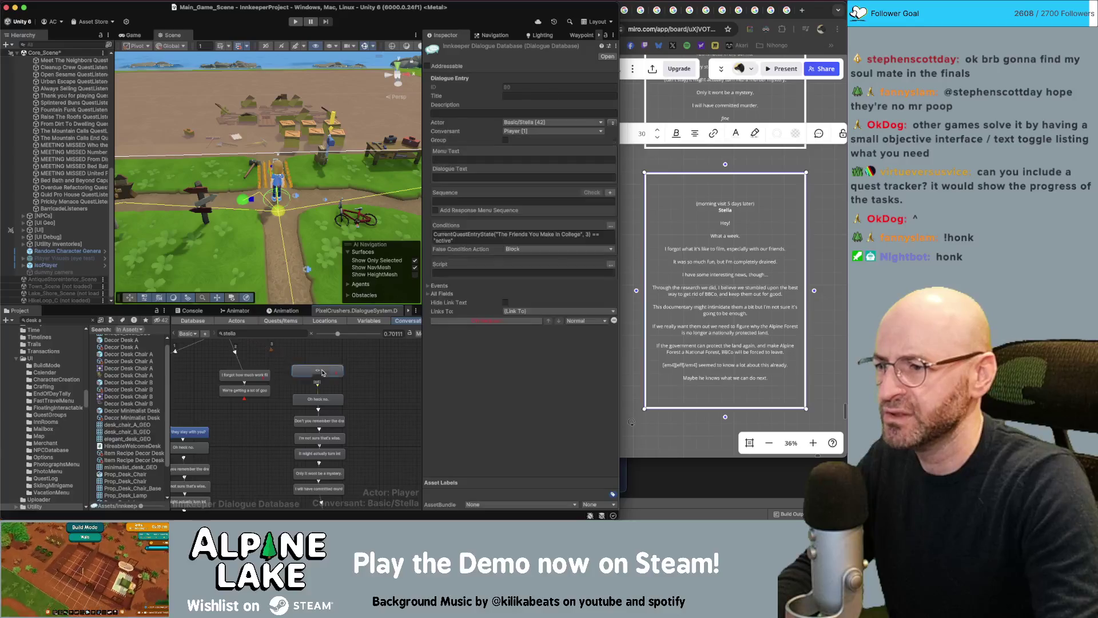
{"action": "left_click", "coordinate": [738, 235]}
{"action": "left_click", "coordinate": [737, 233]}
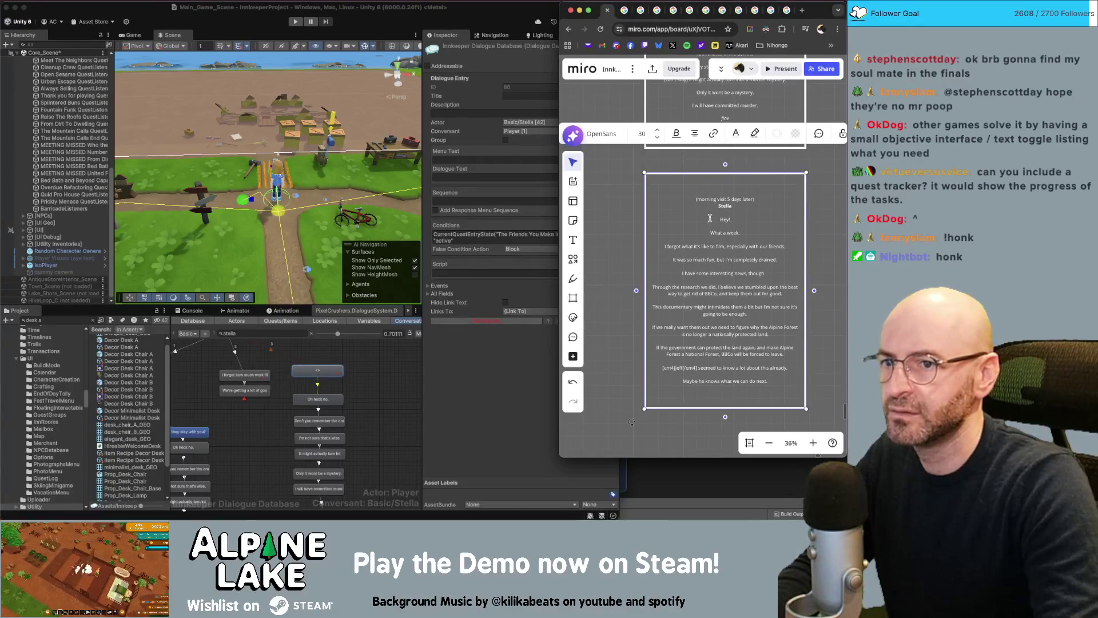
{"action": "left_click", "coordinate": [473, 177]}
{"action": "left_click", "coordinate": [455, 176]}
{"action": "type", "text": "Hey!"}
{"action": "left_click", "coordinate": [549, 96]}
{"action": "type", "text": "<highlight>"}
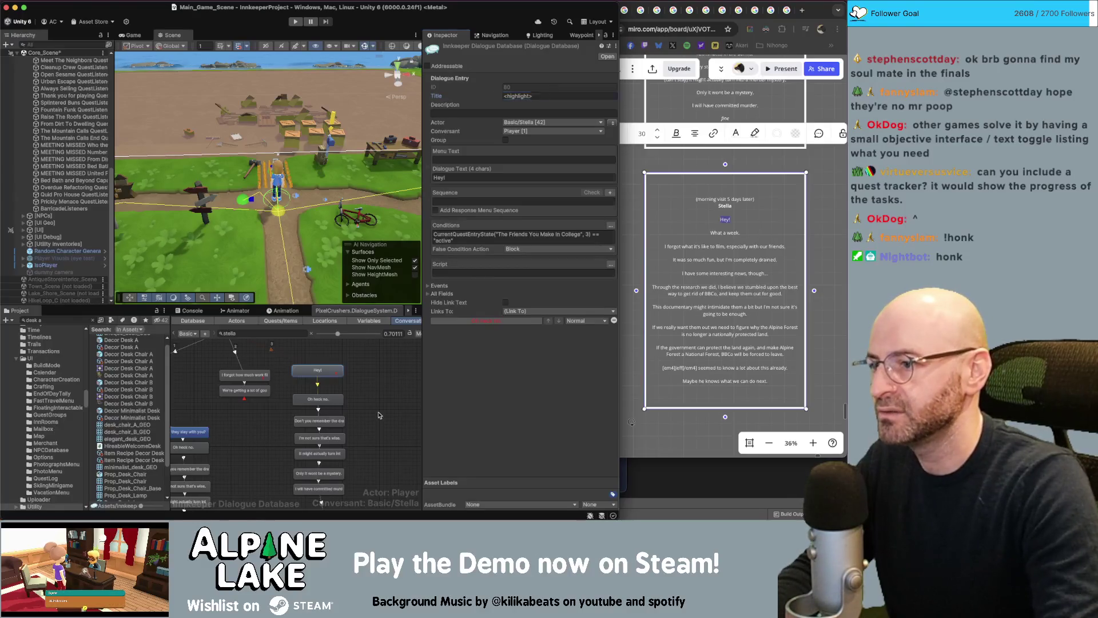
- Paste 'What a week.' as the 'Oh heck no.' node's dialogue text
{"action": "left_click", "coordinate": [318, 399]}
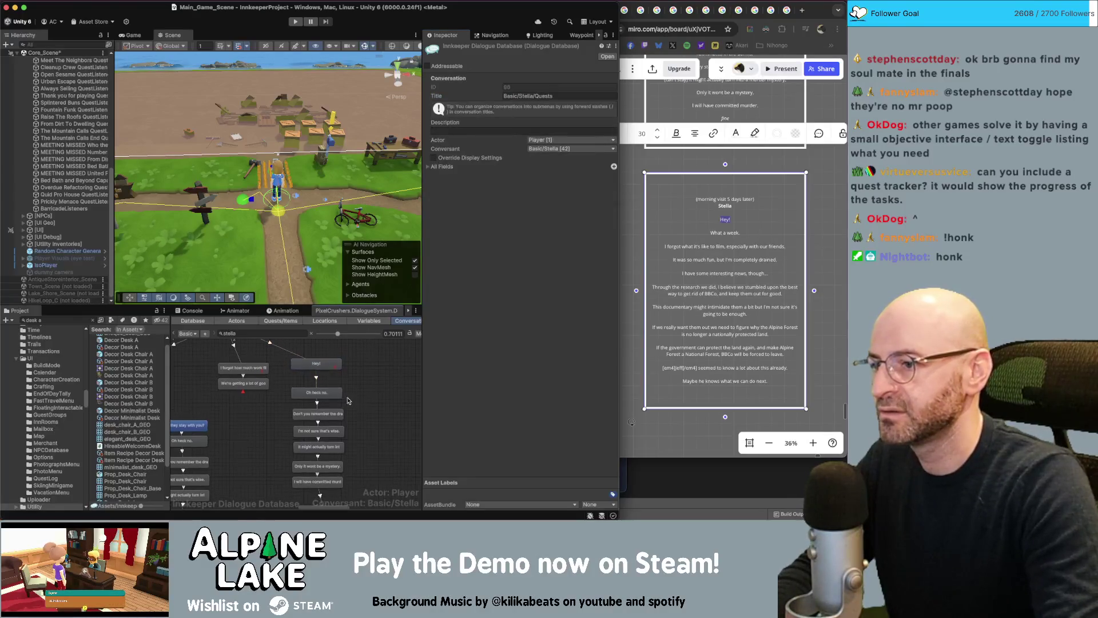
{"action": "left_click", "coordinate": [725, 232]}
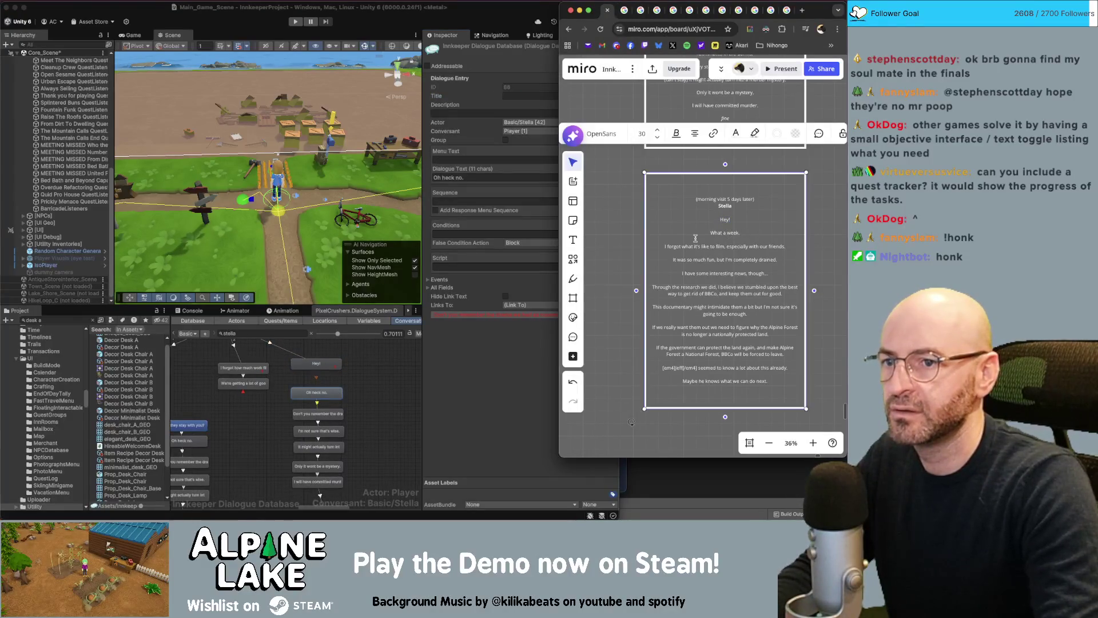
{"action": "left_click", "coordinate": [470, 180]}
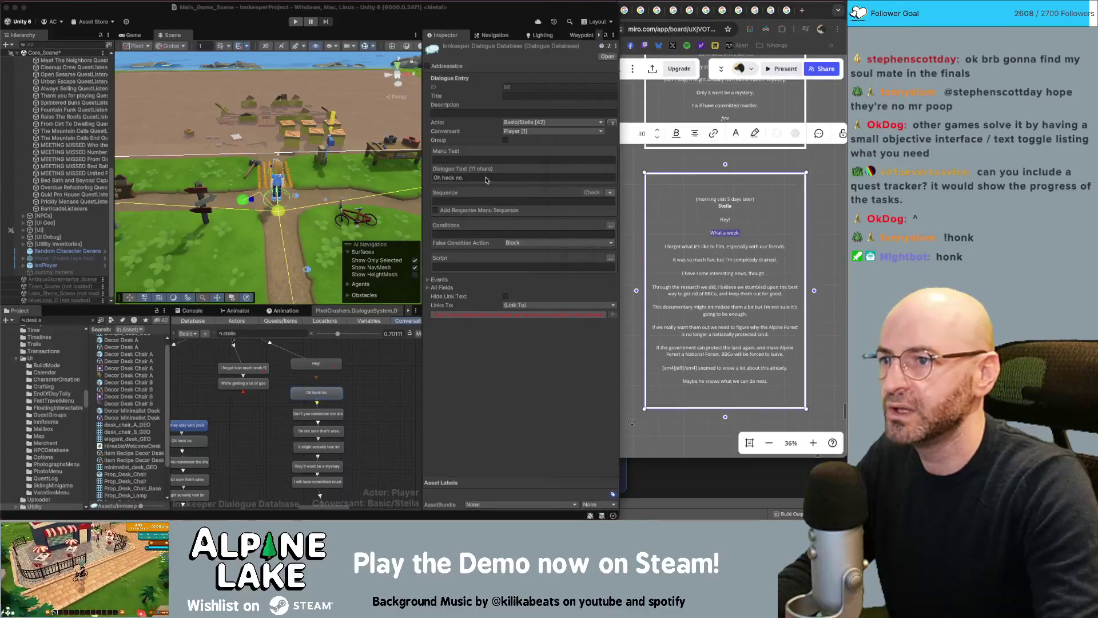
{"action": "left_click", "coordinate": [485, 177]}
{"action": "type", "text": "What a week."}
- Copy the filming-with-friends line from Miro and open the 'I forgot how much work' entry
{"action": "left_click", "coordinate": [374, 396]}
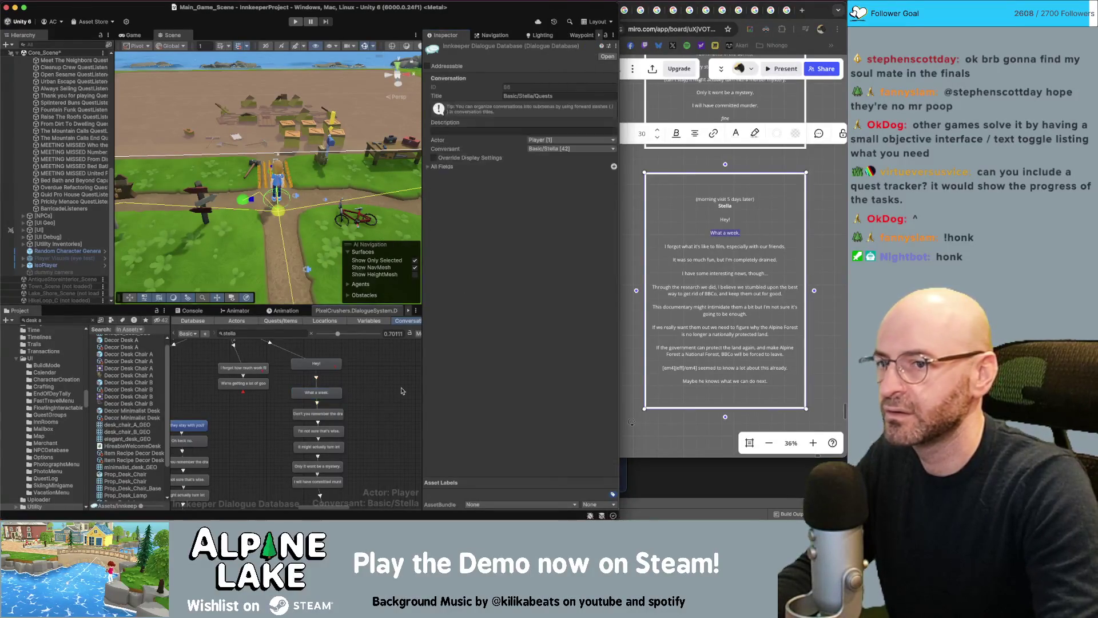
{"action": "left_click", "coordinate": [782, 246]}
{"action": "left_click_drag", "start_coordinate": [775, 249], "coordinate": [664, 247]}
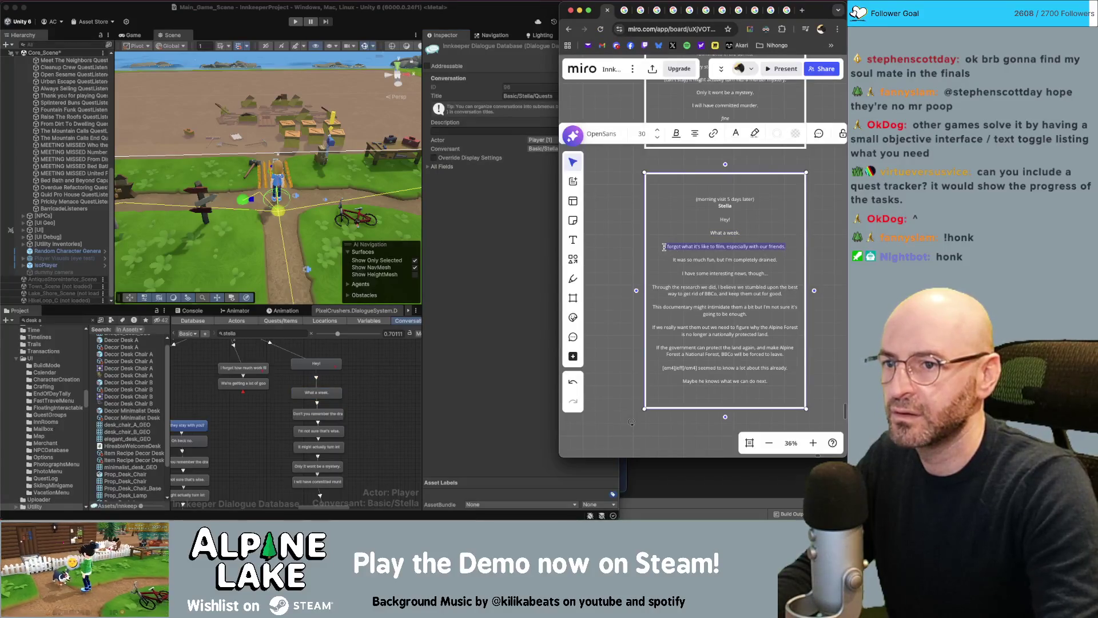
{"action": "left_click", "coordinate": [251, 368]}
{"action": "left_click", "coordinate": [252, 367]}
{"action": "left_click", "coordinate": [456, 178]}
{"action": "left_click", "coordinate": [537, 177]}
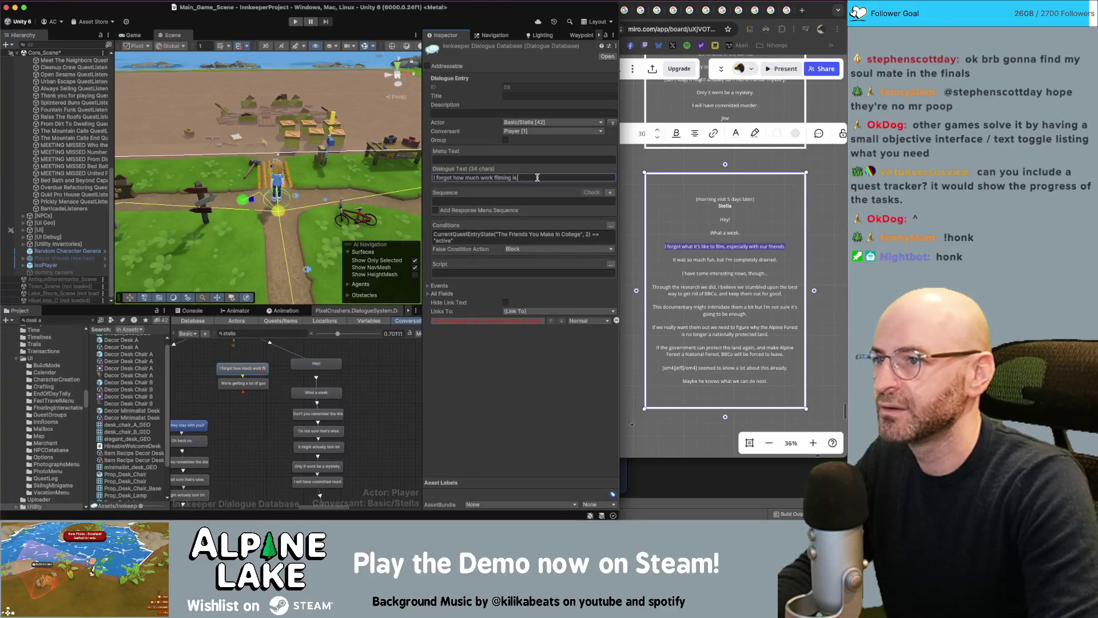
- Retype the 'I forgot how much work filming is' line as 'I miss filming so much.'
{"action": "type", "text": "."}
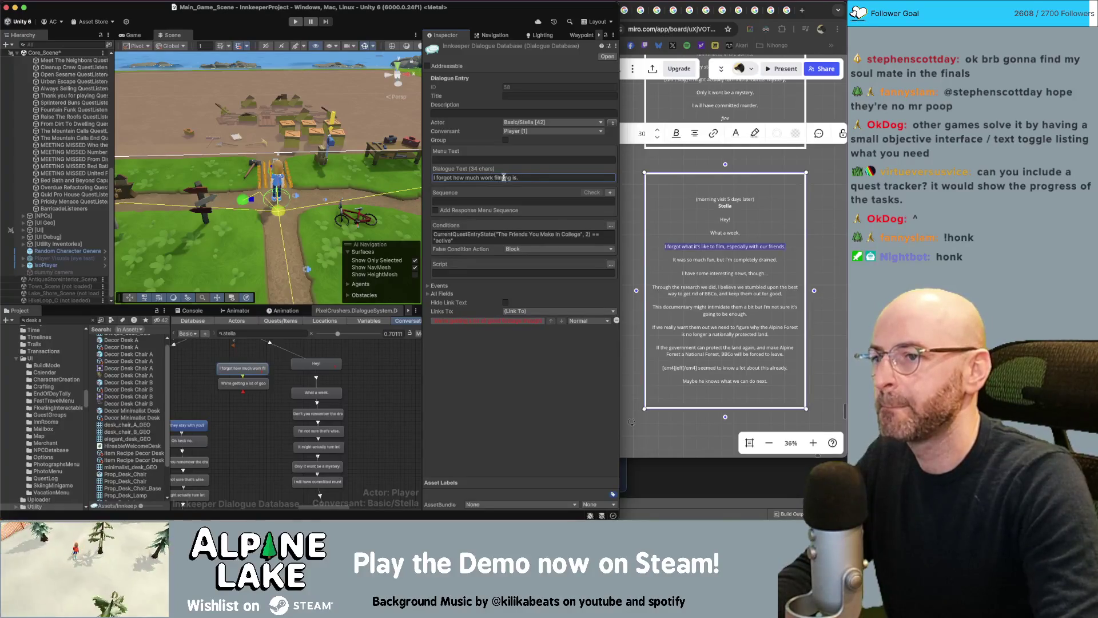
{"action": "key", "text": "Return"}
{"action": "left_click", "coordinate": [482, 178]}
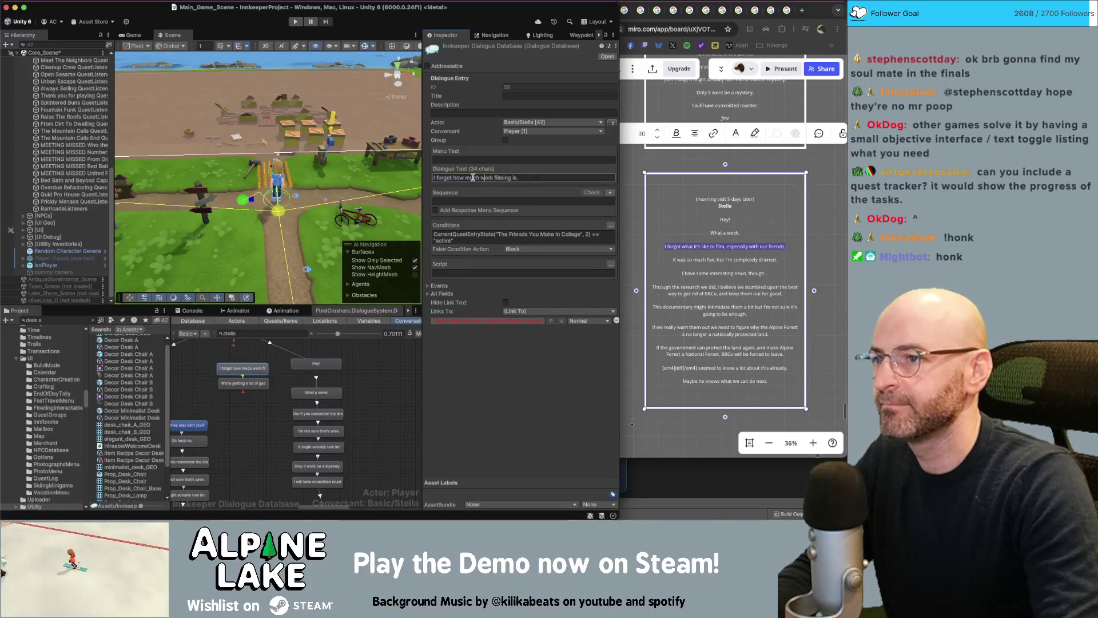
{"action": "key", "text": "Return"}
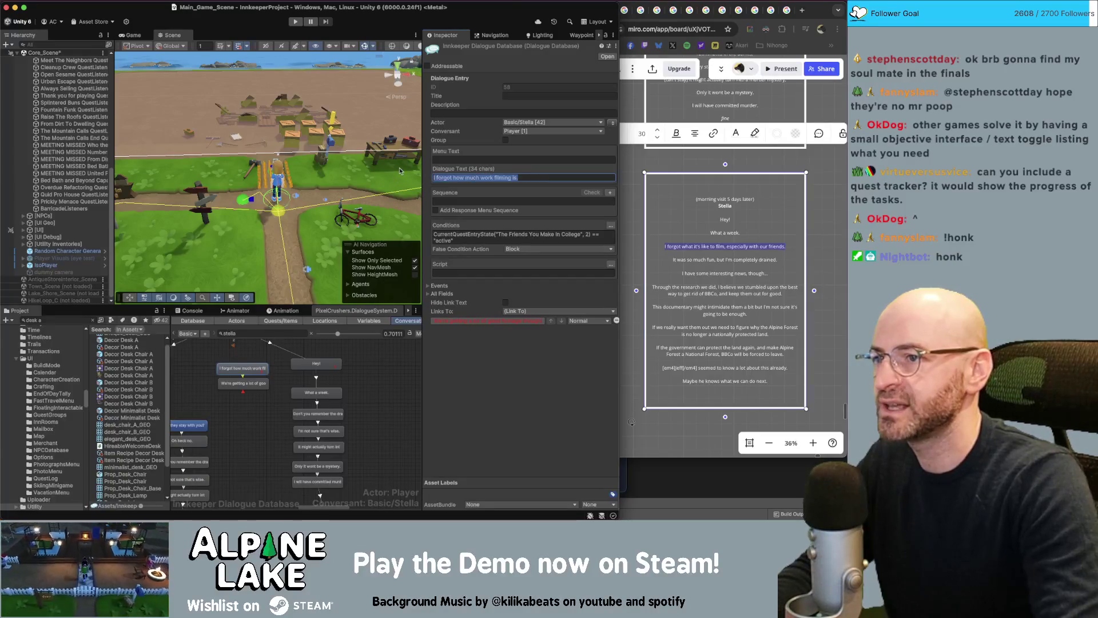
{"action": "type", "text": "I miss filming s"}
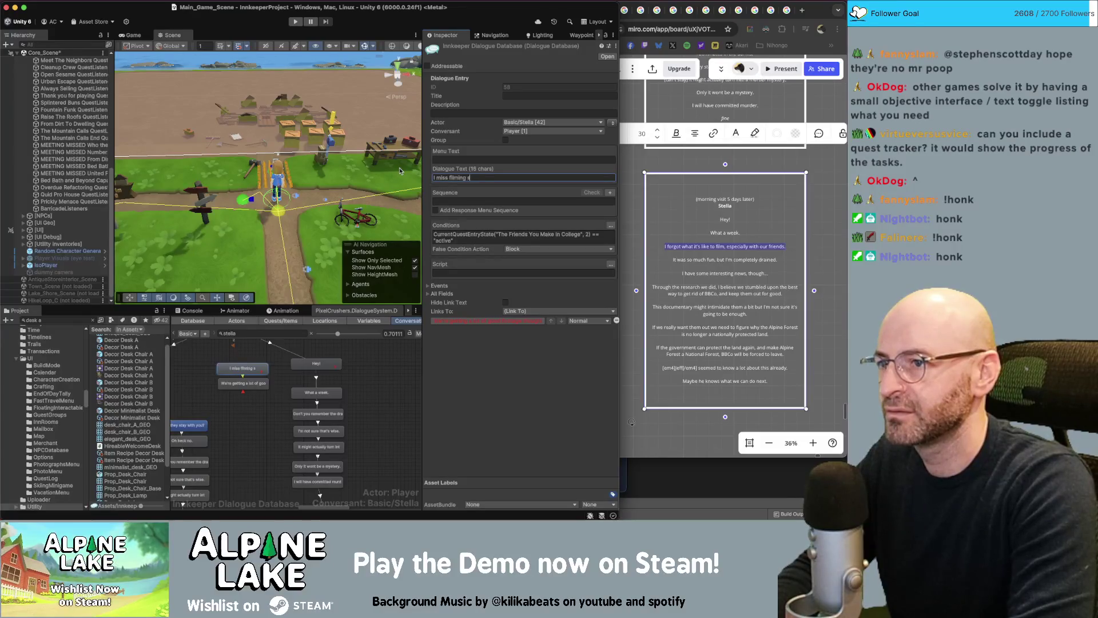
{"action": "type", "text": "o much."}
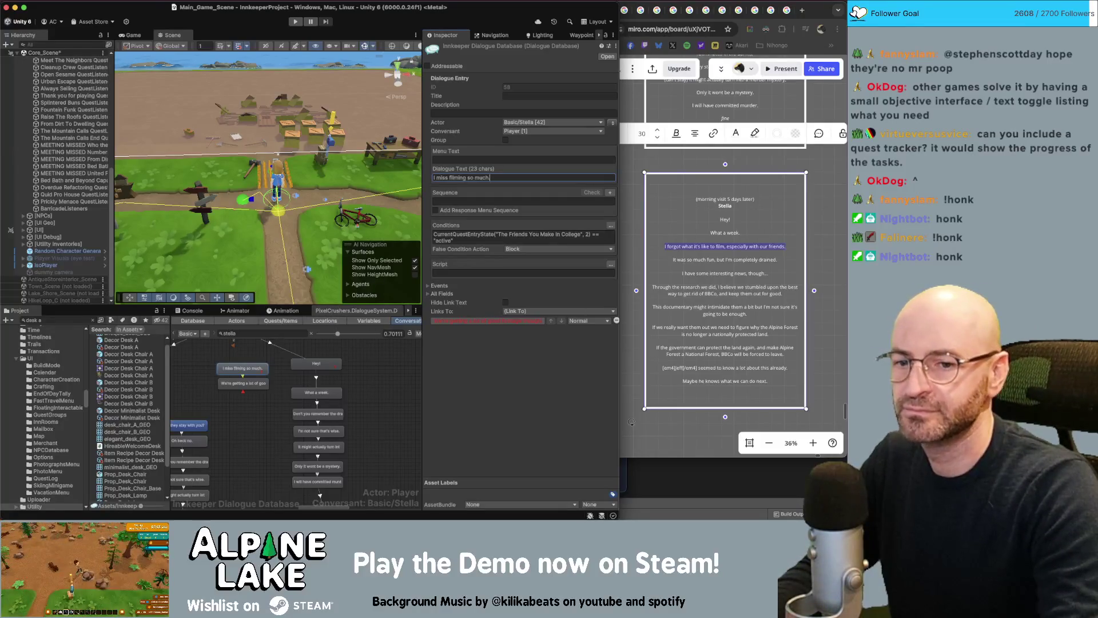
{"action": "left_click", "coordinate": [631, 421]}
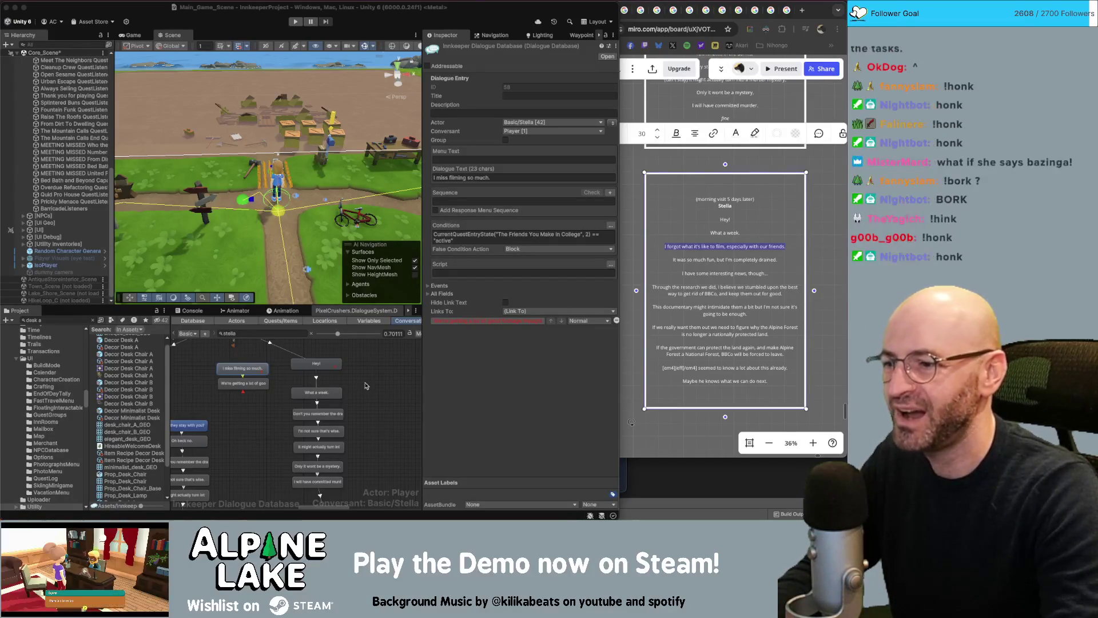
{"action": "left_click", "coordinate": [707, 247]}
- Paste the filming-with-friends line over the dorm drama entry's text
{"action": "triple_click", "coordinate": [711, 245]}
{"action": "key", "text": "super+c"}
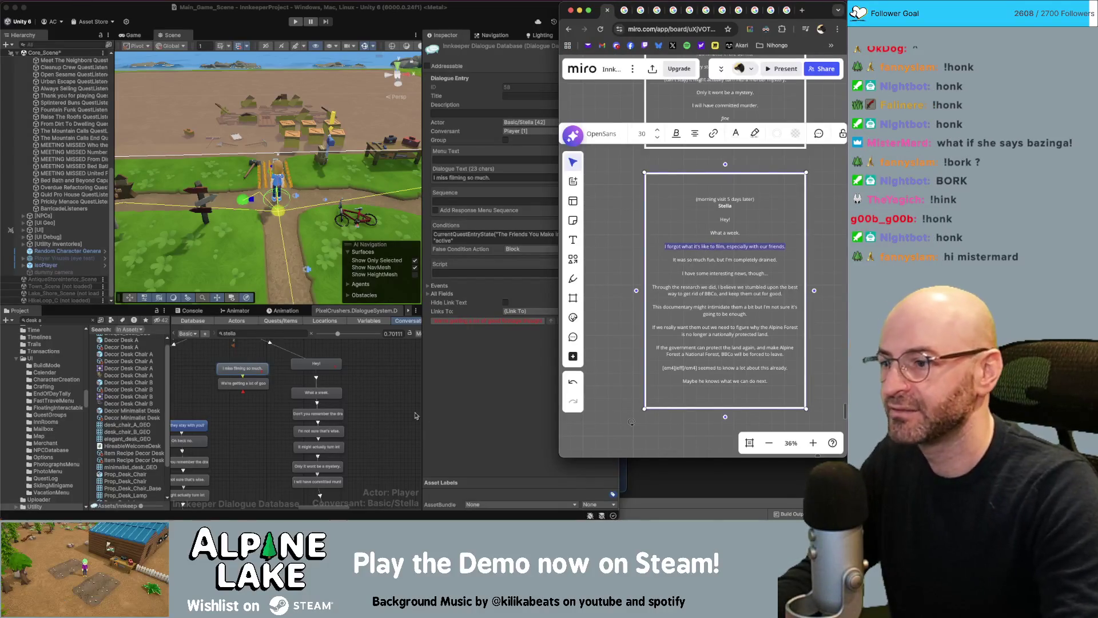
{"action": "left_click", "coordinate": [351, 421]}
{"action": "left_click", "coordinate": [339, 414]}
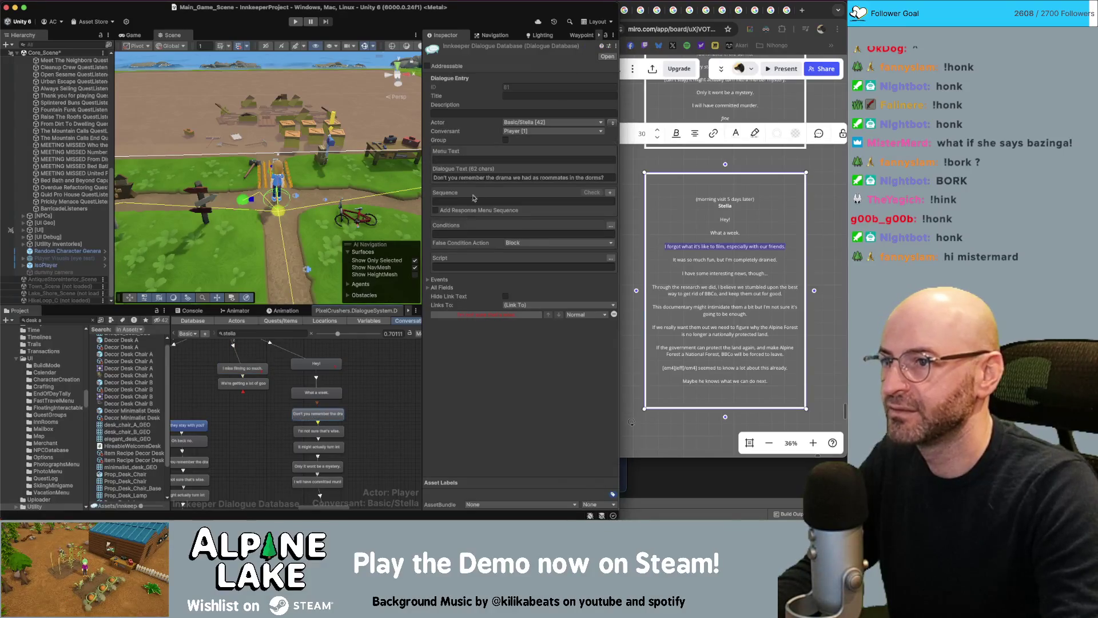
{"action": "left_click", "coordinate": [482, 182]}
{"action": "key", "text": "super+a"}
{"action": "key", "text": "super+v"}
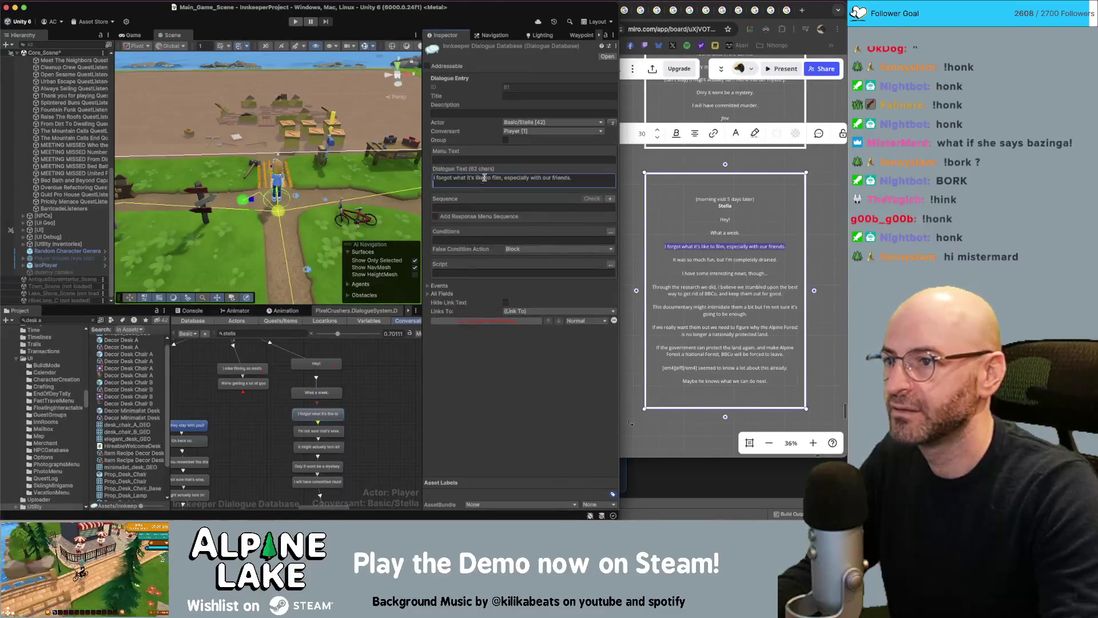
- Paste the 'It was so much fun' line into the 'I'm not sure that's wise.' entry
{"action": "left_click", "coordinate": [780, 252]}
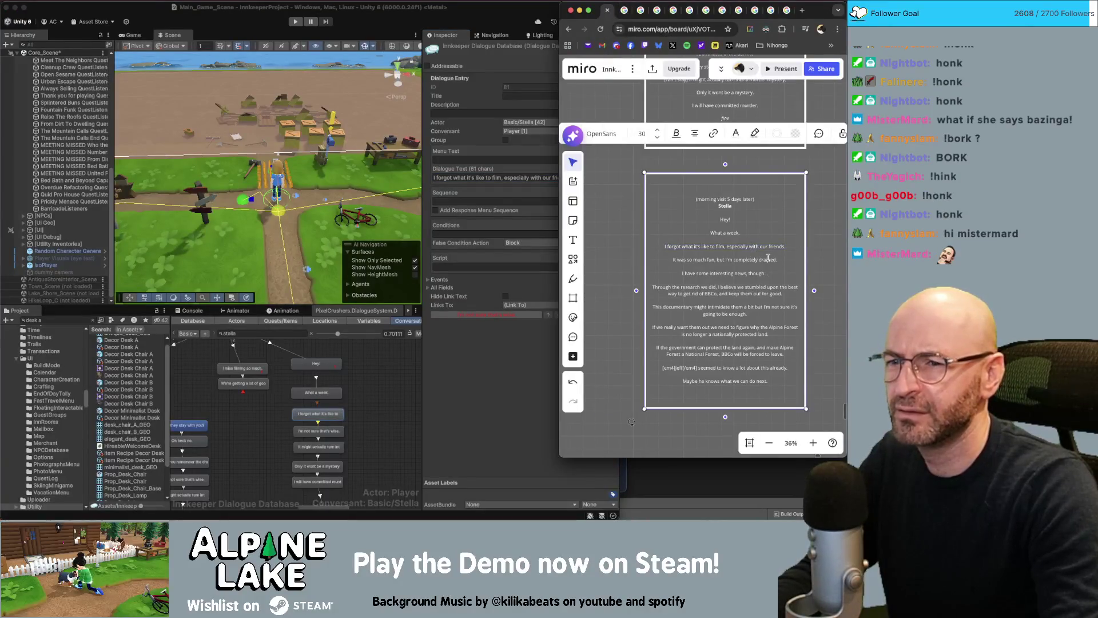
{"action": "left_click_drag", "start_coordinate": [780, 259], "coordinate": [661, 260]}
{"action": "key", "text": "cmd+c"}
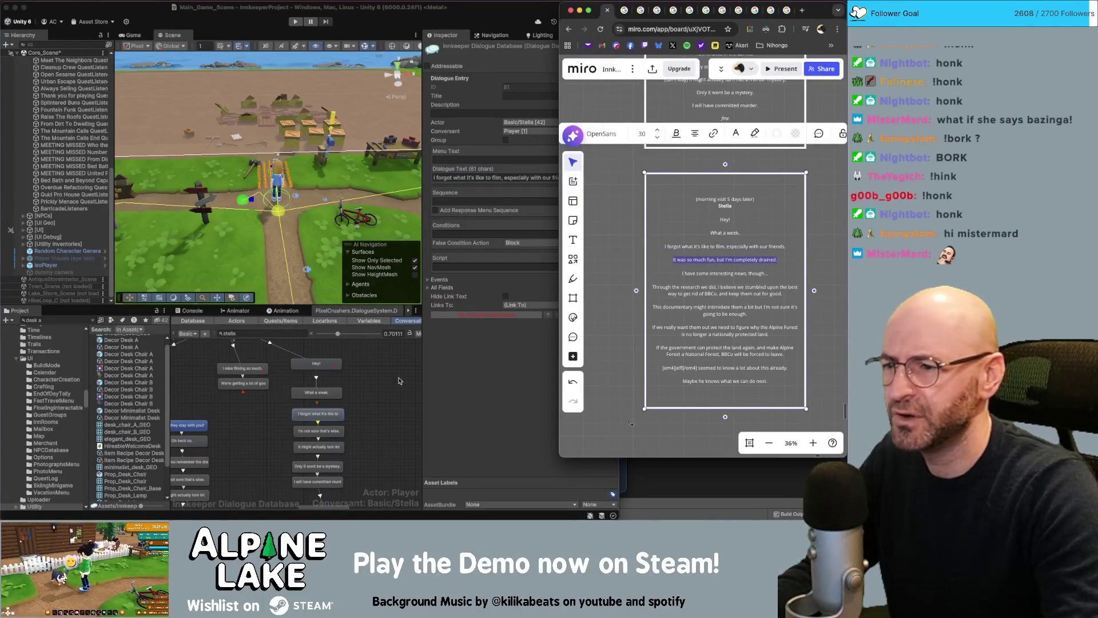
{"action": "left_click", "coordinate": [318, 431]}
{"action": "left_click", "coordinate": [489, 178]}
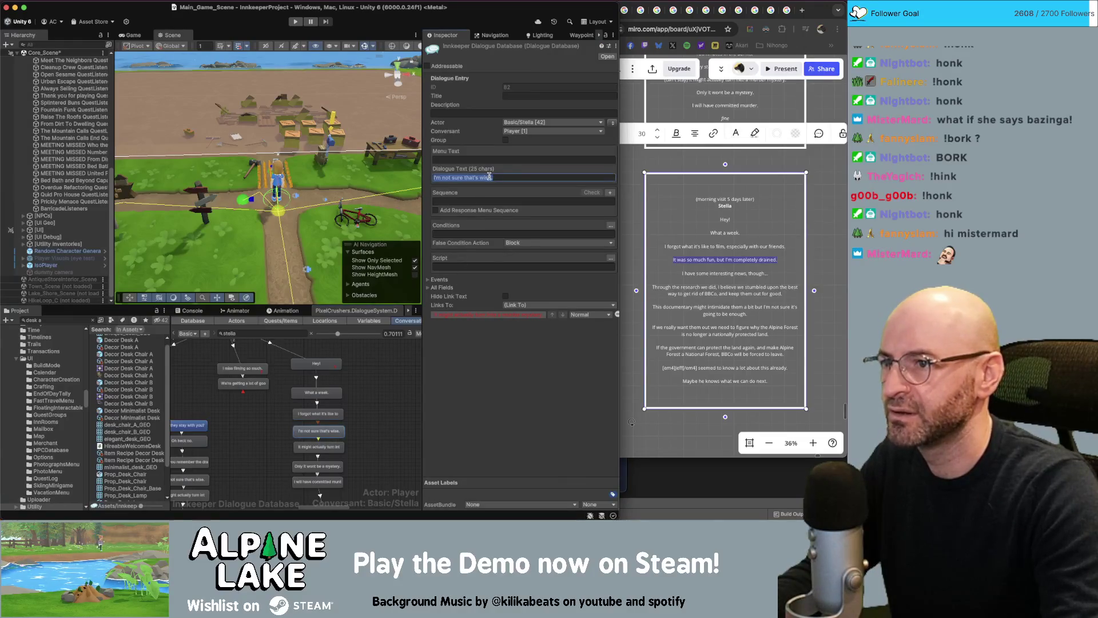
{"action": "key", "text": "cmd+v"}
- Paste the interesting news line into the murder mystery entry
{"action": "left_click_drag", "start_coordinate": [777, 273], "coordinate": [674, 274]}
{"action": "left_click", "coordinate": [335, 447]}
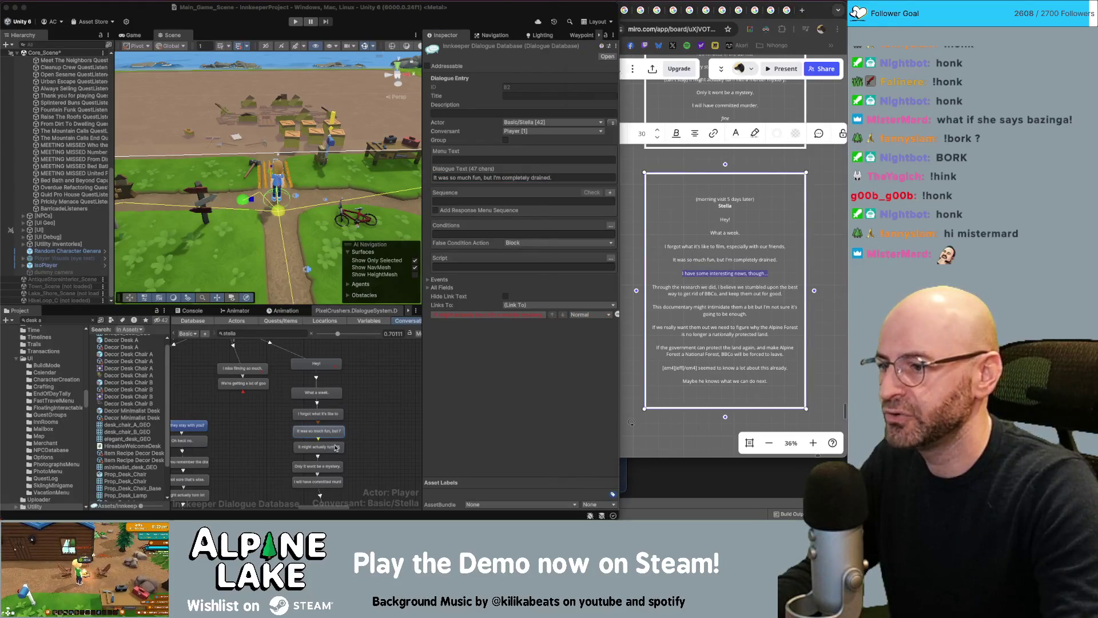
{"action": "left_click", "coordinate": [524, 178]}
{"action": "type", "text": "I have some interesting news, though..."}
- Replace the 'Only it wont be a mystery.' entry's text with the 'Through the research' line
{"action": "scroll", "coordinate": [367, 346], "scroll_direction": "down", "scroll_amount": 1}
{"action": "mouse_move", "coordinate": [729, 294]}
{"action": "left_mouse_down"}
{"action": "mouse_move", "coordinate": [739, 294]}
{"action": "mouse_move", "coordinate": [652, 287]}
{"action": "left_mouse_up"}
{"action": "key", "text": "ctrl+c"}
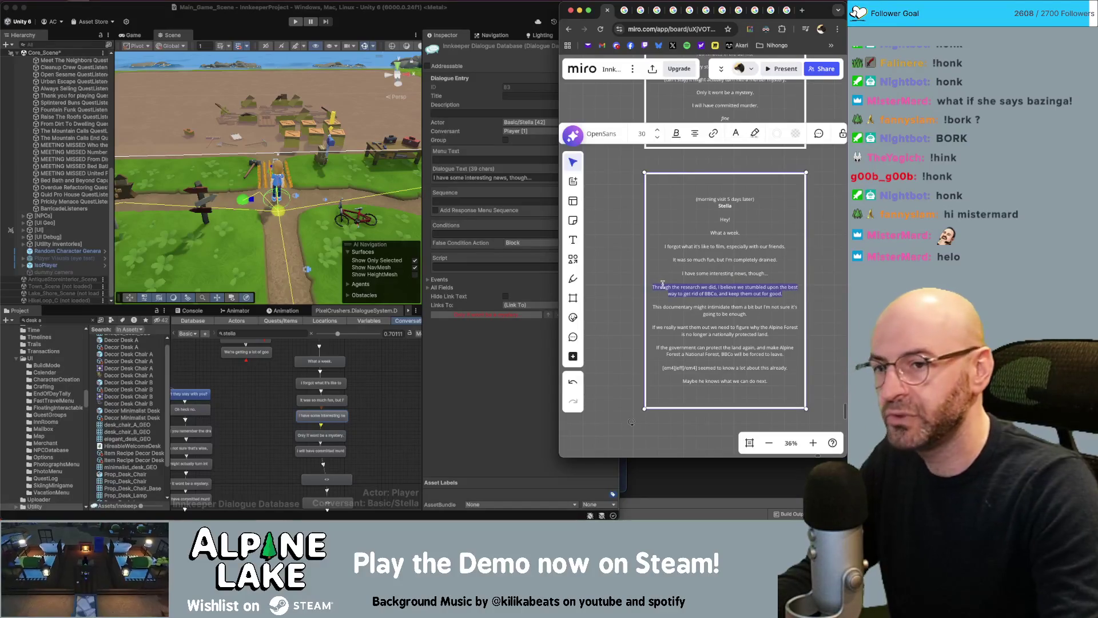
{"action": "left_click", "coordinate": [342, 418]}
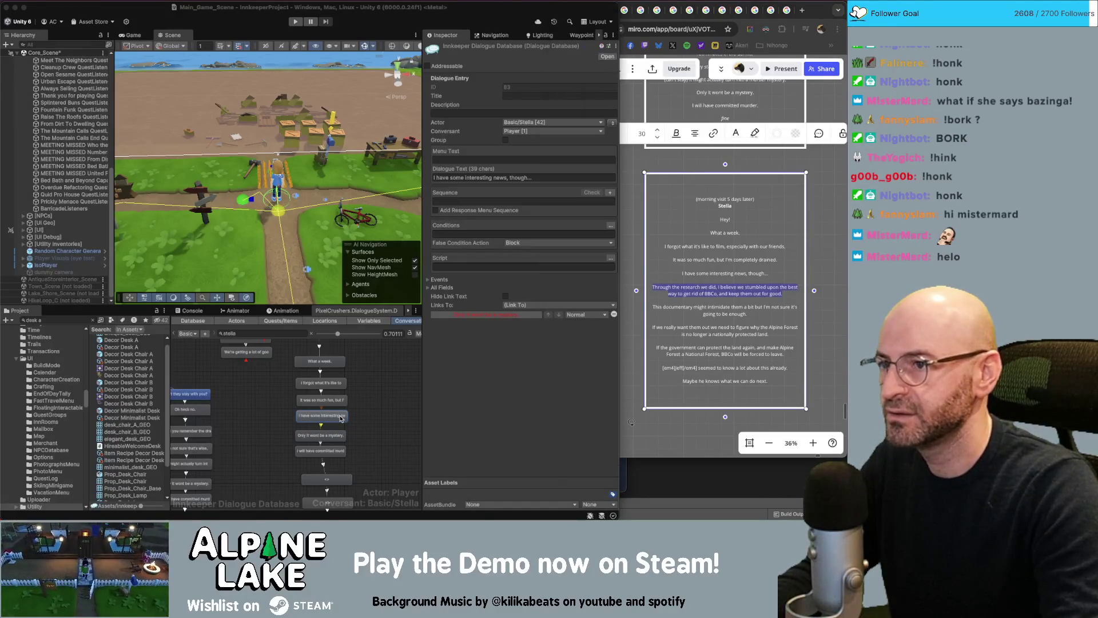
{"action": "left_click", "coordinate": [320, 435]}
{"action": "left_click", "coordinate": [508, 180]}
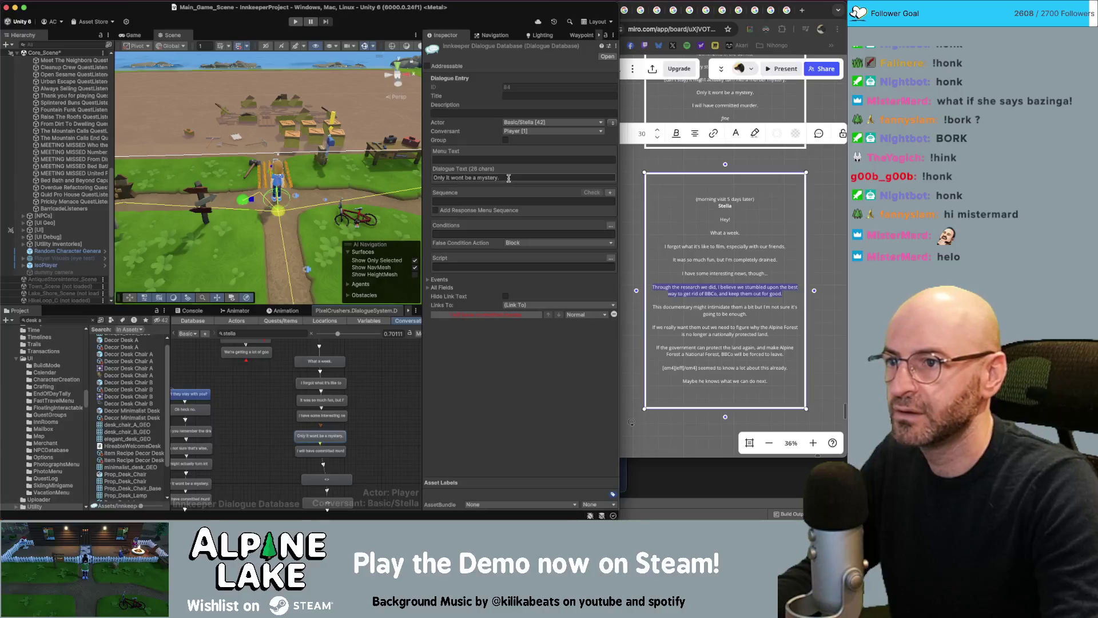
{"action": "key", "text": "ctrl+a"}
{"action": "key", "text": "ctrl+v"}
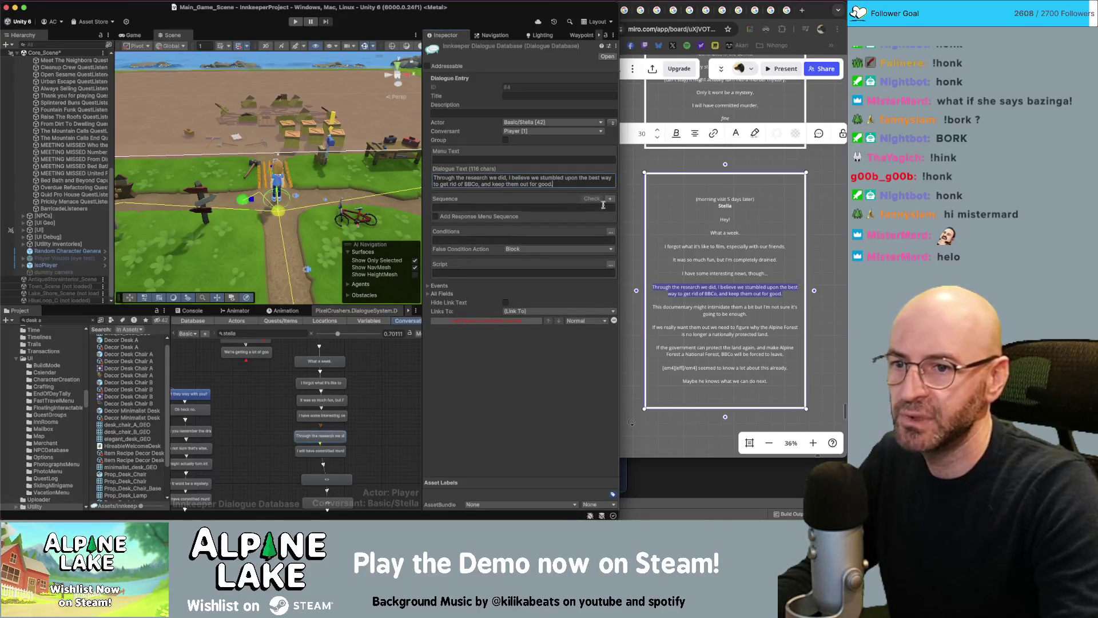
- Copy the 'This documentary' paragraph and select the 'I will have committed murder.' entry's text
{"action": "left_click", "coordinate": [721, 319]}
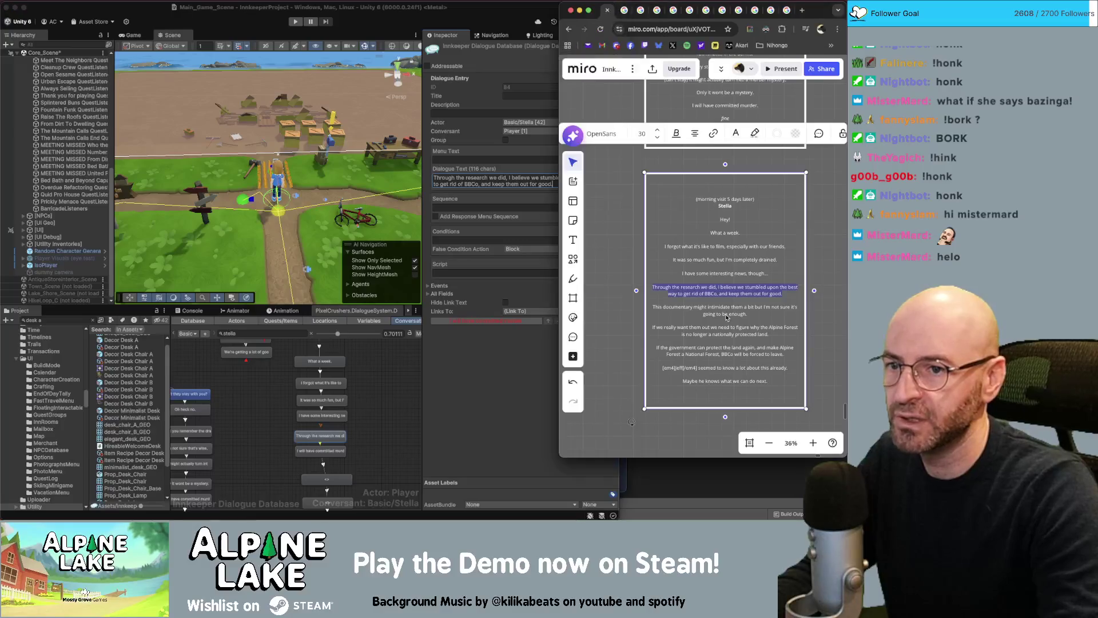
{"action": "left_click_drag", "start_coordinate": [748, 314], "coordinate": [657, 308]}
{"action": "left_click", "coordinate": [693, 307]}
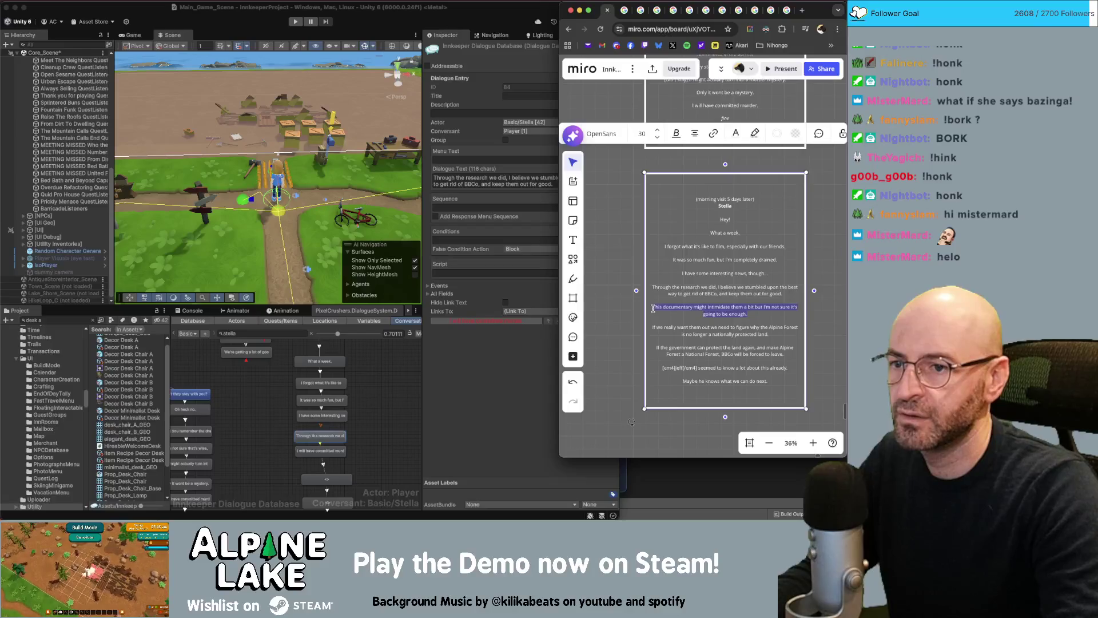
{"action": "left_click", "coordinate": [313, 453]}
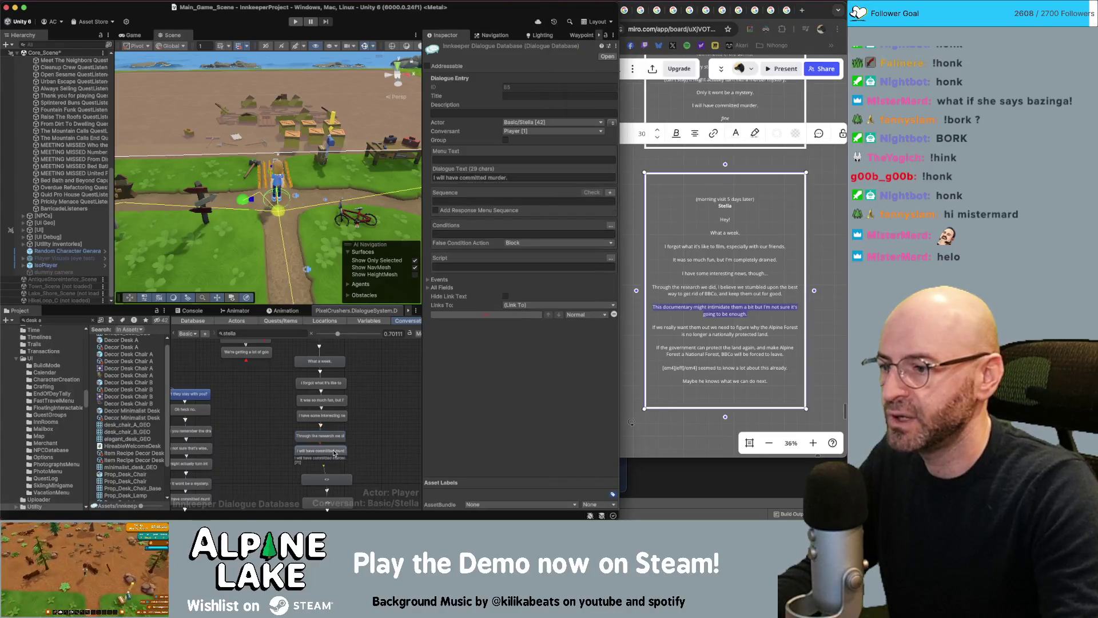
{"action": "left_click", "coordinate": [458, 178]}
{"action": "key", "text": "ctrl+a"}
- Paste the 'This documentary' line, then the Alpine Forest paragraph into the empty entry
{"action": "type", "text": "This documentary might intimidate them a bit but I'm not sure it's going to be enough."}
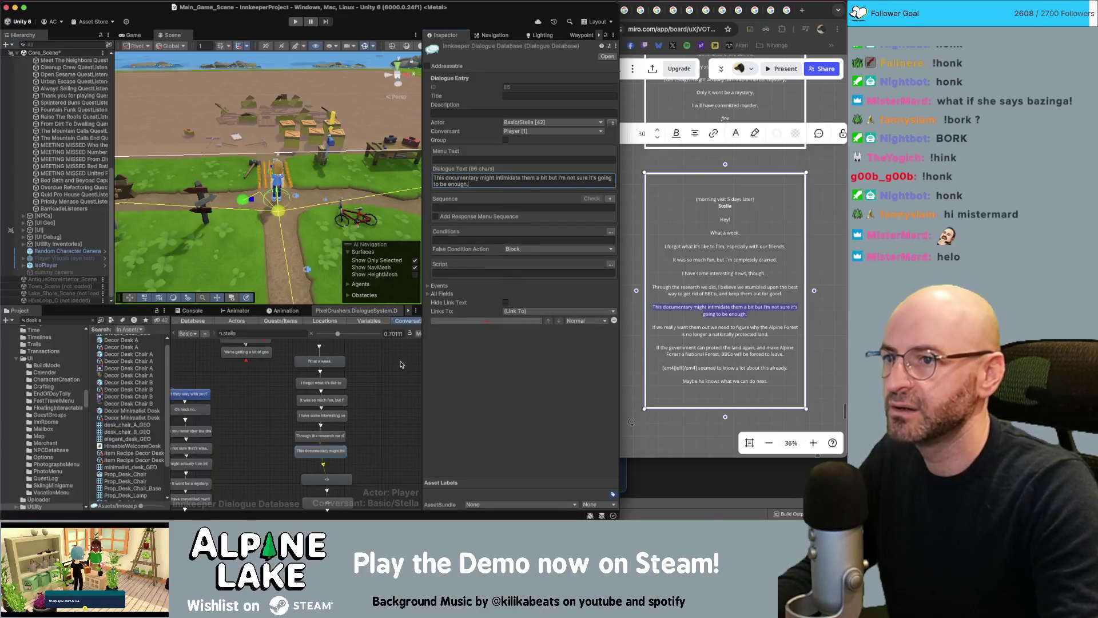
{"action": "scroll", "coordinate": [368, 405], "scroll_direction": "down", "scroll_amount": 2}
{"action": "left_click", "coordinate": [781, 336]}
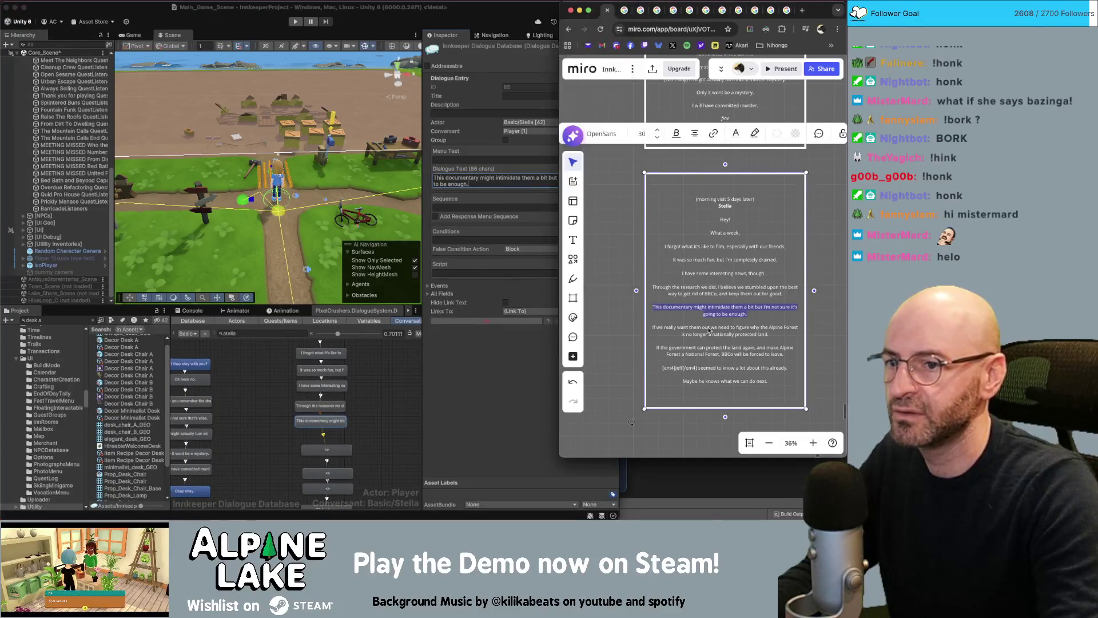
{"action": "left_click_drag", "start_coordinate": [729, 336], "coordinate": [652, 329]}
{"action": "key", "text": "super+c"}
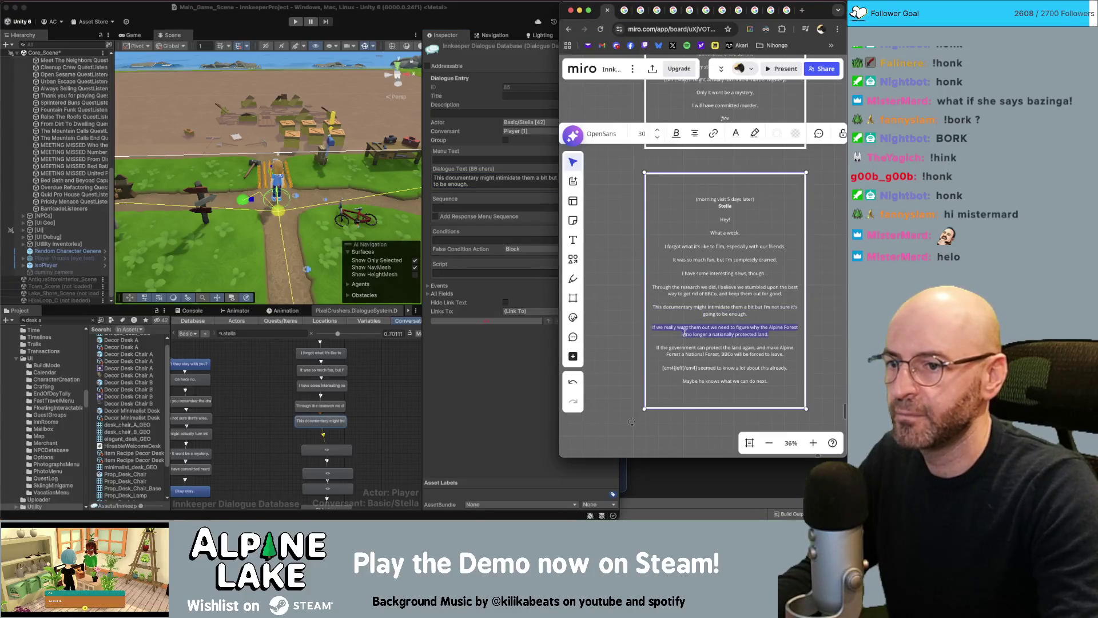
{"action": "left_click", "coordinate": [342, 451]}
{"action": "left_click", "coordinate": [464, 177]}
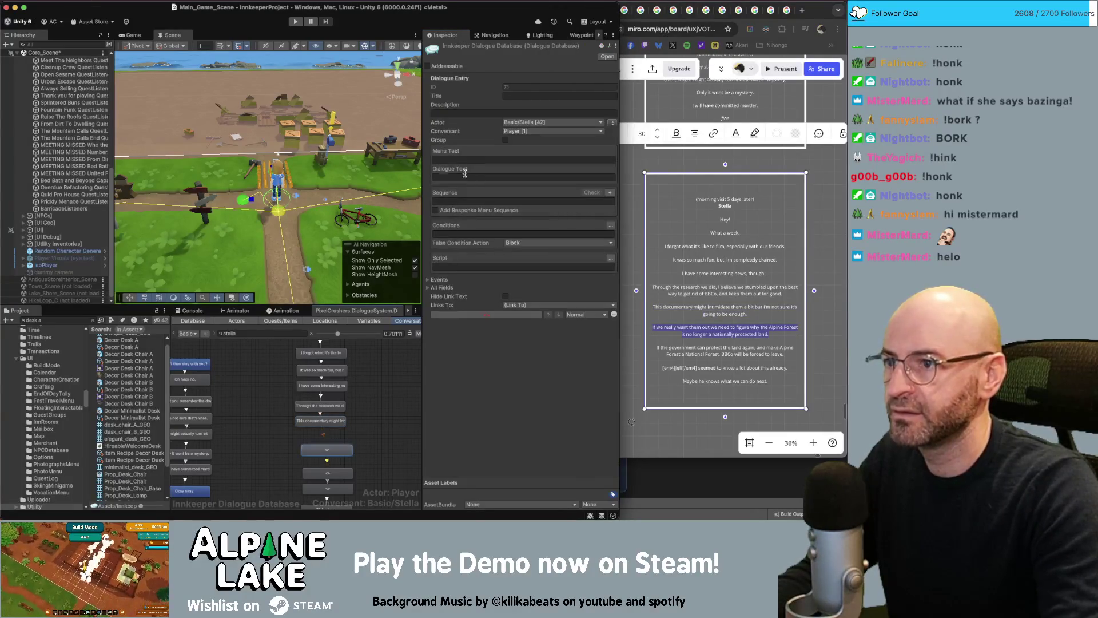
{"action": "key", "text": "super+v"}
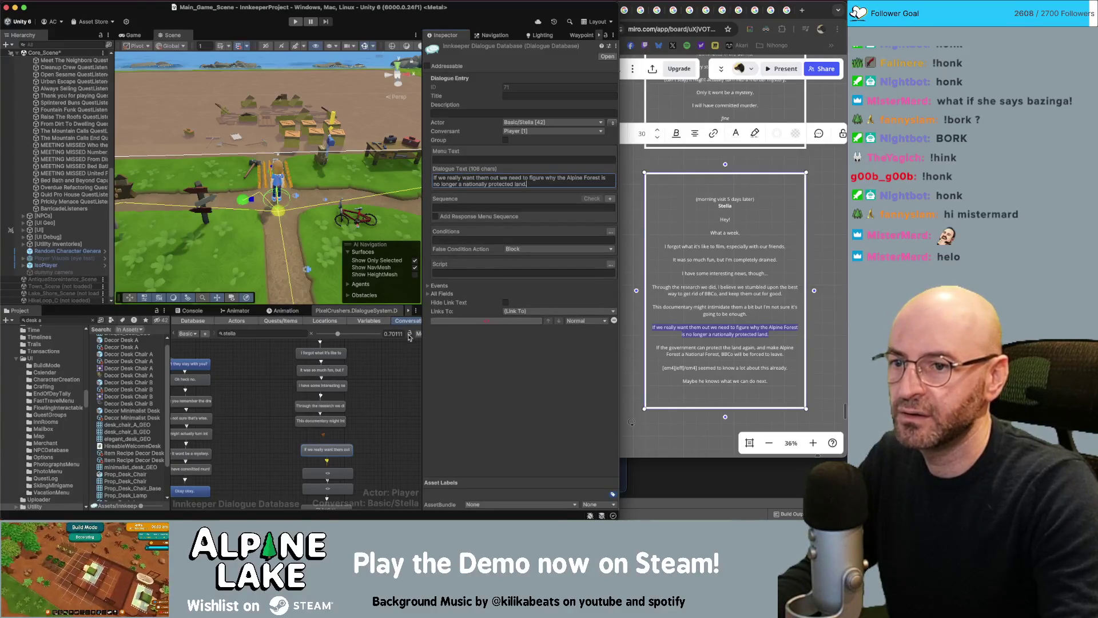
- Paste the 'If the government' line into the new node and copy the next script line
{"action": "scroll", "coordinate": [348, 428], "scroll_direction": "down", "scroll_amount": 2}
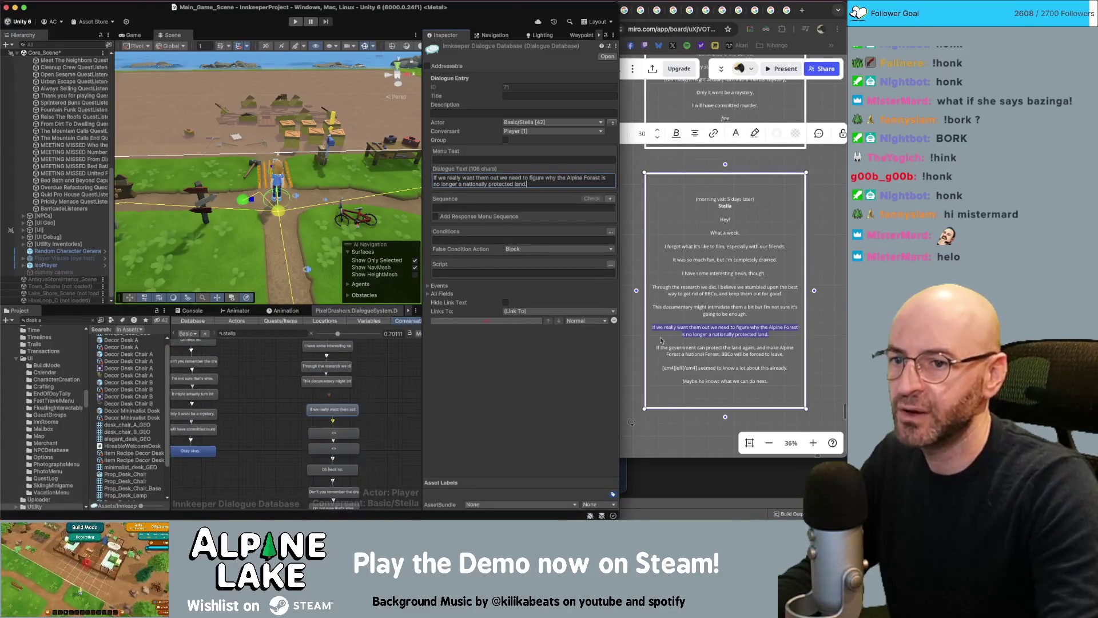
{"action": "left_click", "coordinate": [724, 351]}
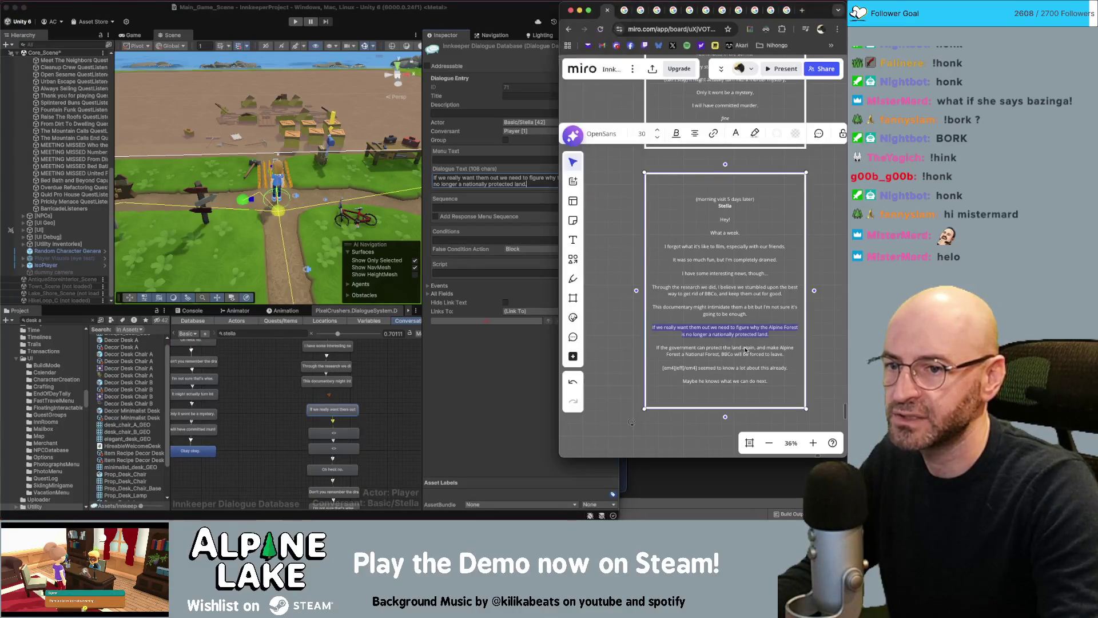
{"action": "left_click", "coordinate": [756, 348]}
{"action": "left_click_drag", "start_coordinate": [784, 354], "coordinate": [654, 349]}
{"action": "key", "text": "super+c"}
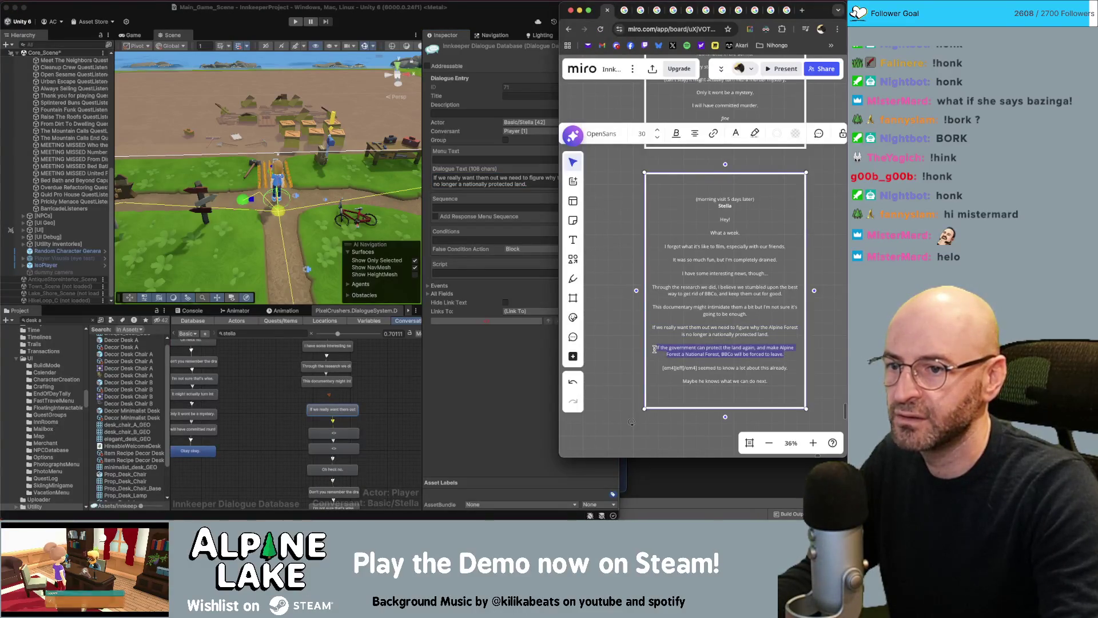
{"action": "left_click", "coordinate": [334, 433]}
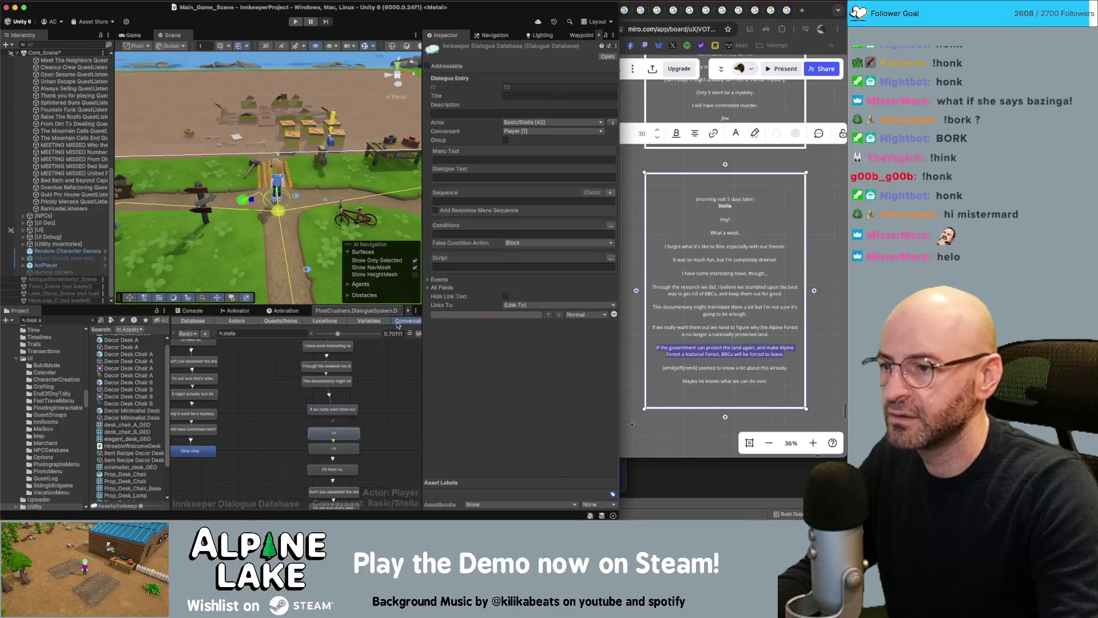
{"action": "key", "text": "super+v"}
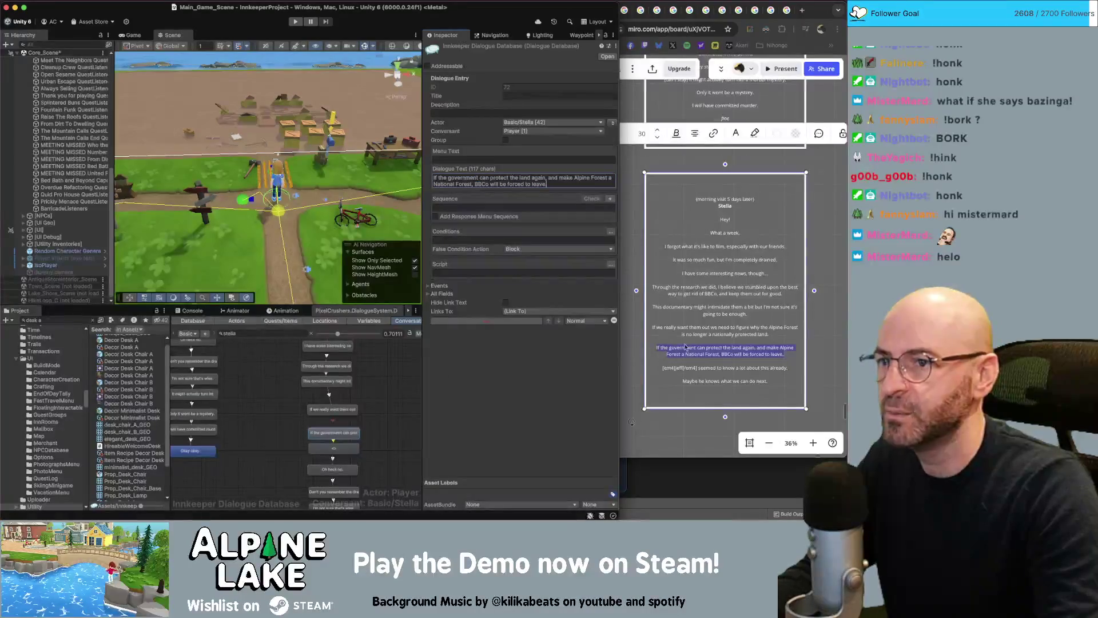
{"action": "left_click", "coordinate": [732, 345]}
{"action": "left_click_drag", "start_coordinate": [792, 367], "coordinate": [671, 368]}
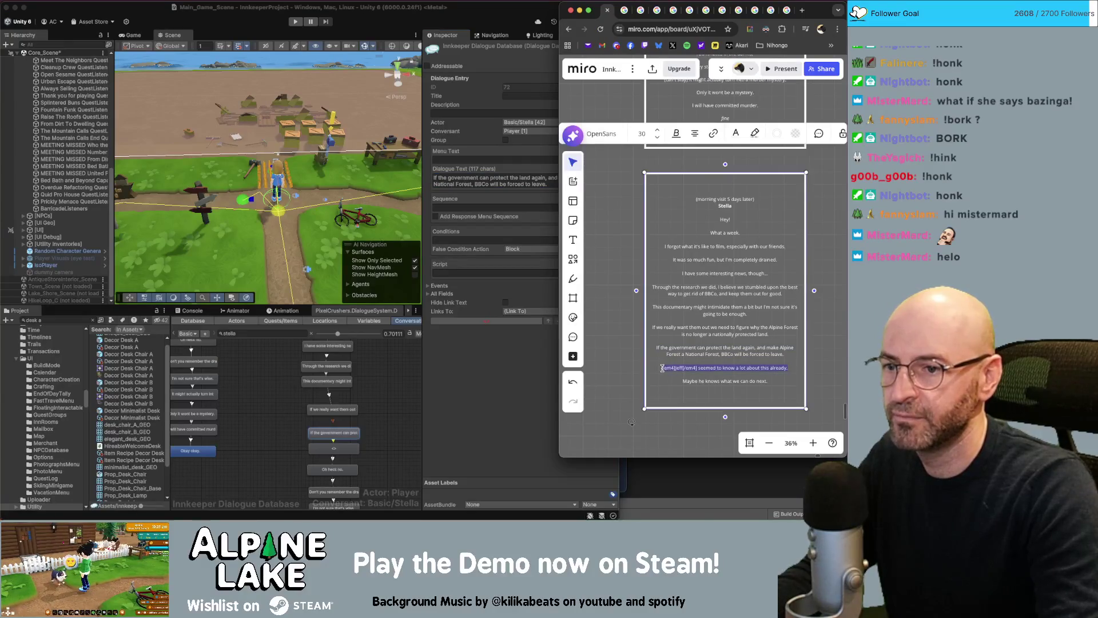
{"action": "left_click", "coordinate": [334, 448]}
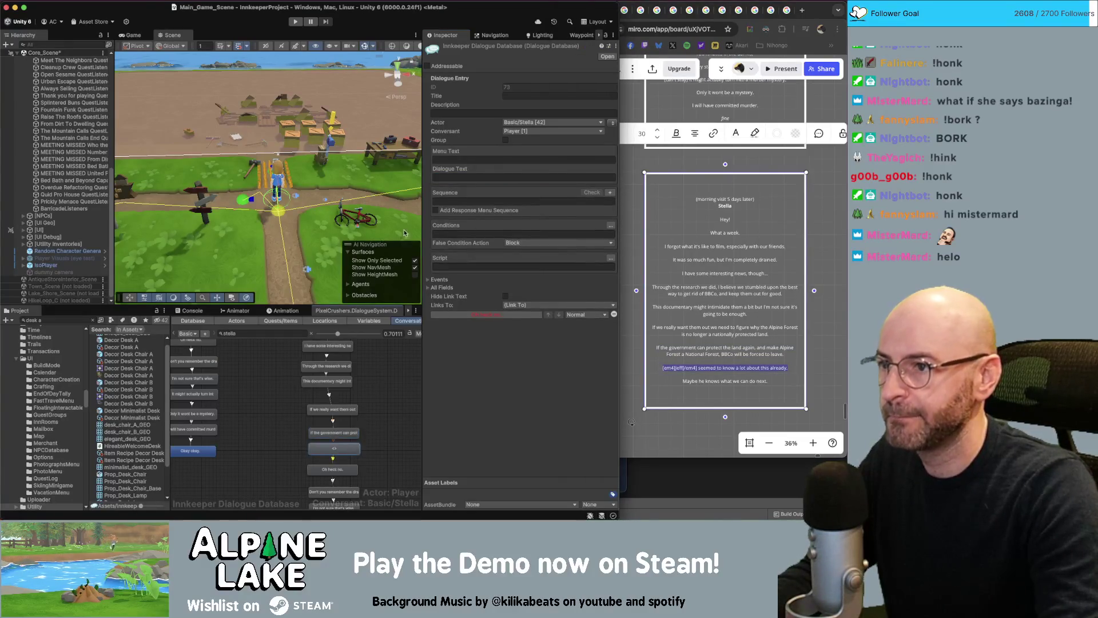
- Paste the already-knew-a-lot line into the new node and copy 'Maybe he knows what we can do next.'
{"action": "left_click", "coordinate": [445, 176]}
{"action": "type", "text": "[em4]Jeff[/em4] seemed to know a lot about this already."}
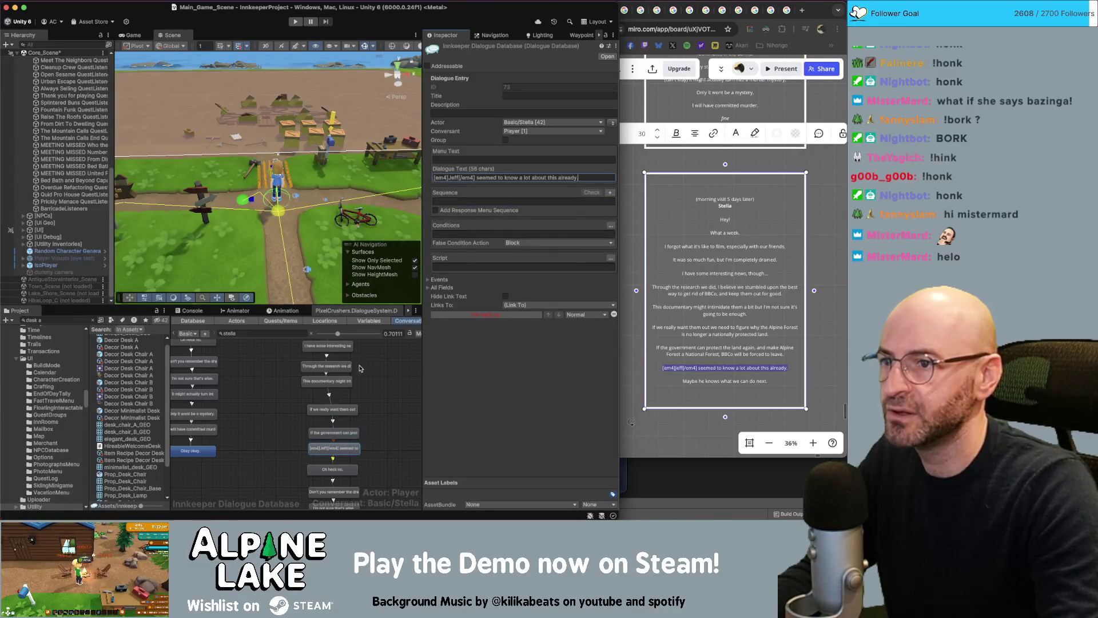
{"action": "scroll", "coordinate": [374, 432], "scroll_direction": "down", "scroll_amount": 2}
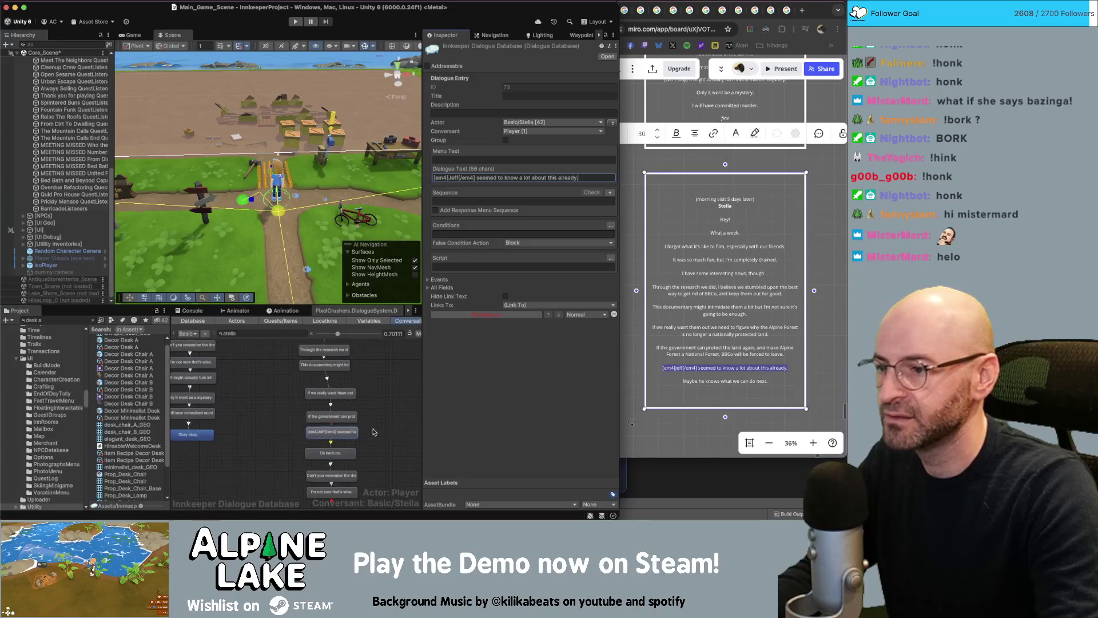
{"action": "left_click", "coordinate": [727, 384]}
{"action": "left_click_drag", "start_coordinate": [768, 381], "coordinate": [672, 382]}
{"action": "key", "text": "ctrl+c"}
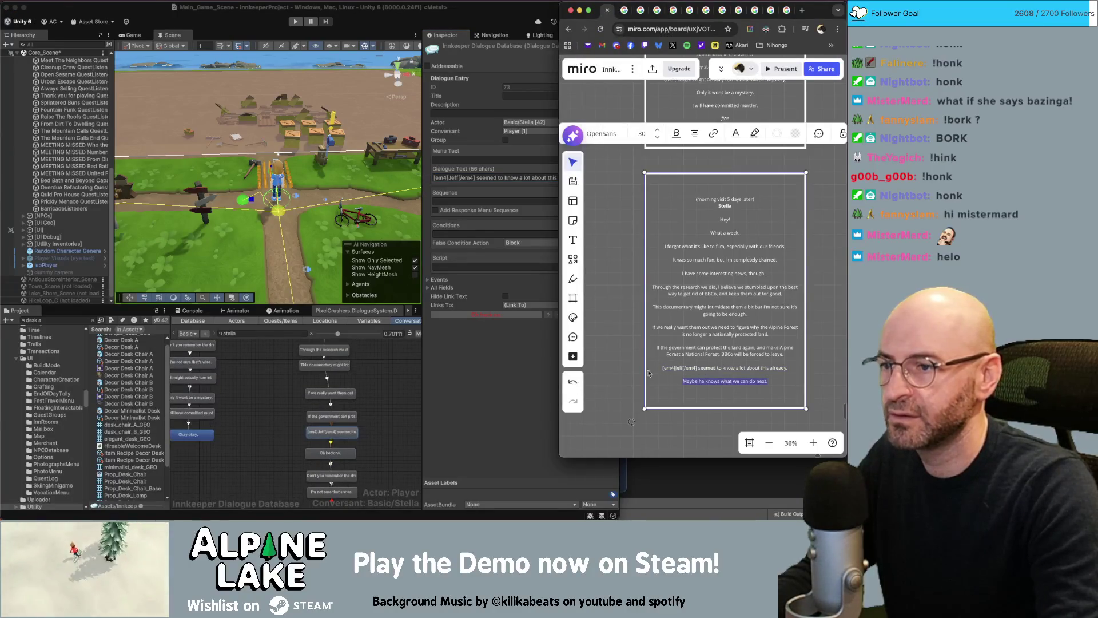
{"action": "key", "text": "Left"}
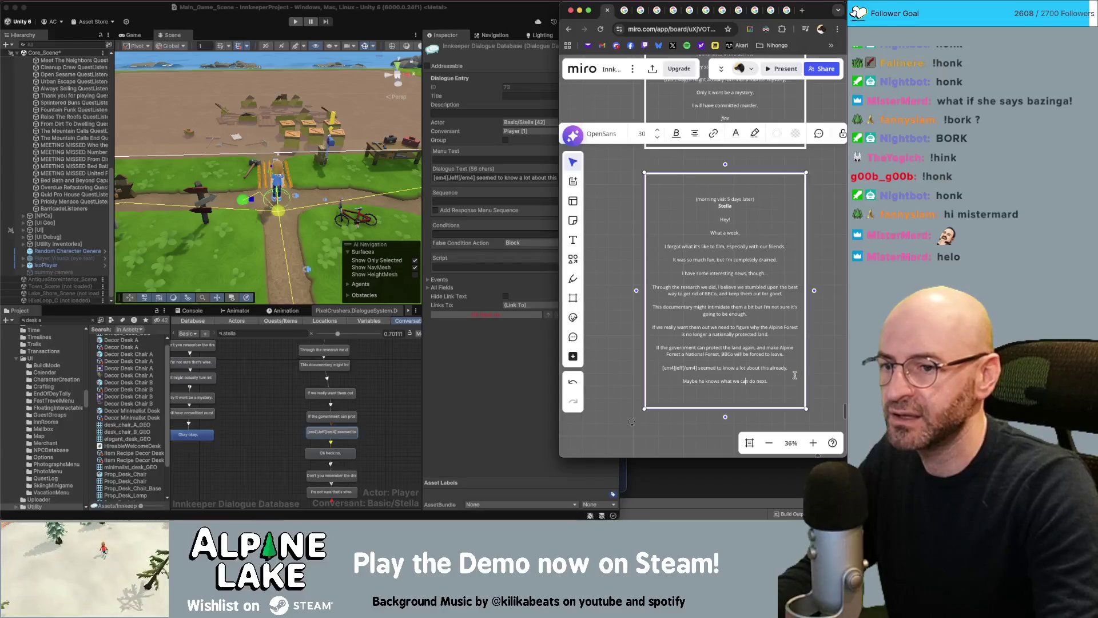
{"action": "key", "text": "Delete"}
{"action": "key", "text": "Delete"}
{"action": "key", "text": "Delete"}
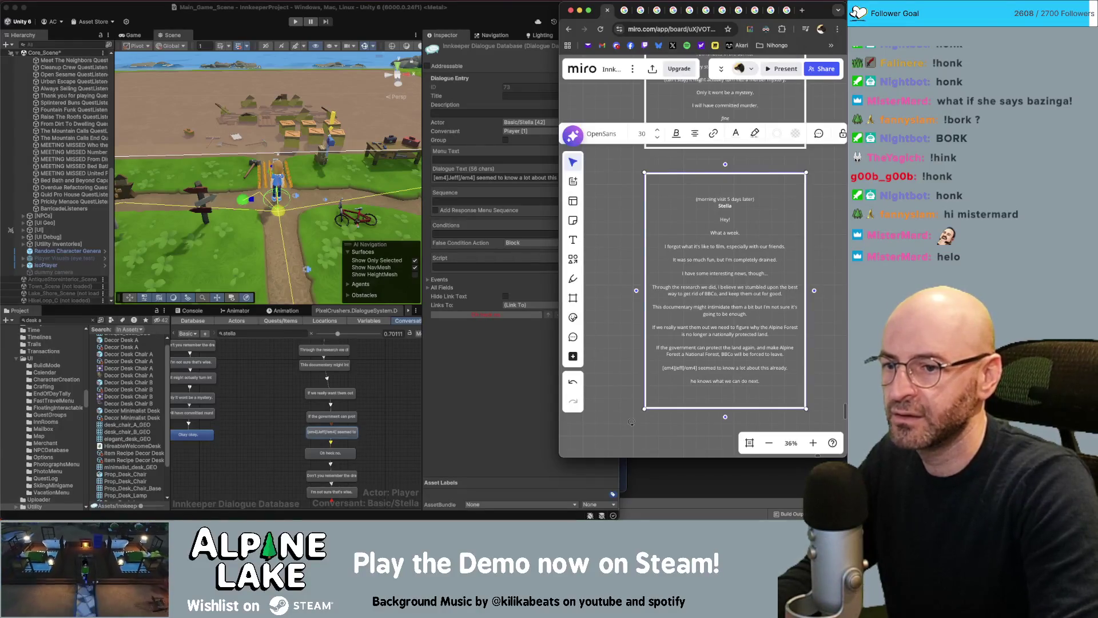
{"action": "type", "text": "He"}
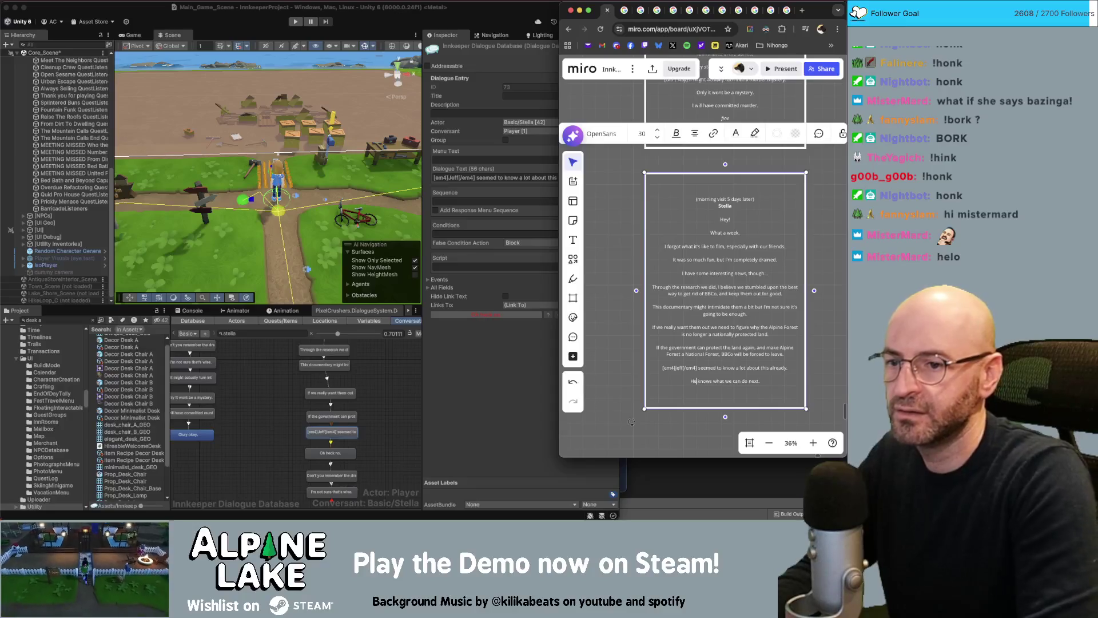
{"action": "type", "text": " should"}
{"action": "key", "text": "Delete"}
{"action": "key", "text": "ctrl+z"}
{"action": "key", "text": "ctrl+z"}
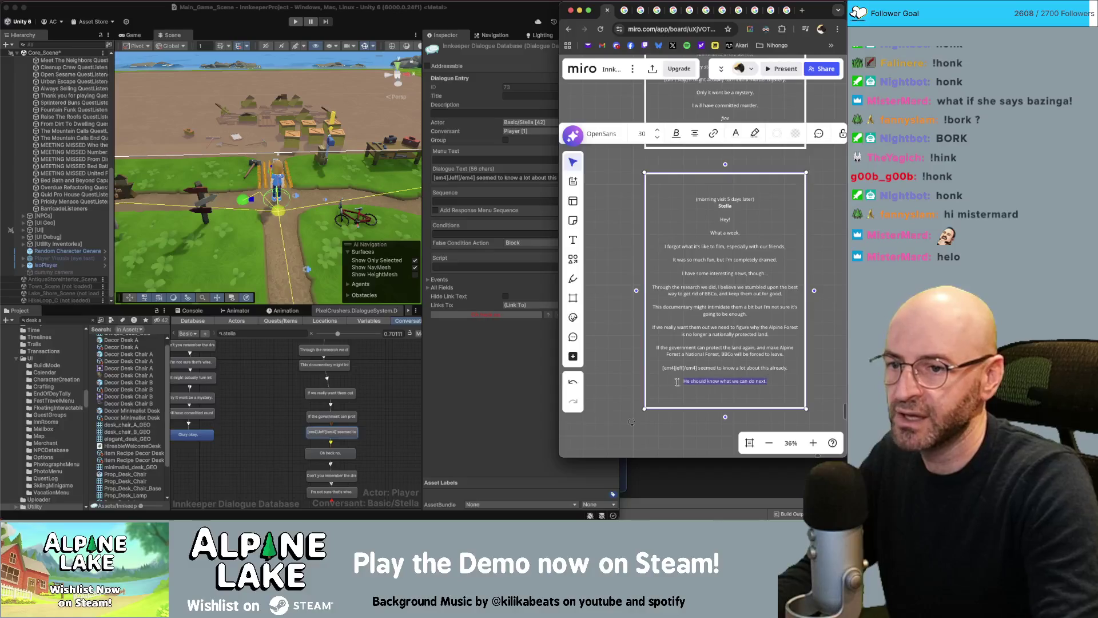
{"action": "key", "text": "ctrl+z"}
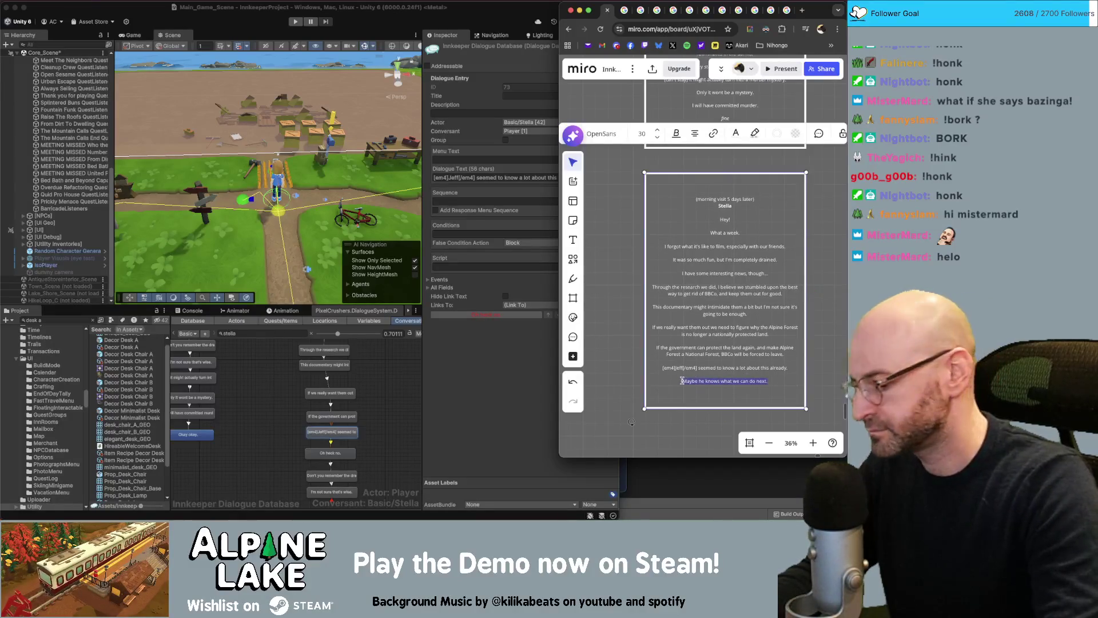
- Replace the 'Oh heck no.' node's text with 'Maybe he knows what we can do next.'
{"action": "left_click", "coordinate": [345, 454]}
{"action": "left_click", "coordinate": [344, 455]}
{"action": "key", "text": "ctrl+v"}
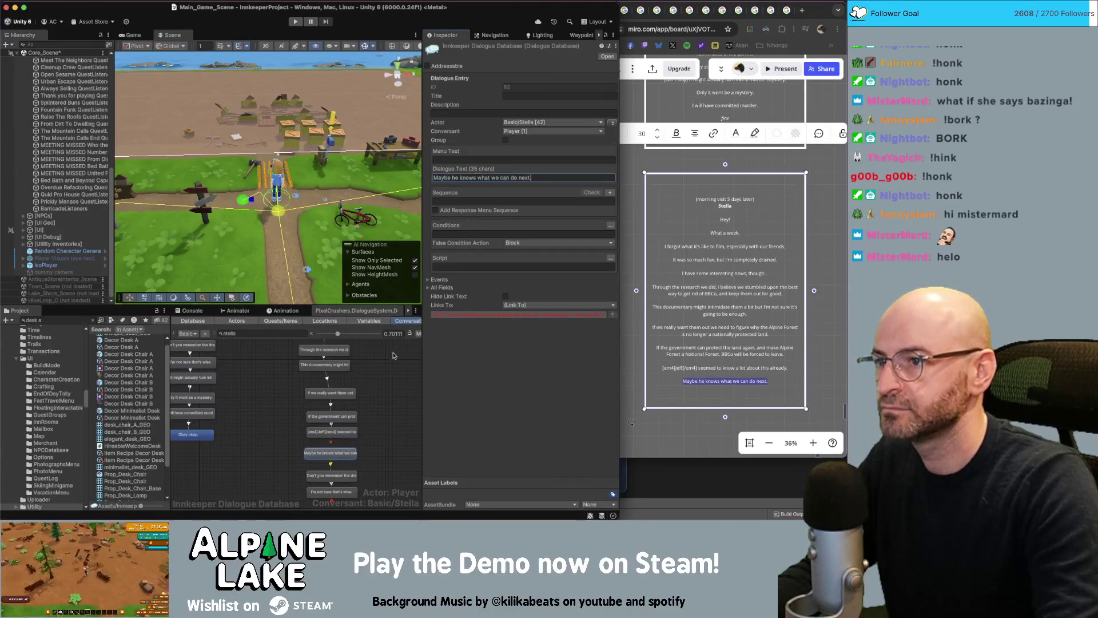
{"action": "scroll", "coordinate": [371, 443], "scroll_direction": "down", "scroll_amount": 3}
{"action": "left_click_drag", "start_coordinate": [379, 420], "coordinate": [348, 459]}
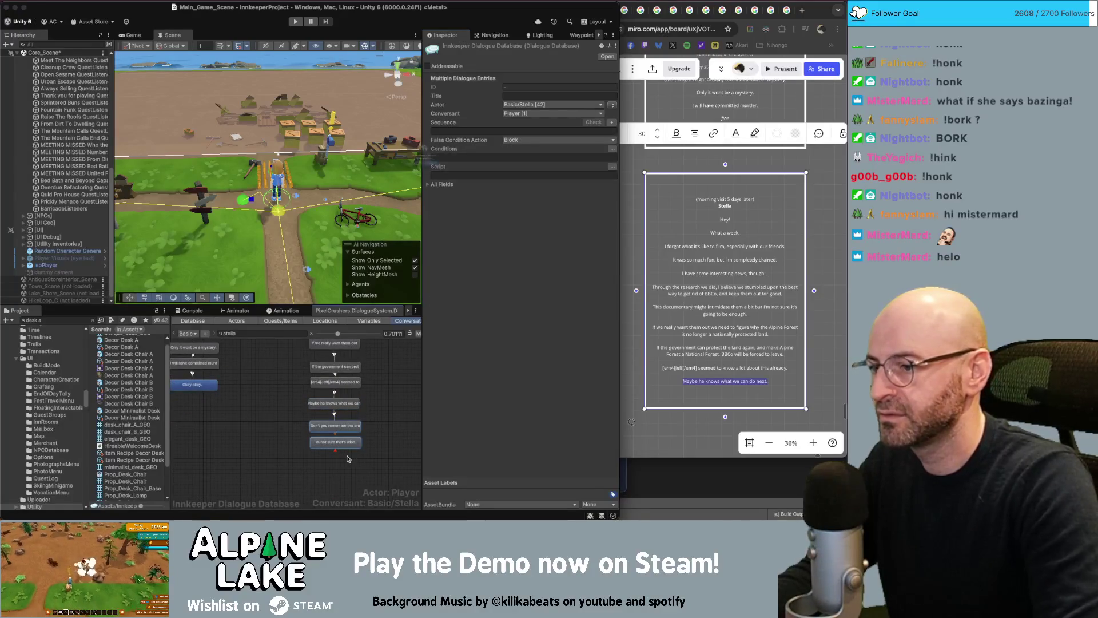
{"action": "scroll", "coordinate": [307, 437], "scroll_direction": "up", "scroll_amount": 3}
{"action": "scroll", "coordinate": [307, 438], "scroll_direction": "up", "scroll_amount": 5}
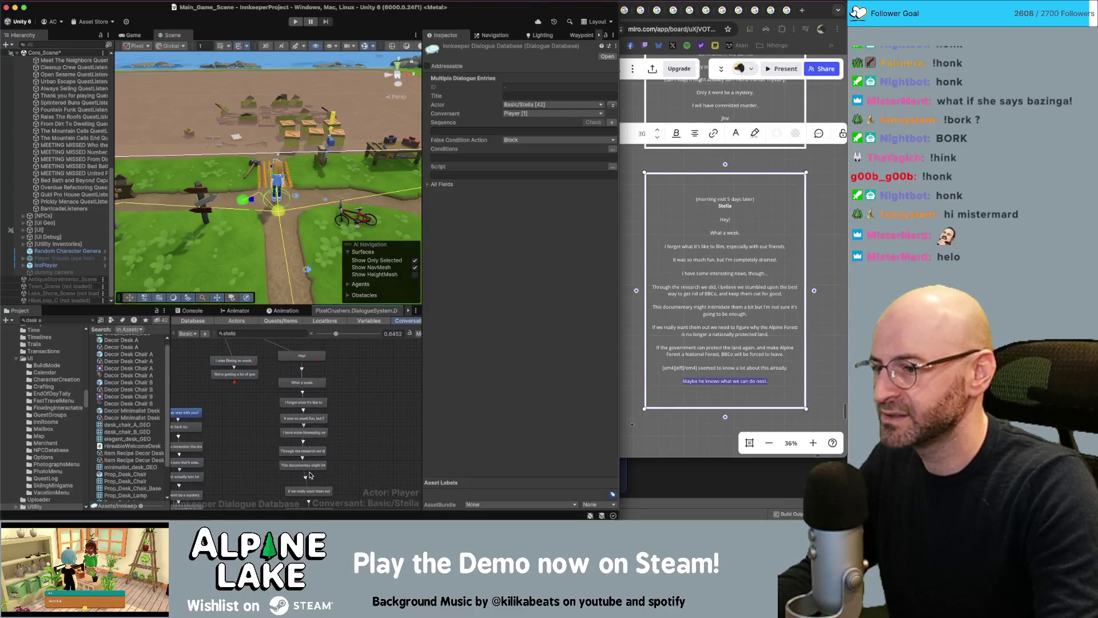
{"action": "scroll", "coordinate": [309, 474], "scroll_direction": "down", "scroll_amount": 3}
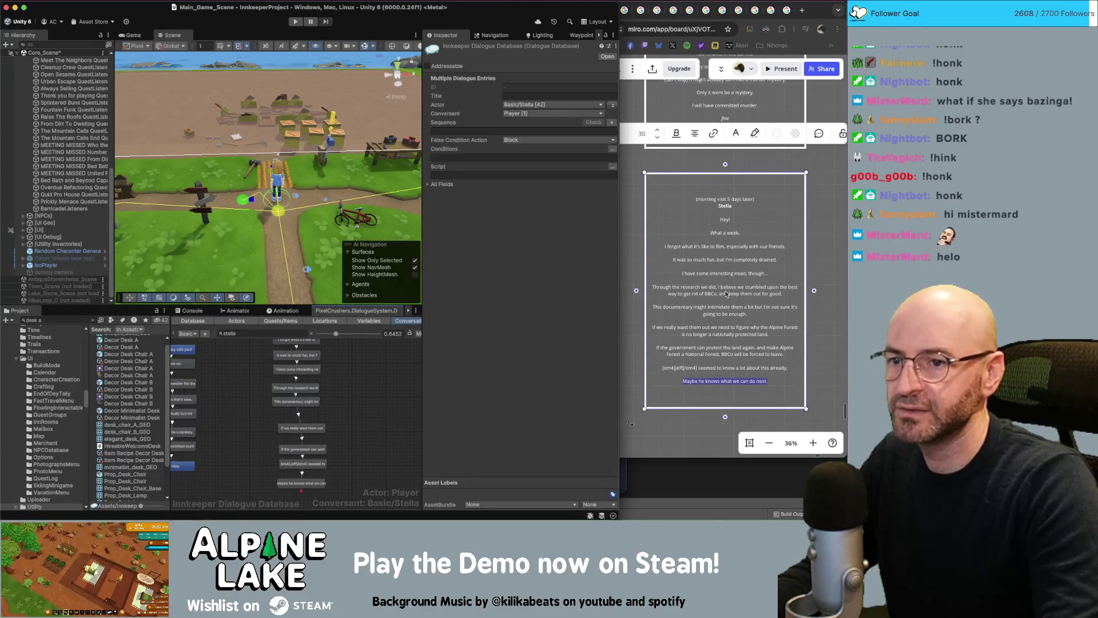
{"action": "left_click", "coordinate": [339, 463]}
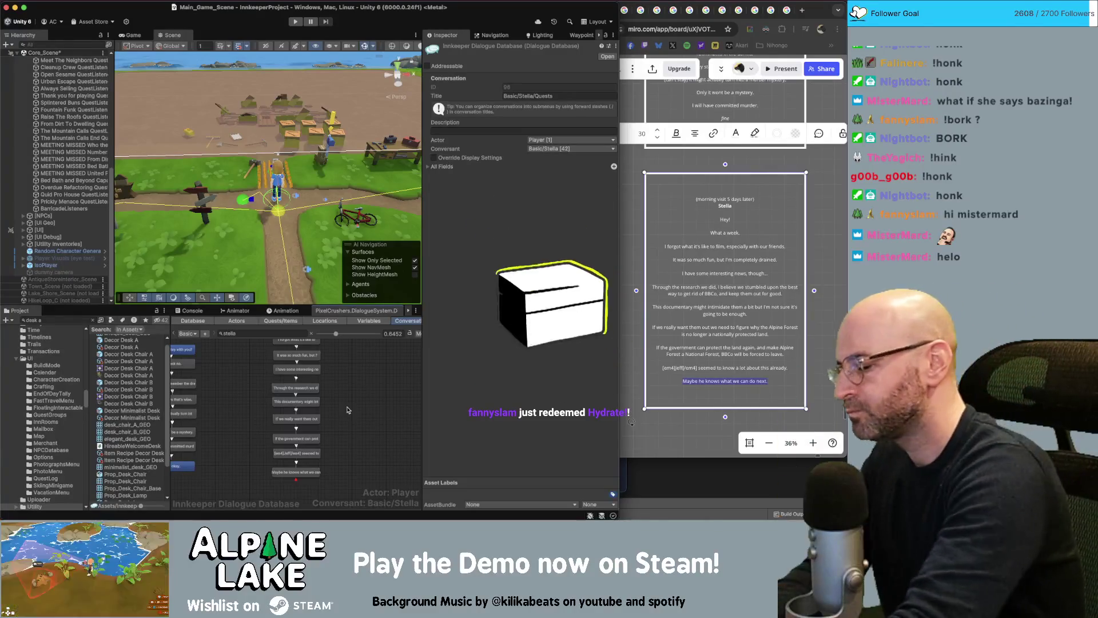
{"action": "scroll", "coordinate": [312, 425], "scroll_direction": "up", "scroll_amount": 3}
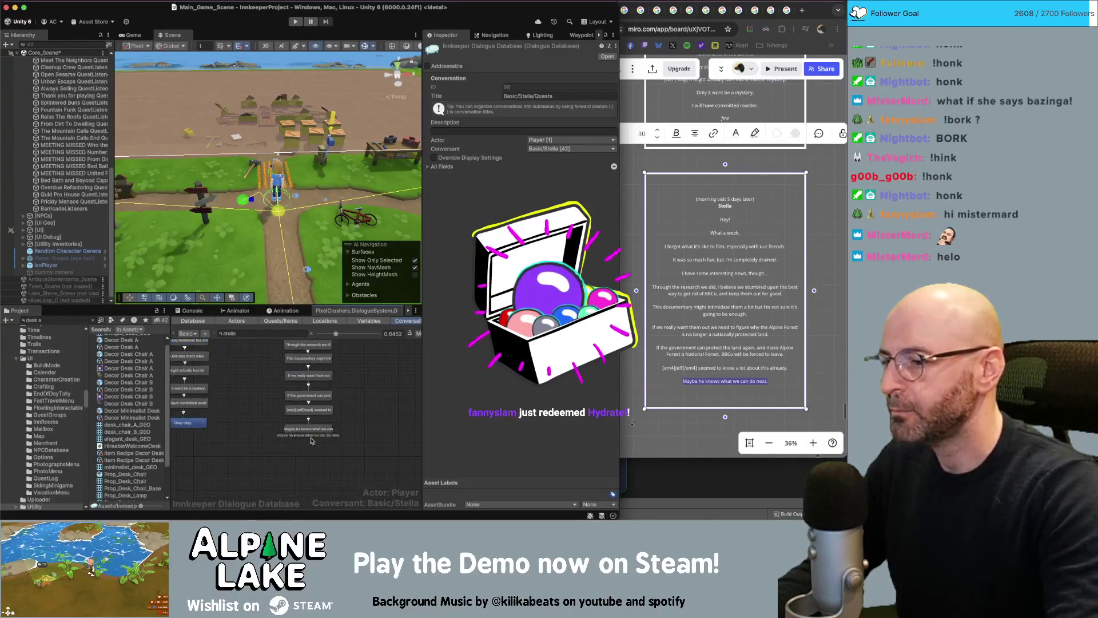
{"action": "left_click", "coordinate": [313, 426]}
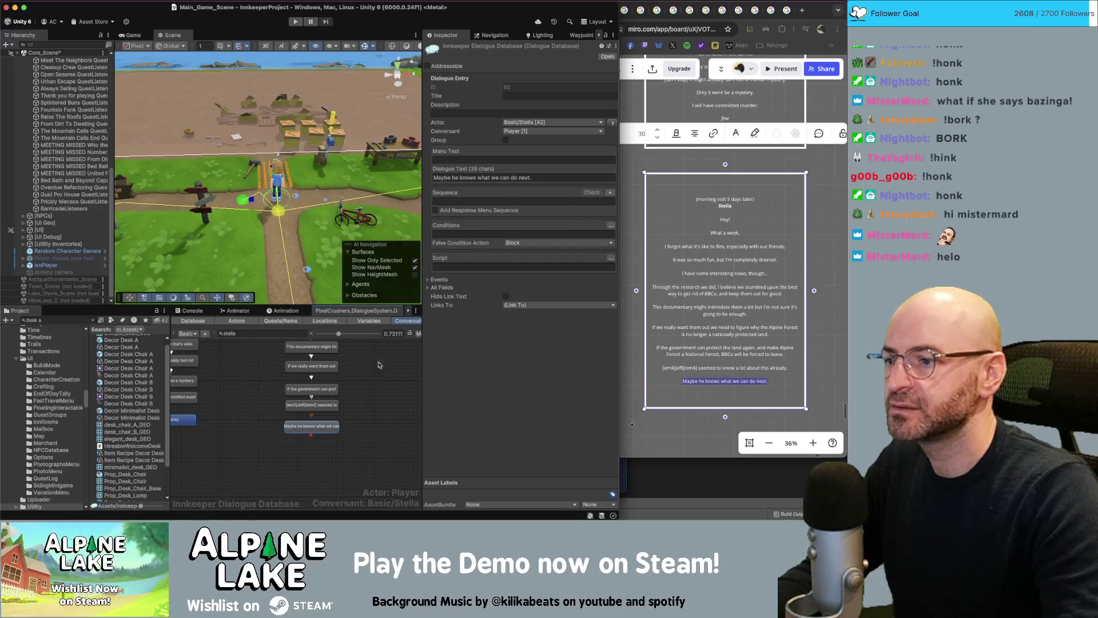
- Add an END child node spoken by Stella with Continue() as its sequence
{"action": "right_click", "coordinate": [328, 429]}
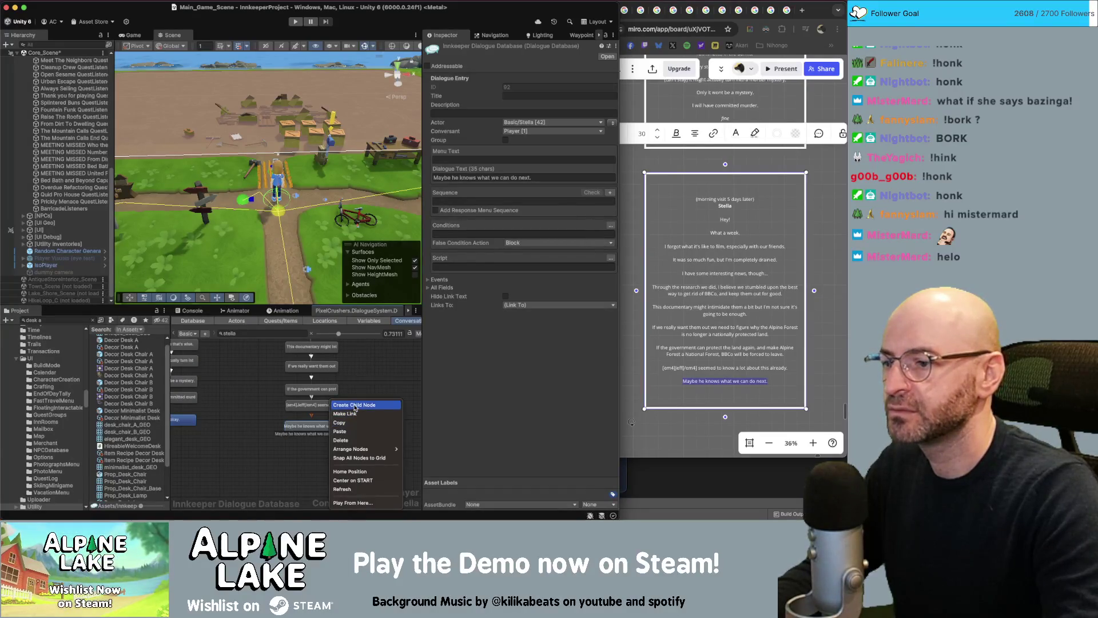
{"action": "left_click", "coordinate": [342, 413]}
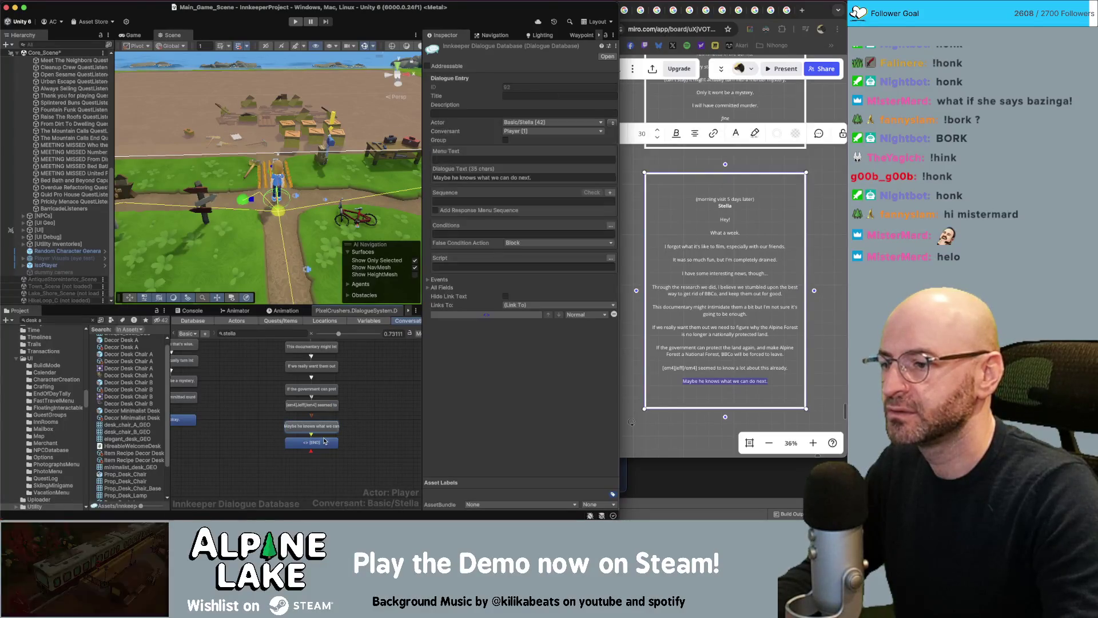
{"action": "left_click", "coordinate": [613, 123]}
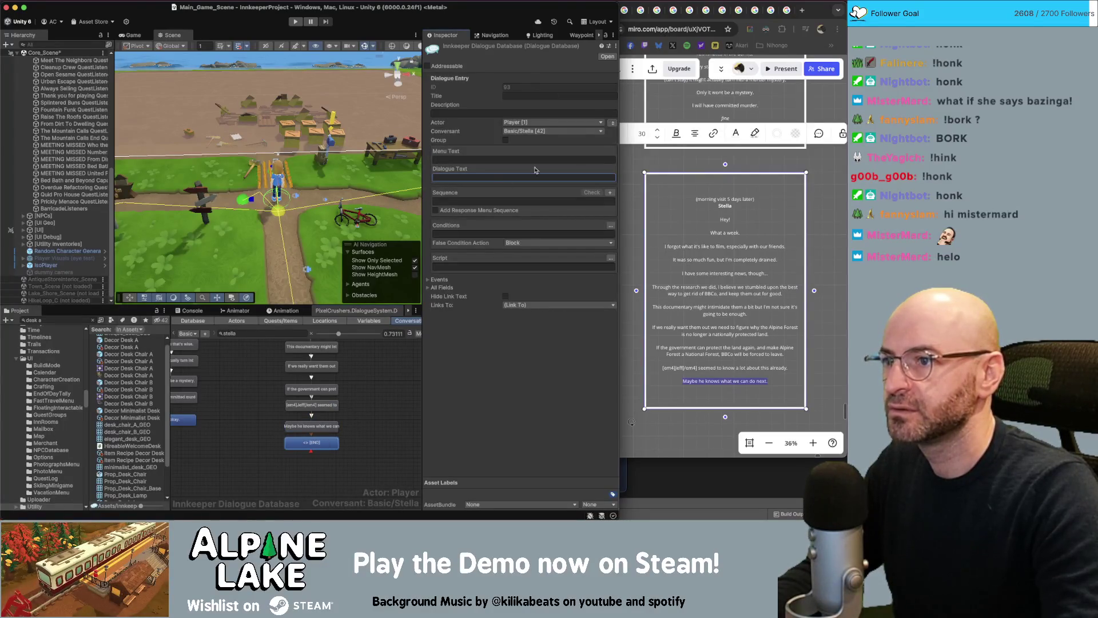
{"action": "left_click", "coordinate": [498, 199]}
{"action": "type", "text": "Continue()"}
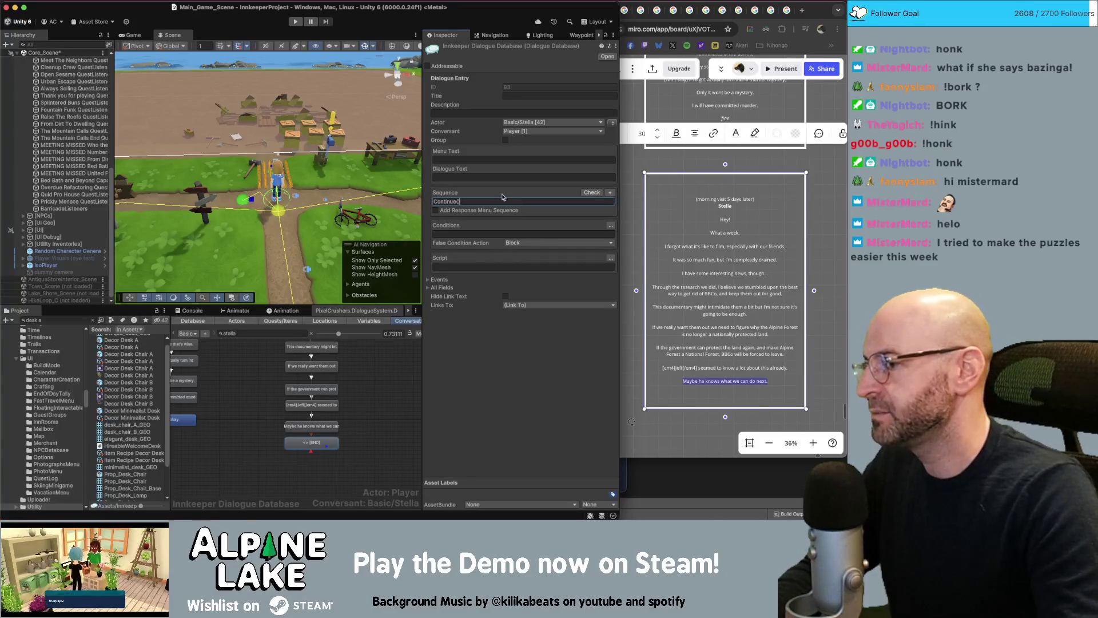
{"action": "key", "text": "Tab"}
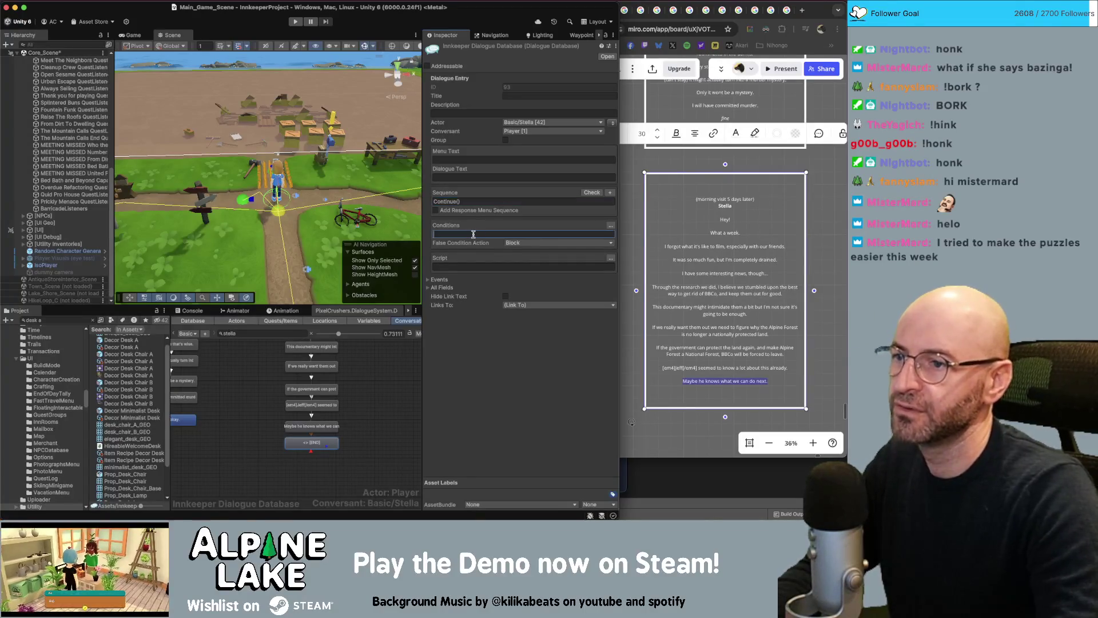
- Open the END node's script helper to set a quest entry state
{"action": "left_click", "coordinate": [473, 265]}
{"action": "left_click", "coordinate": [611, 258]}
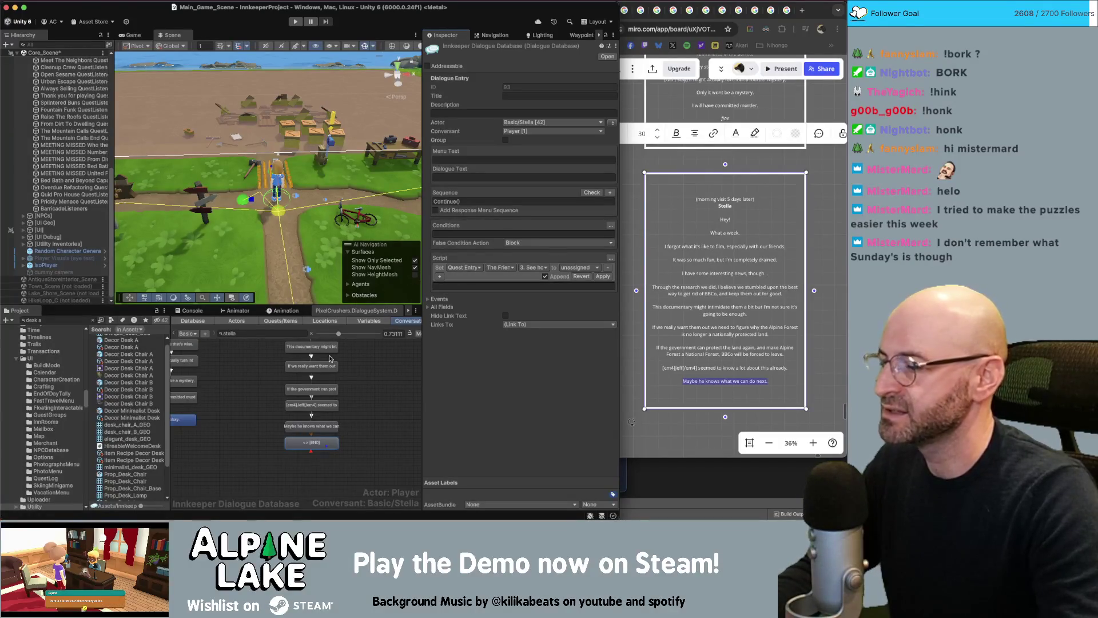
{"action": "left_click", "coordinate": [353, 389]}
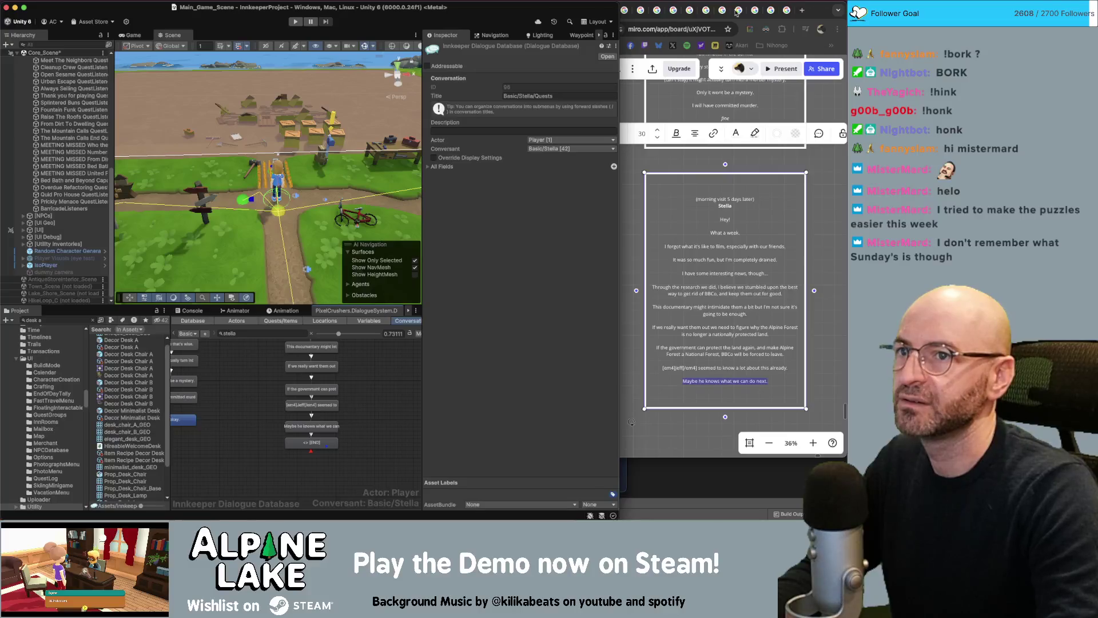
- Open Daily Akari in the browser and start past puzzle No. 385
{"action": "left_click", "coordinate": [707, 11]}
{"action": "left_click", "coordinate": [737, 45]}
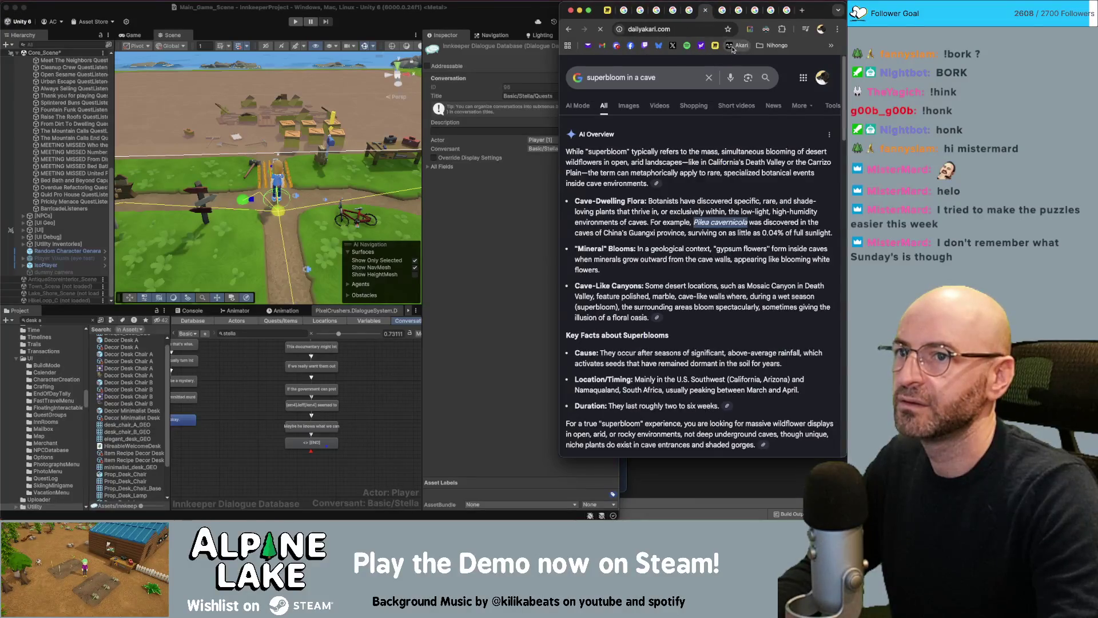
{"action": "left_click_drag", "start_coordinate": [704, 11], "coordinate": [368, 47]}
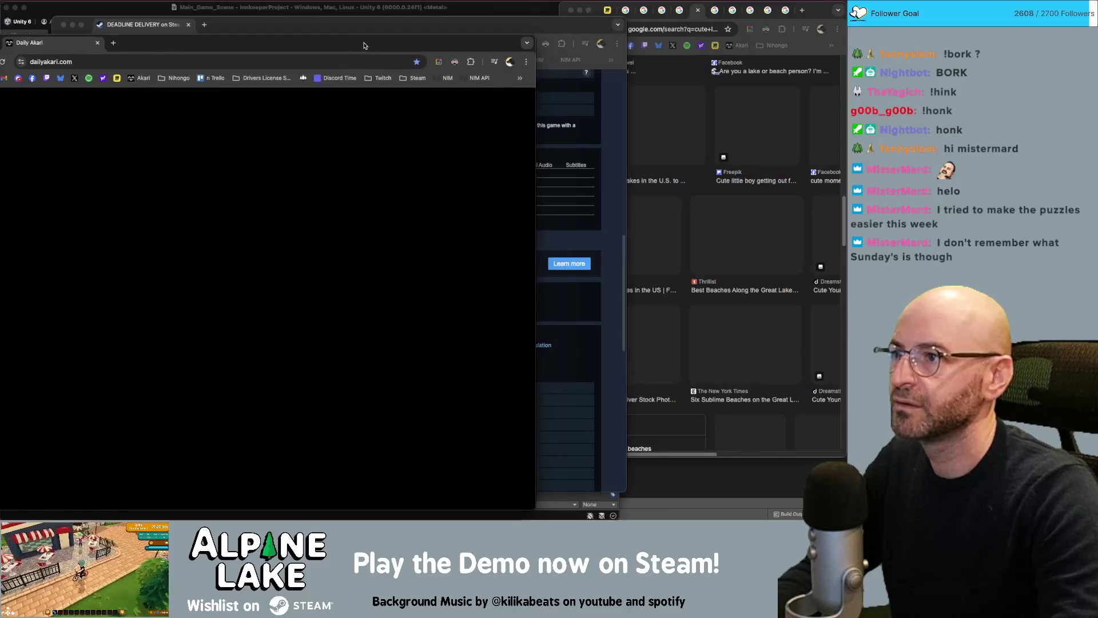
{"action": "left_click_drag", "start_coordinate": [181, 35], "coordinate": [172, 28]}
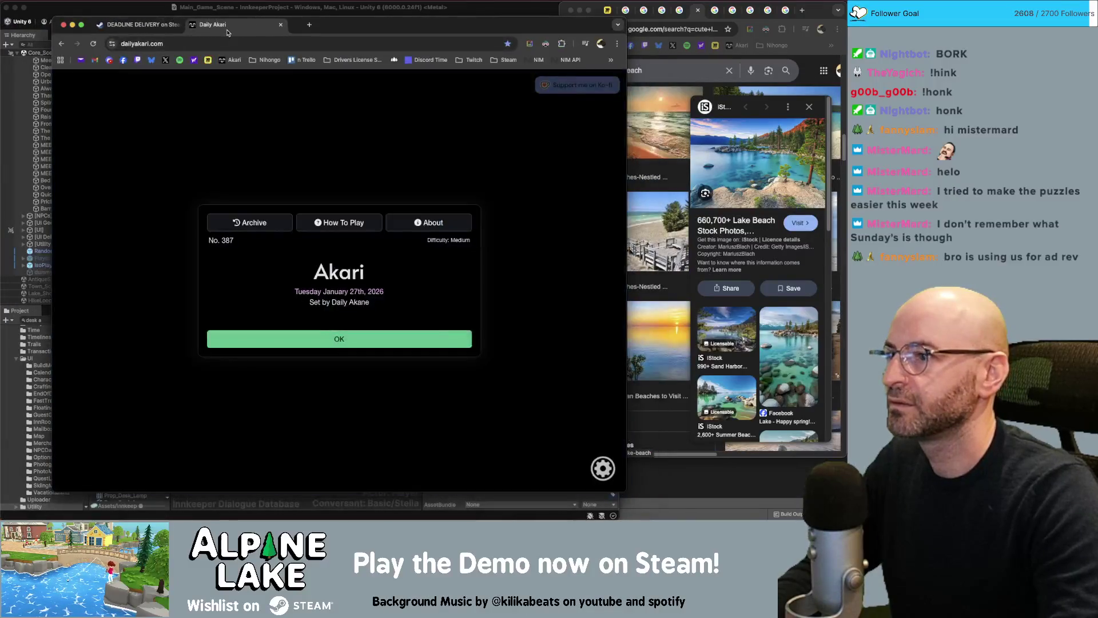
{"action": "left_click", "coordinate": [258, 223]}
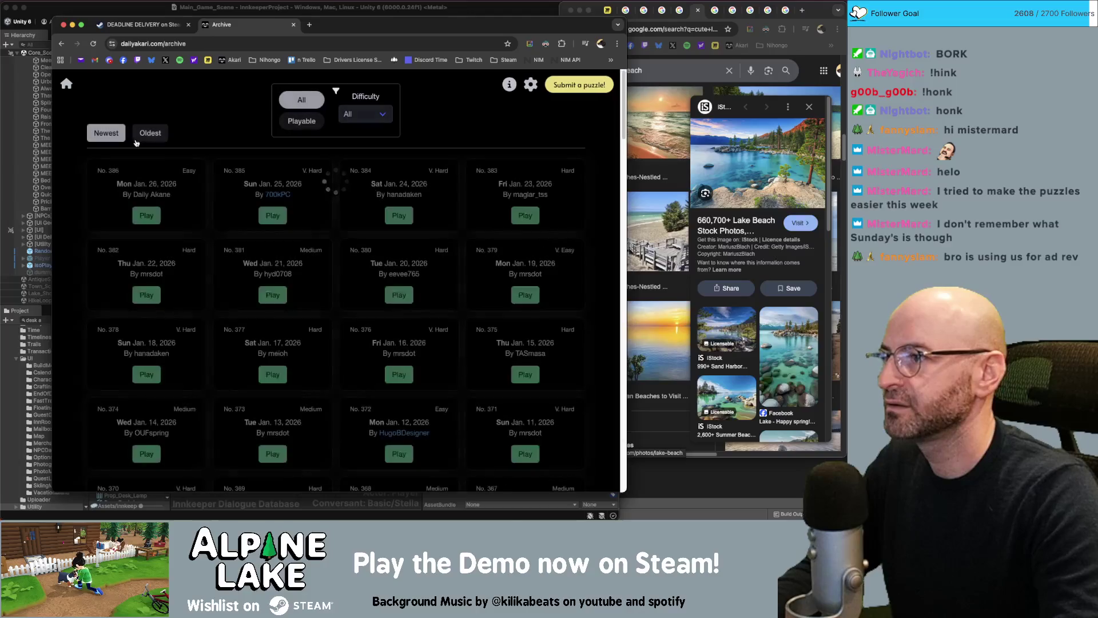
{"action": "left_click", "coordinate": [267, 216]}
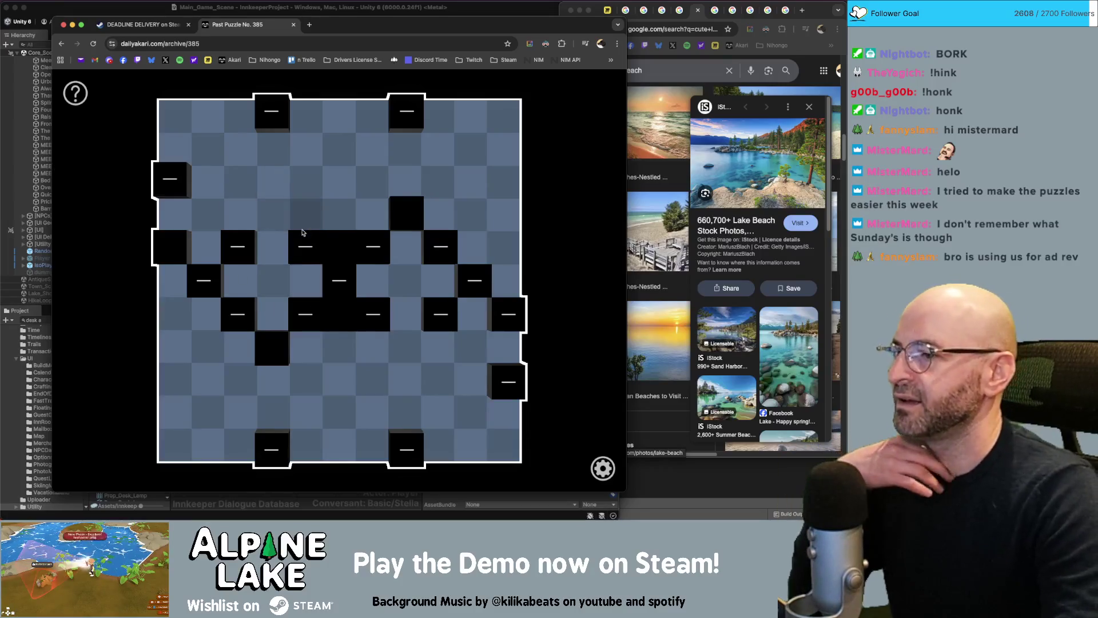
- Mark the rows and cells around the central black blocks with X as unlit
{"action": "left_click_drag", "start_coordinate": [273, 214], "coordinate": [175, 214]}
{"action": "left_click", "coordinate": [339, 215]}
{"action": "left_click_drag", "start_coordinate": [339, 346], "coordinate": [544, 346]}
{"action": "left_click", "coordinate": [471, 412]}
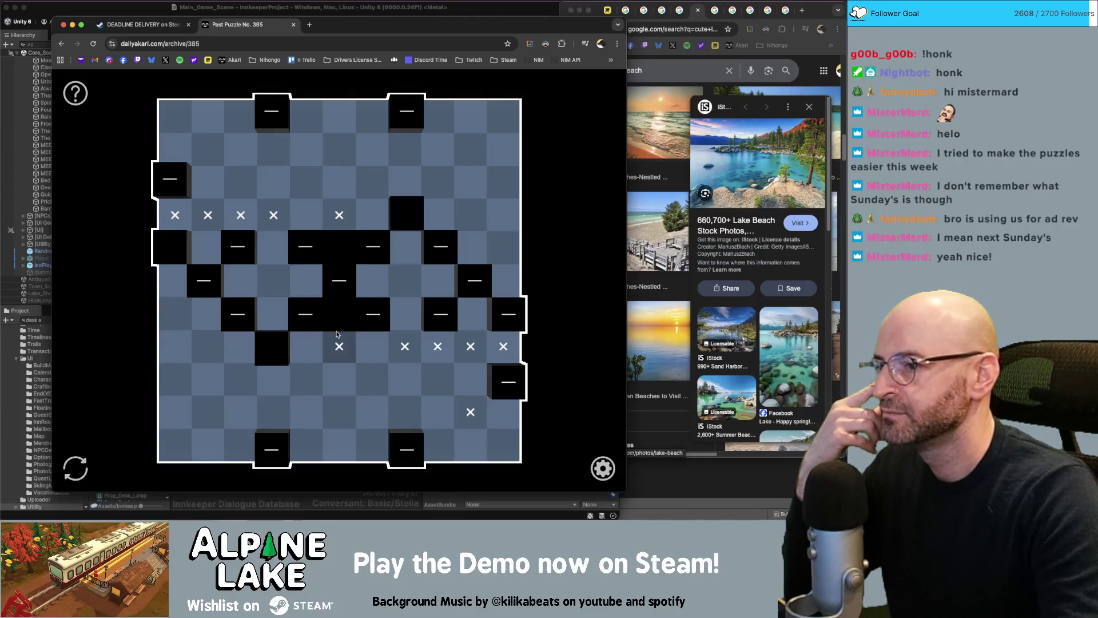
{"action": "left_click", "coordinate": [274, 314]}
{"action": "left_click", "coordinate": [273, 247]}
{"action": "left_click", "coordinate": [405, 247]}
{"action": "left_click", "coordinate": [405, 314]}
{"action": "left_click", "coordinate": [208, 150]}
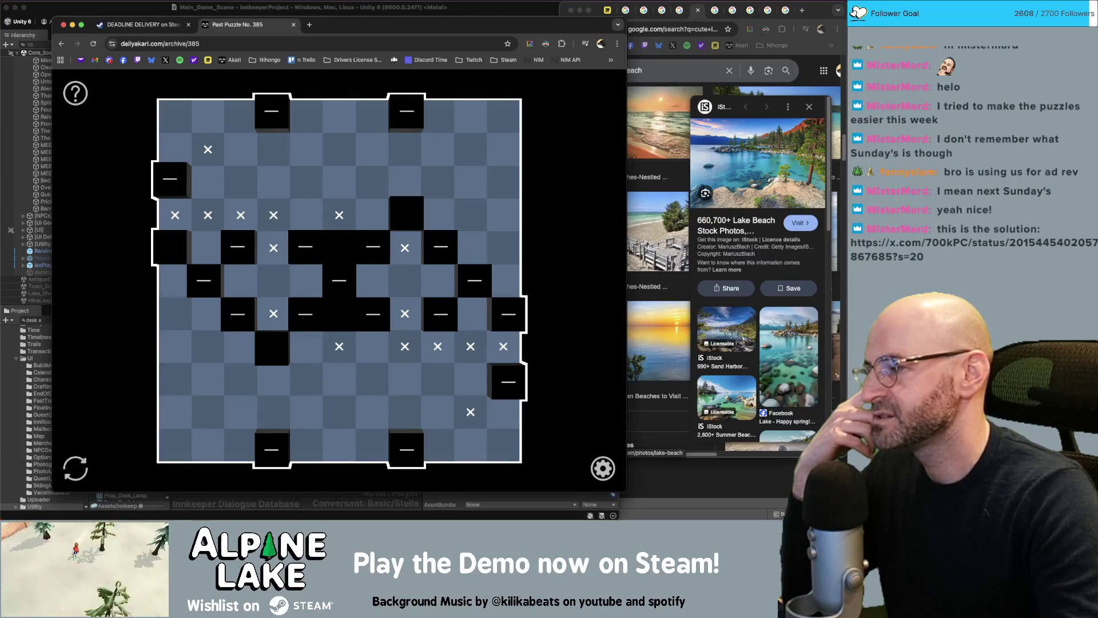
- Open the posted solution link in a new tab
{"action": "key", "text": "ctrl+t"}
{"action": "key", "text": "ctrl+v"}
{"action": "key", "text": "Return"}
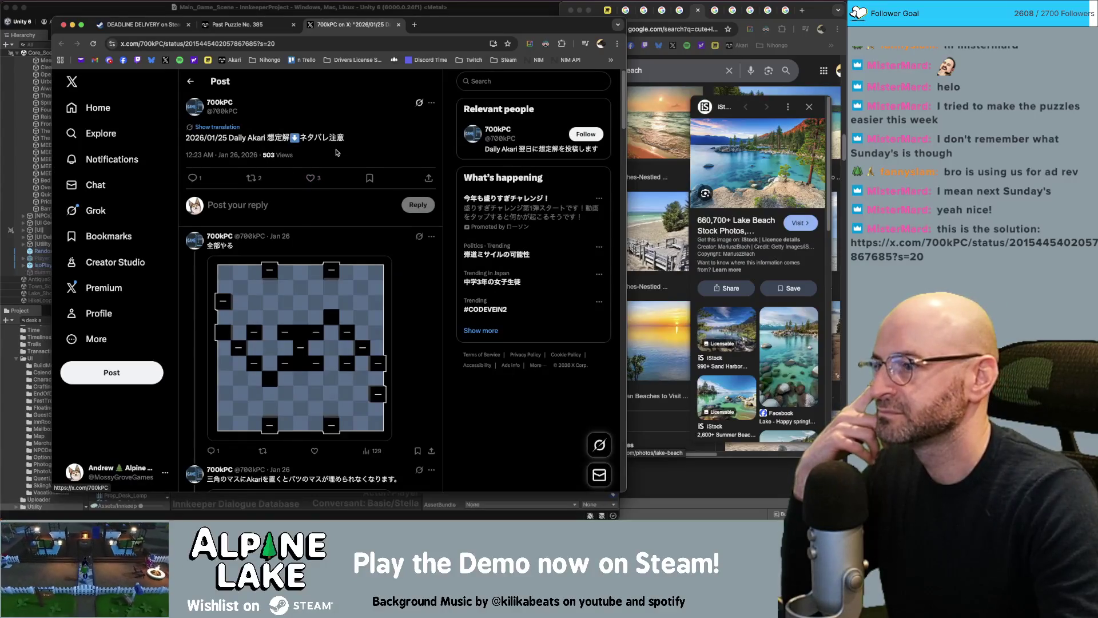
- Read through the Daily Akari solution images on X, then close that window
{"action": "scroll", "coordinate": [332, 163], "scroll_direction": "down", "scroll_amount": 5}
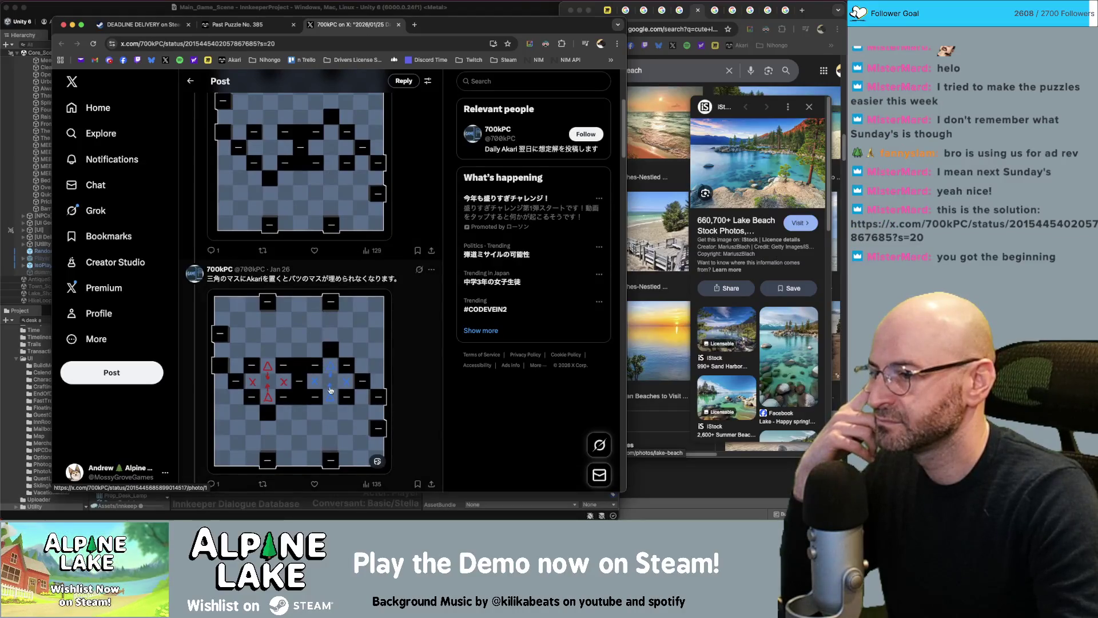
{"action": "scroll", "coordinate": [285, 369], "scroll_direction": "down", "scroll_amount": 1}
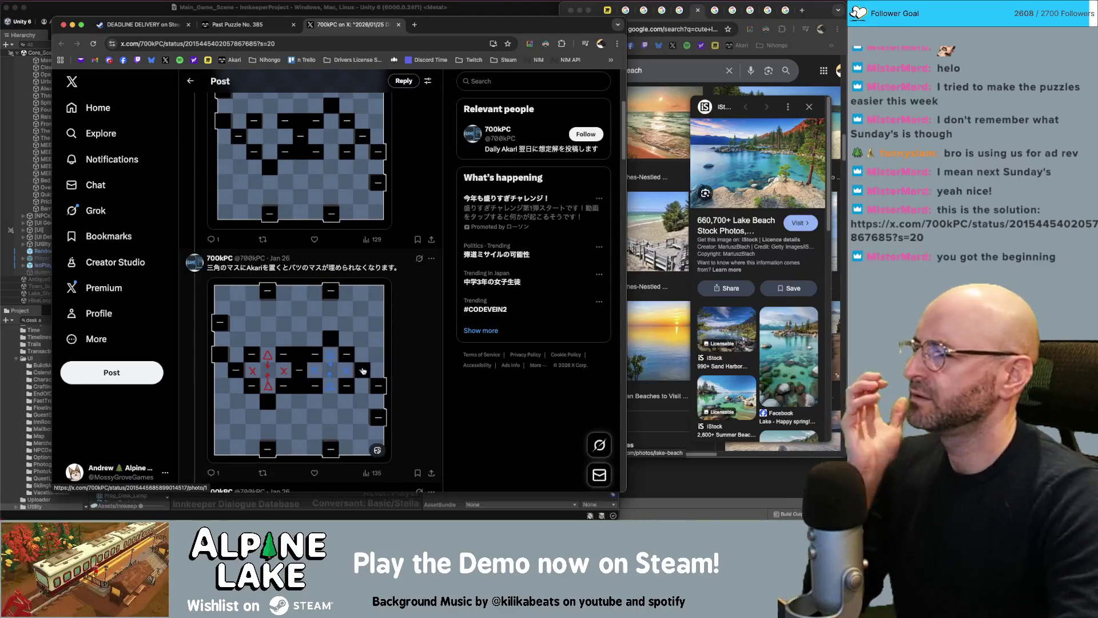
{"action": "scroll", "coordinate": [347, 368], "scroll_direction": "down", "scroll_amount": 3}
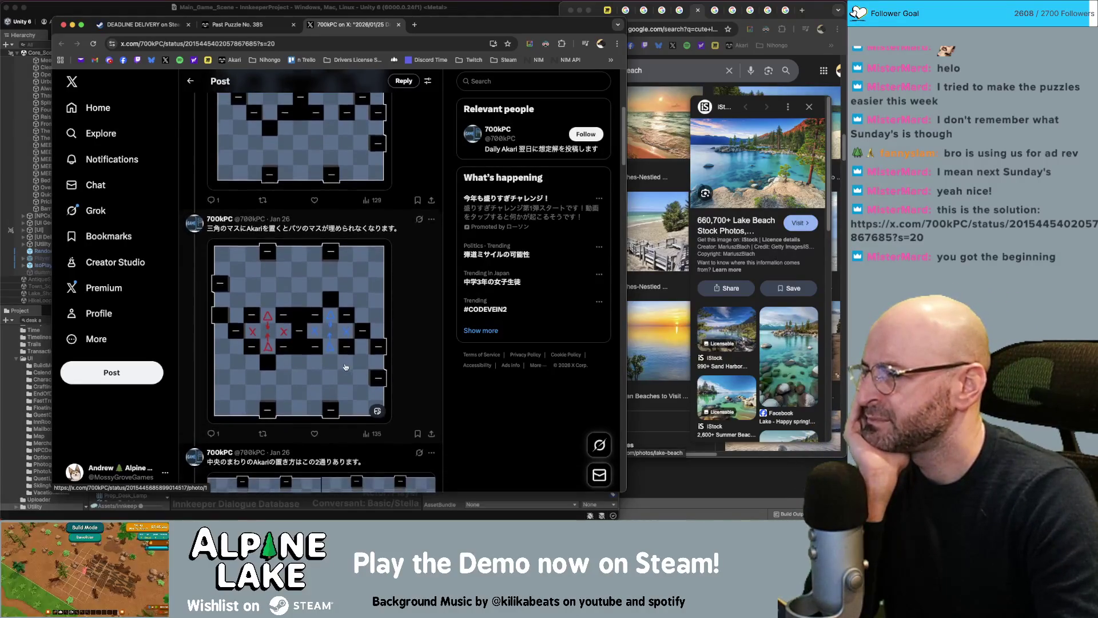
{"action": "scroll", "coordinate": [346, 367], "scroll_direction": "down", "scroll_amount": 2}
{"action": "scroll", "coordinate": [344, 367], "scroll_direction": "down", "scroll_amount": 3}
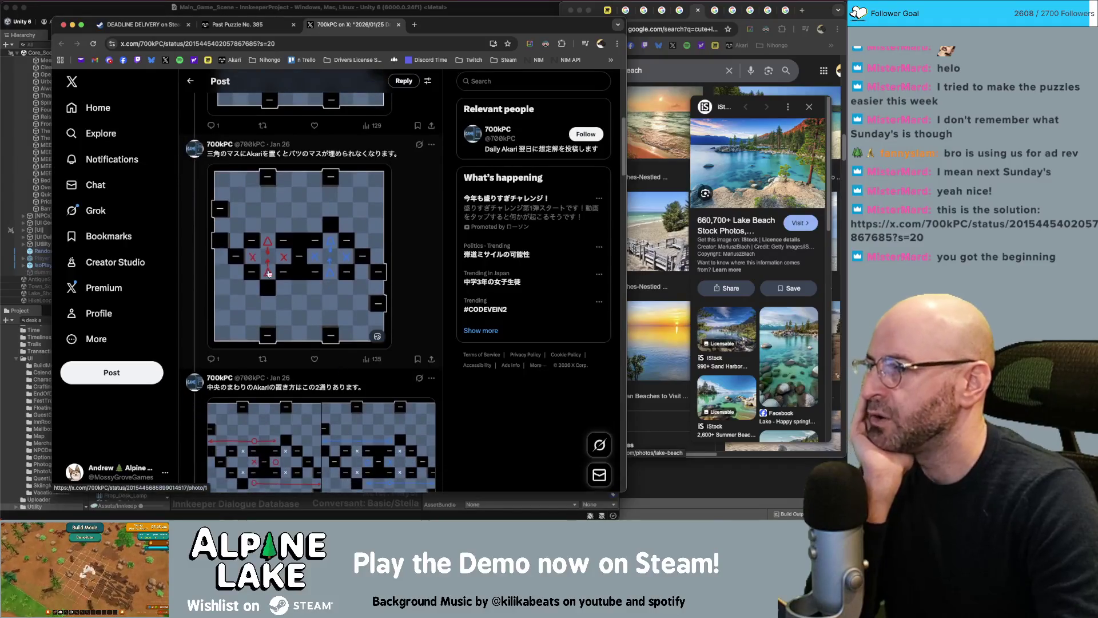
{"action": "scroll", "coordinate": [309, 249], "scroll_direction": "down", "scroll_amount": 5}
{"action": "scroll", "coordinate": [276, 245], "scroll_direction": "down", "scroll_amount": 5}
{"action": "scroll", "coordinate": [300, 306], "scroll_direction": "down", "scroll_amount": 5}
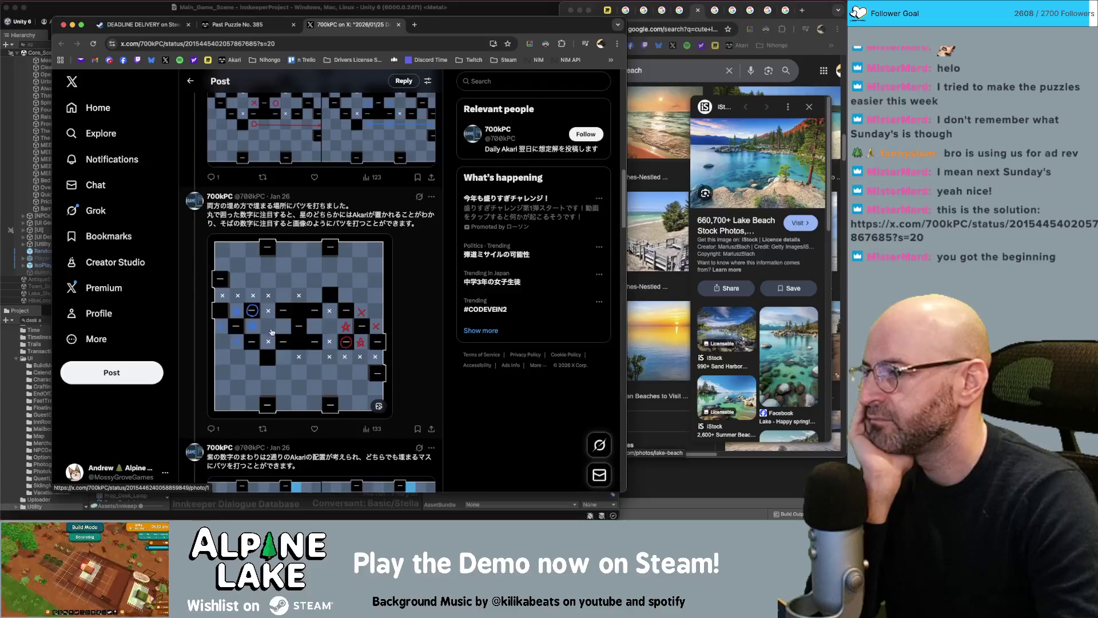
{"action": "scroll", "coordinate": [268, 329], "scroll_direction": "down", "scroll_amount": 5}
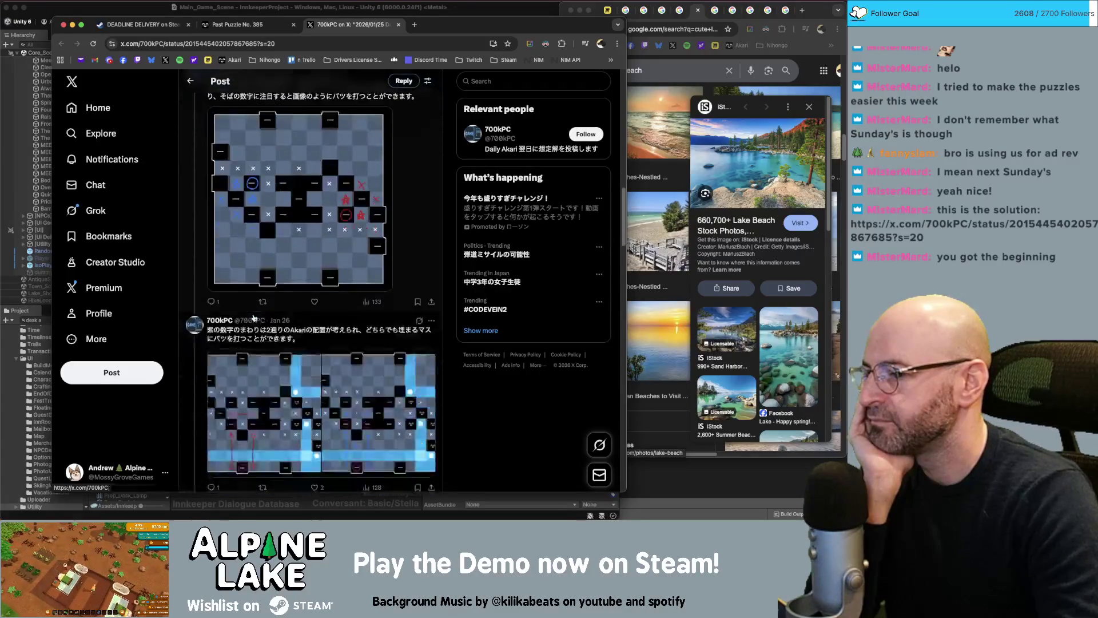
{"action": "scroll", "coordinate": [254, 317], "scroll_direction": "down", "scroll_amount": 2}
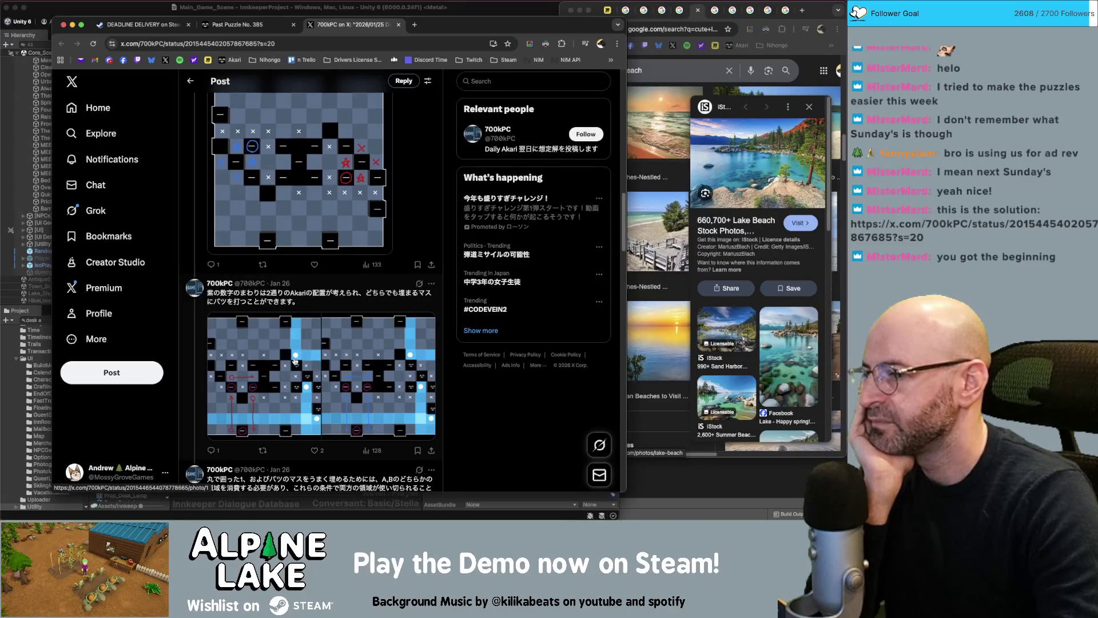
{"action": "key", "text": "super+m"}
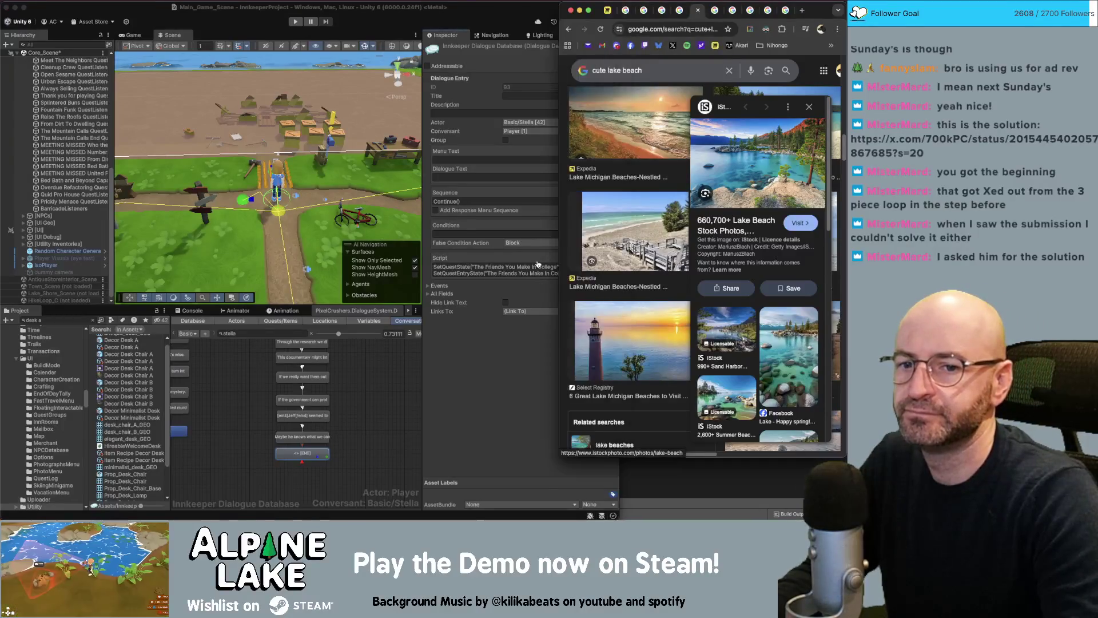
- In Miro, find the 'Application For Success' card with Jeff's Morning Visit lines, then return to Unity
{"action": "left_click", "coordinate": [608, 11]}
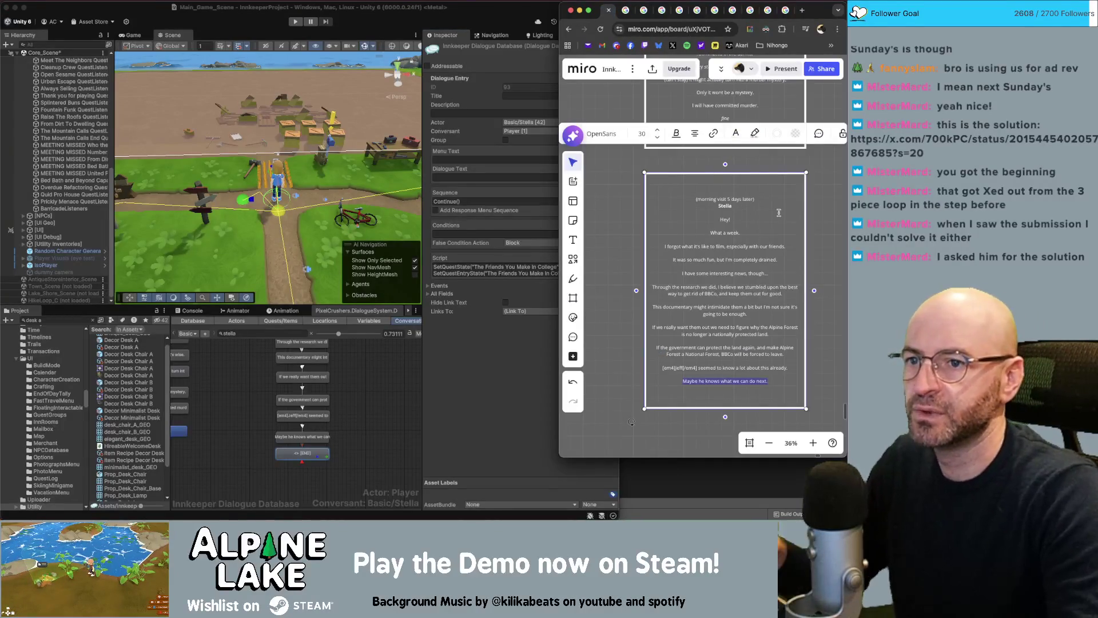
{"action": "scroll", "coordinate": [755, 243], "scroll_direction": "down", "scroll_amount": 5}
{"action": "scroll", "coordinate": [755, 242], "scroll_direction": "right", "scroll_amount": 10}
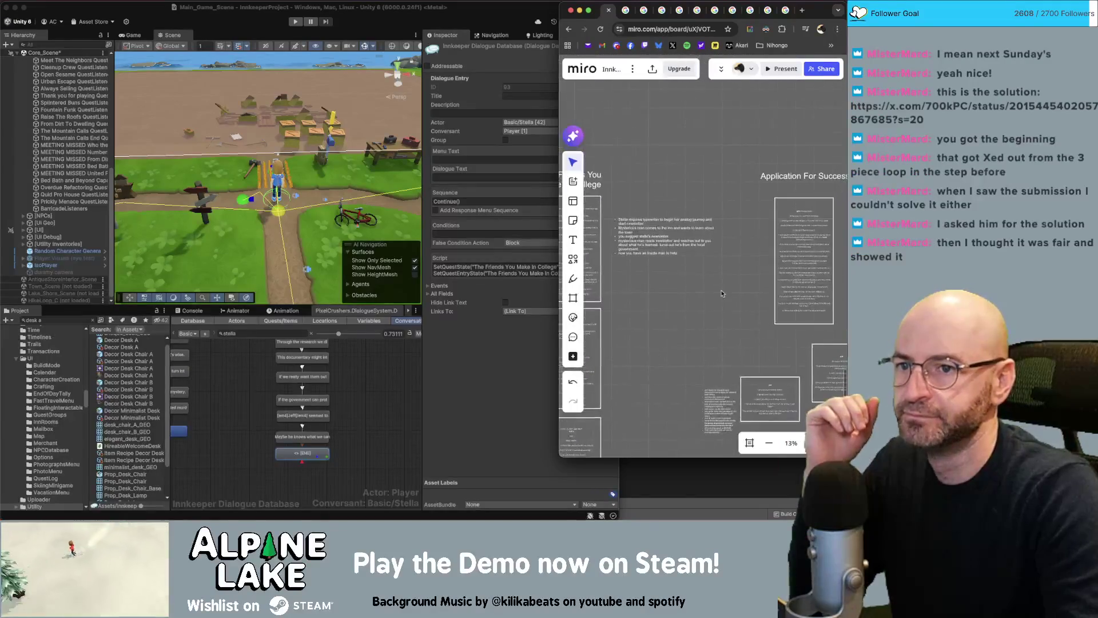
{"action": "scroll", "coordinate": [724, 261], "scroll_direction": "right", "scroll_amount": 5}
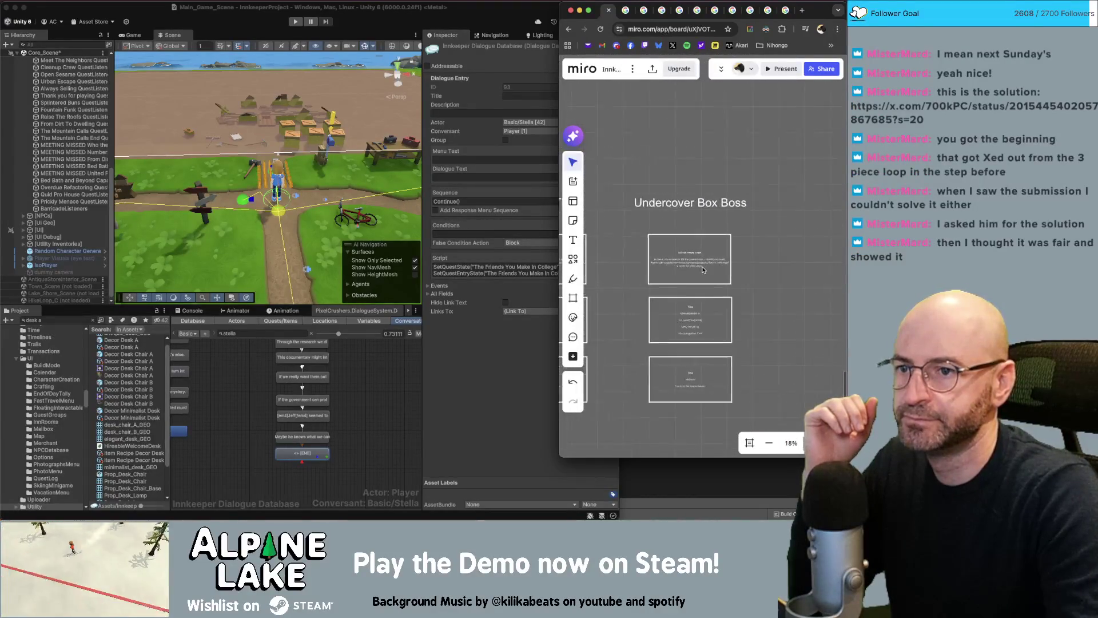
{"action": "scroll", "coordinate": [720, 255], "scroll_direction": "left", "scroll_amount": 5}
{"action": "scroll", "coordinate": [716, 247], "scroll_direction": "up", "scroll_amount": 3}
{"action": "scroll", "coordinate": [717, 248], "scroll_direction": "right", "scroll_amount": 5}
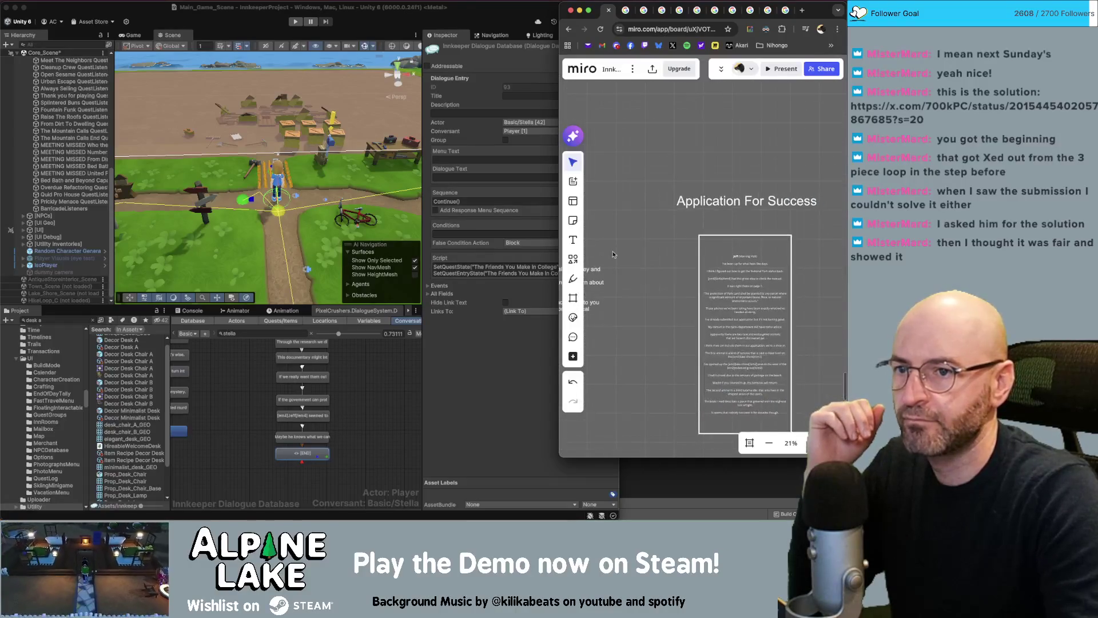
{"action": "scroll", "coordinate": [707, 255], "scroll_direction": "up", "scroll_amount": 5}
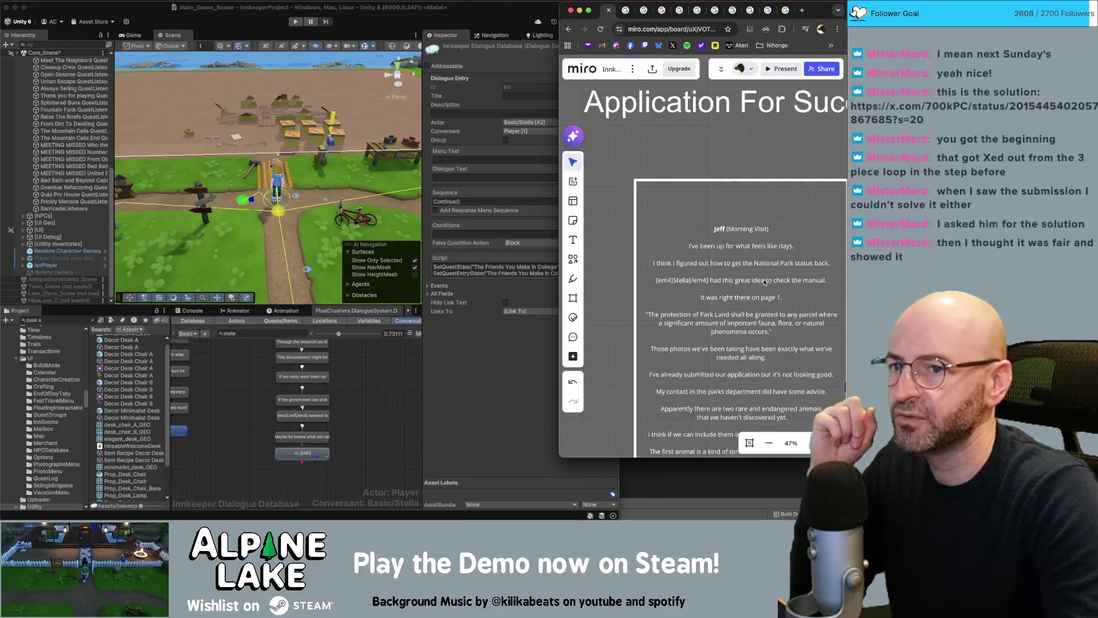
{"action": "scroll", "coordinate": [756, 261], "scroll_direction": "down", "scroll_amount": 1}
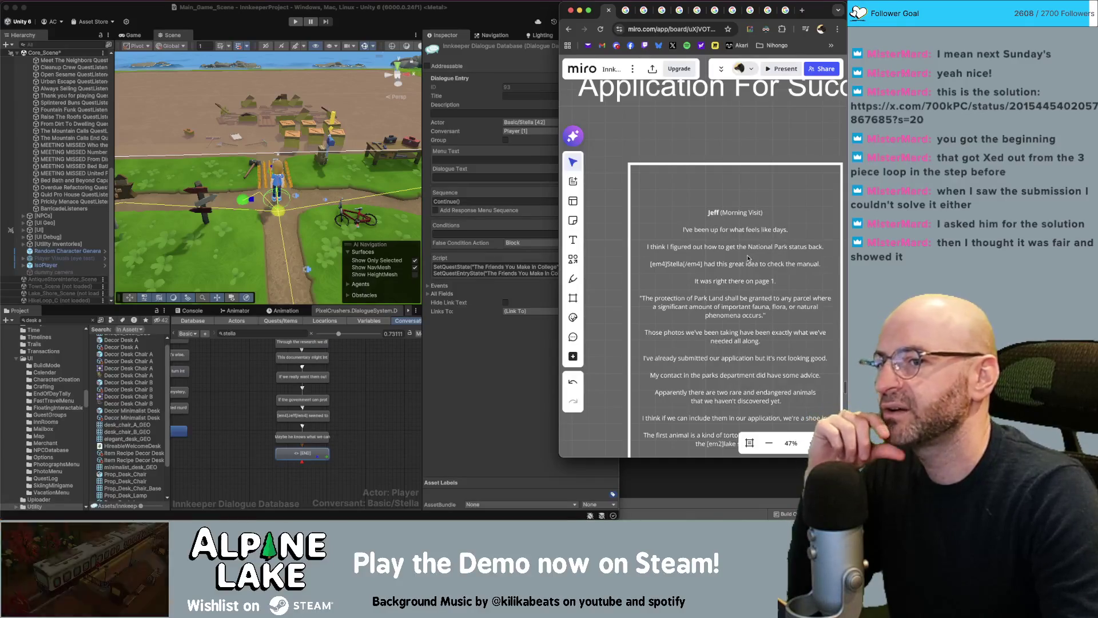
{"action": "scroll", "coordinate": [747, 255], "scroll_direction": "down", "scroll_amount": 3}
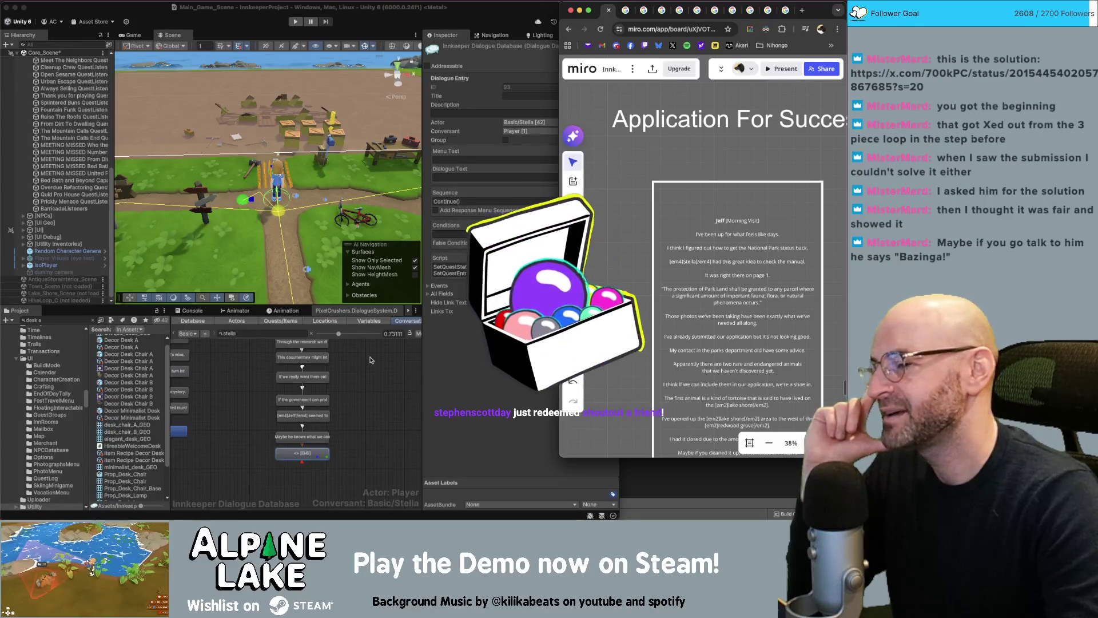
{"action": "left_click", "coordinate": [376, 388]}
{"action": "left_click", "coordinate": [376, 378]}
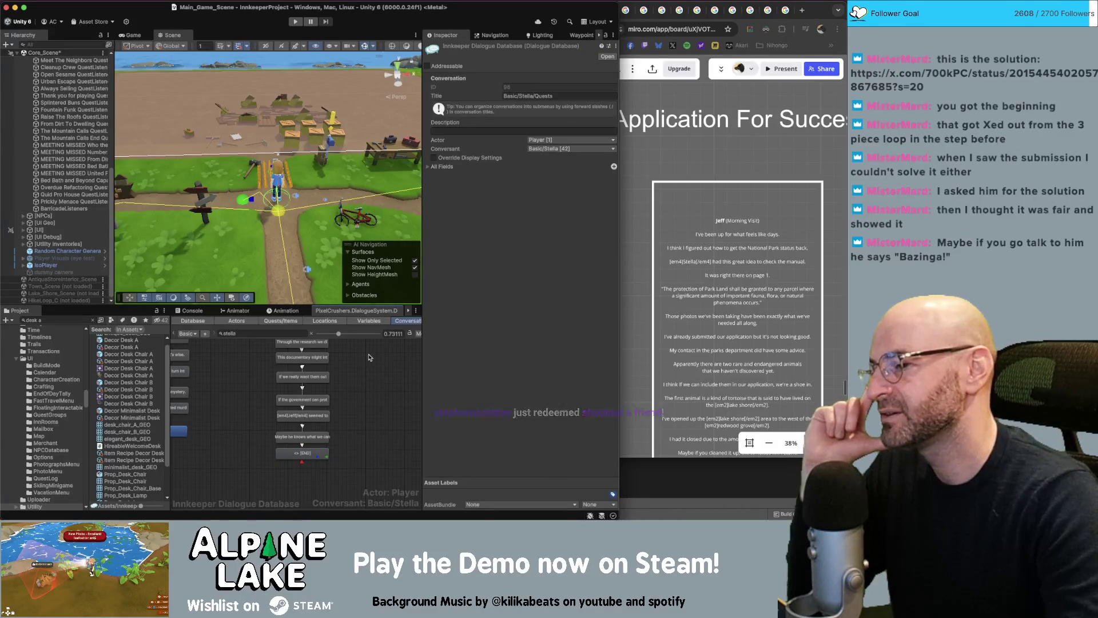
{"action": "left_click_drag", "start_coordinate": [368, 355], "coordinate": [405, 393]}
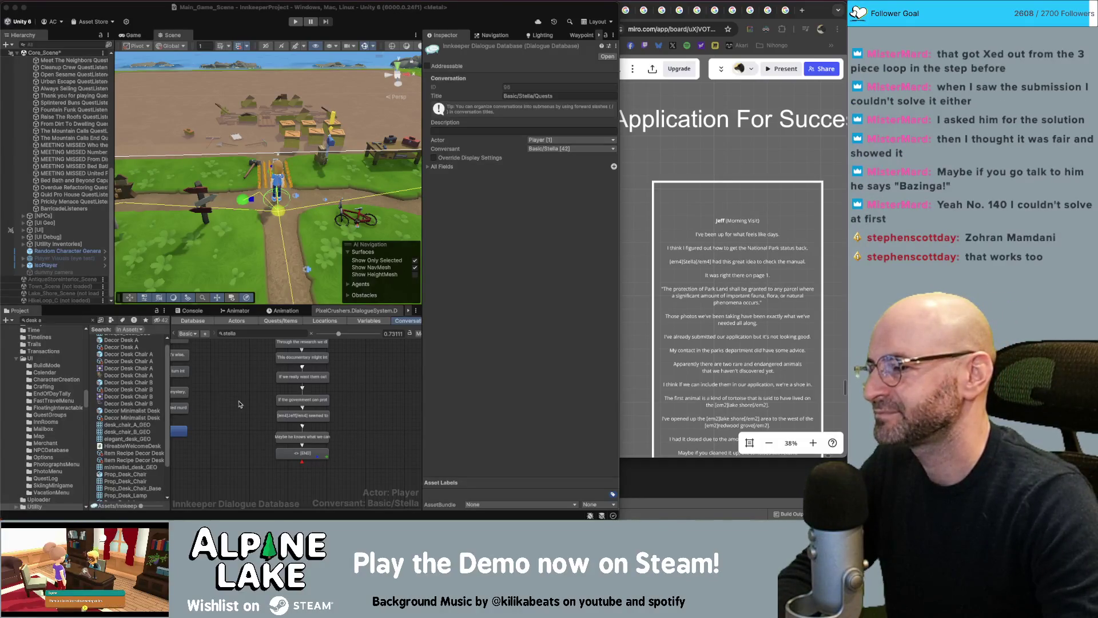
{"action": "left_click_drag", "start_coordinate": [241, 404], "coordinate": [273, 409]}
- Drag the 'So are those rooms ready yet?' node lower in Stella's graph, then deselect it
{"action": "scroll", "coordinate": [273, 410], "scroll_direction": "down", "scroll_amount": 3}
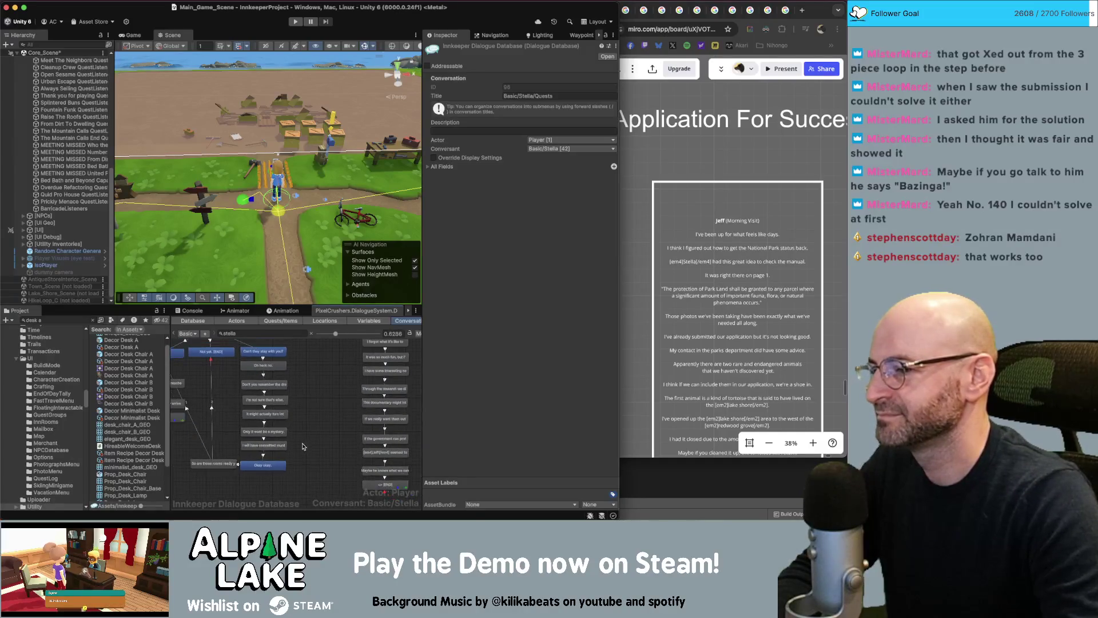
{"action": "mouse_move", "coordinate": [222, 465]}
{"action": "left_mouse_down"}
{"action": "mouse_move", "coordinate": [220, 486]}
{"action": "mouse_move", "coordinate": [238, 485]}
{"action": "left_mouse_up"}
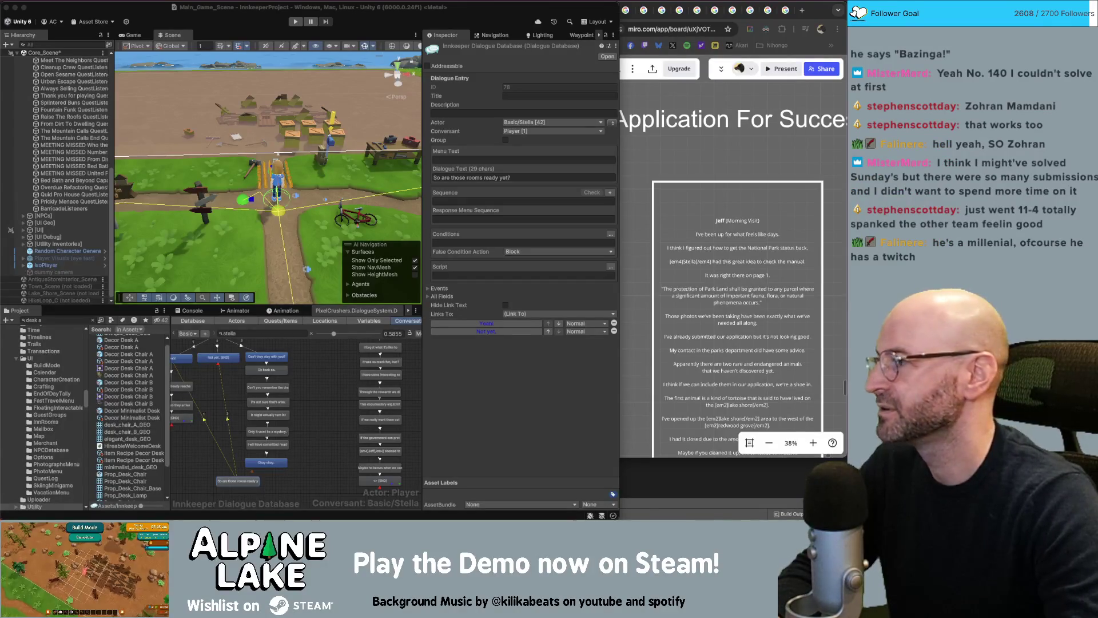
{"action": "left_click", "coordinate": [330, 375]}
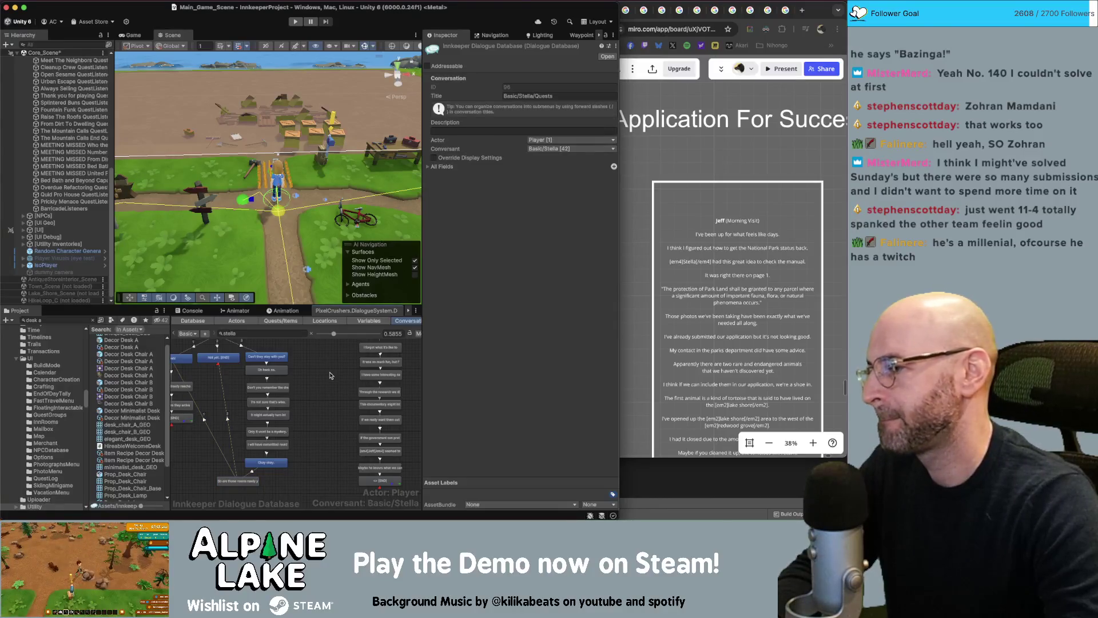
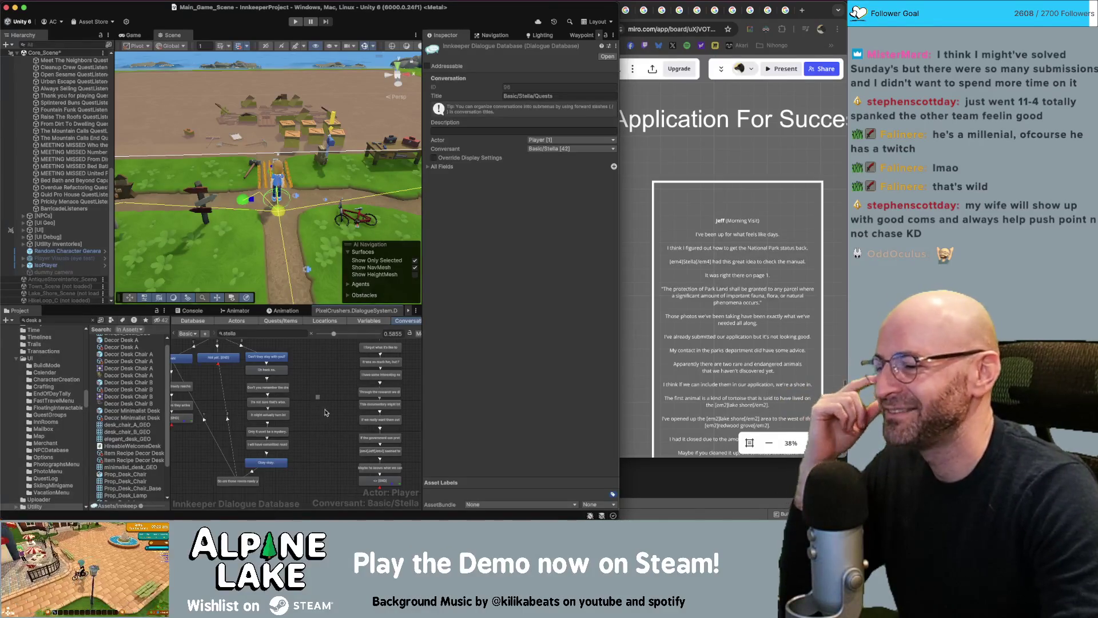
- Pan Stella's Quests dialogue graph, then bring the Miro 'Application For Success' board forward
{"action": "scroll", "coordinate": [323, 411], "scroll_direction": "up", "scroll_amount": 2}
{"action": "scroll", "coordinate": [309, 386], "scroll_direction": "left", "scroll_amount": 1}
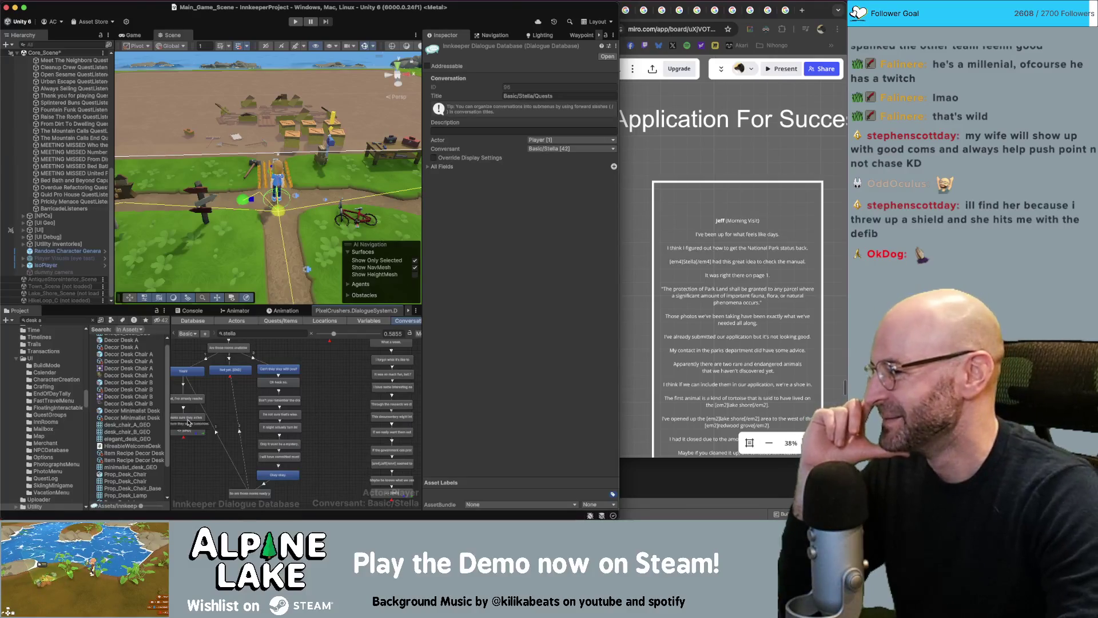
{"action": "key", "text": "super+Tab"}
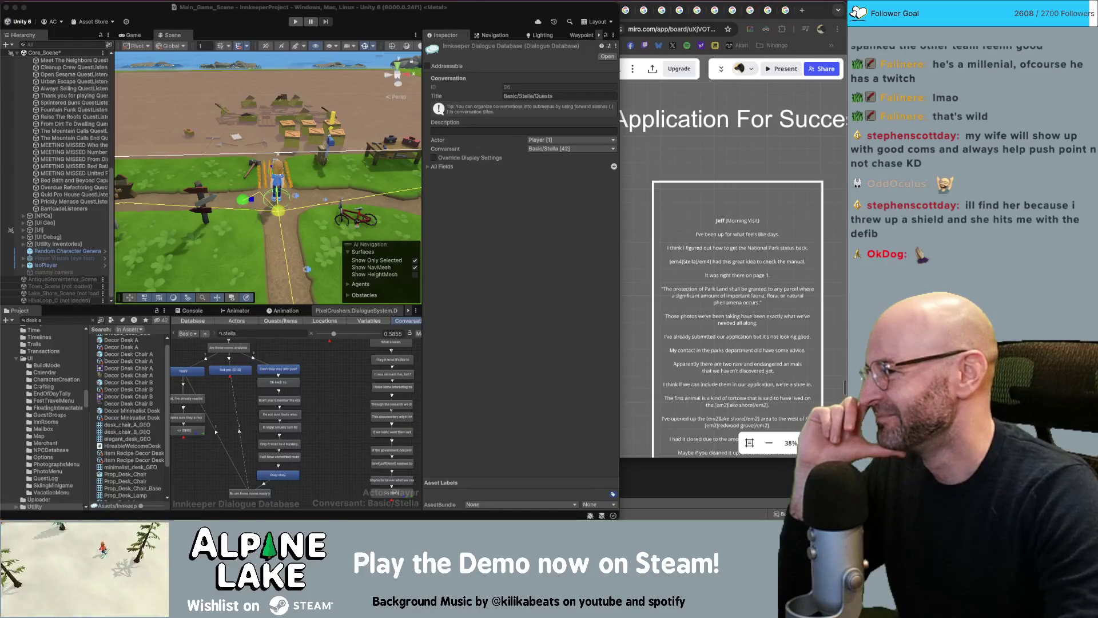
{"action": "left_click", "coordinate": [331, 411]}
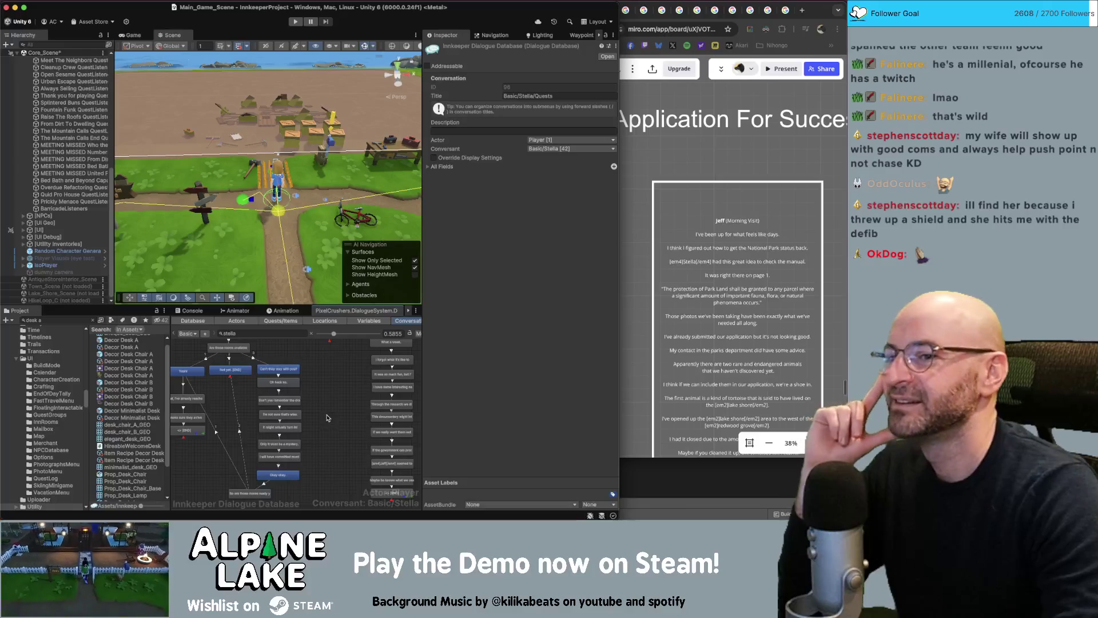
{"action": "left_click", "coordinate": [691, 179]}
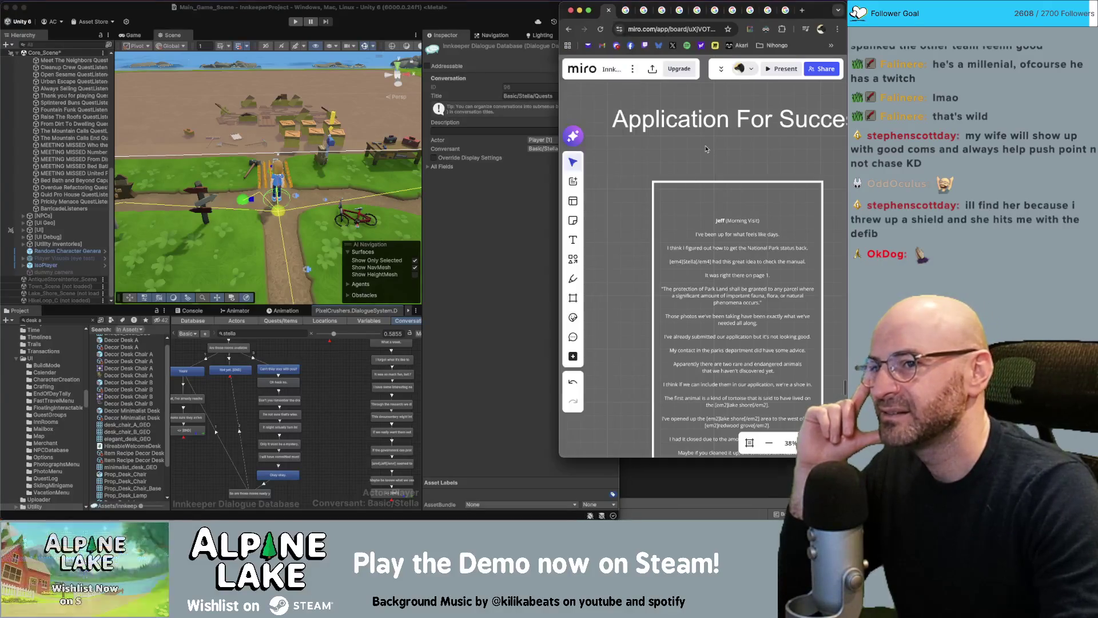
- Return to Unity and pan Stella's Quests graph until its START node is visible
{"action": "scroll", "coordinate": [737, 222], "scroll_direction": "right", "scroll_amount": 1}
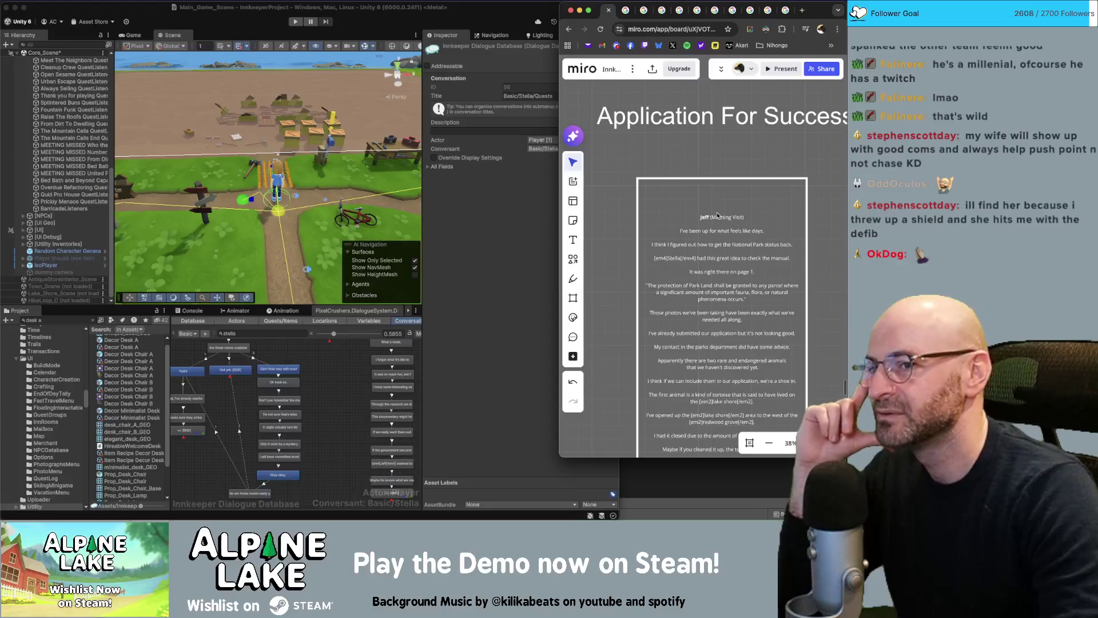
{"action": "left_click", "coordinate": [361, 414]}
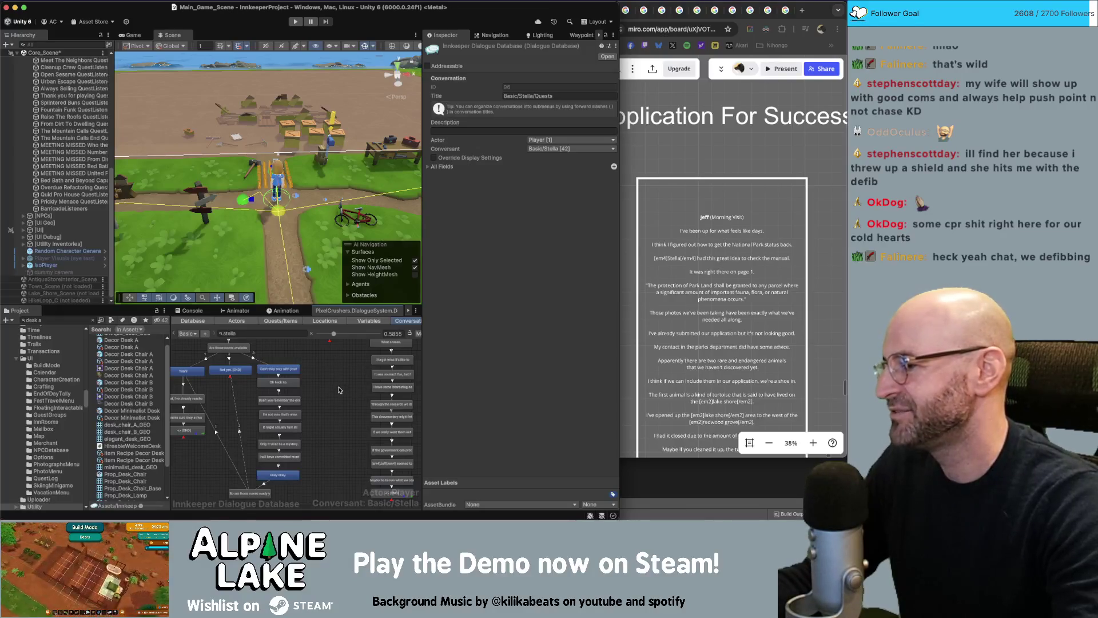
{"action": "mouse_move", "coordinate": [345, 402]}
{"action": "left_mouse_down"}
{"action": "mouse_move", "coordinate": [296, 474]}
{"action": "mouse_move", "coordinate": [313, 428]}
{"action": "left_mouse_up"}
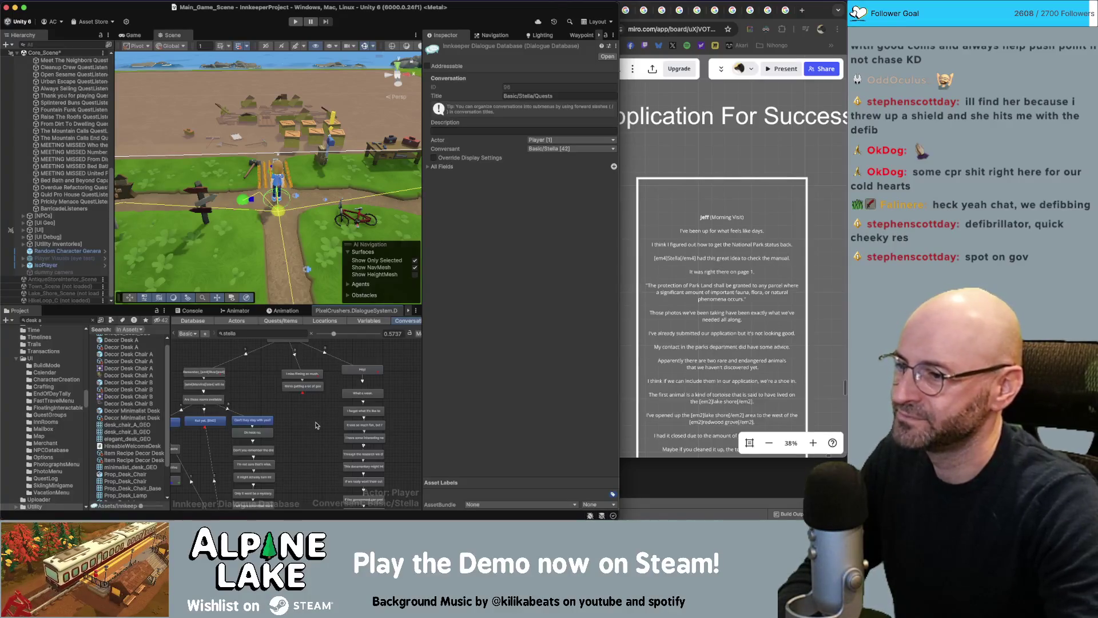
- Open Stella's Start conversation and select its 'The Friends You Make In College' entry
{"action": "scroll", "coordinate": [313, 446], "scroll_direction": "down", "scroll_amount": 3}
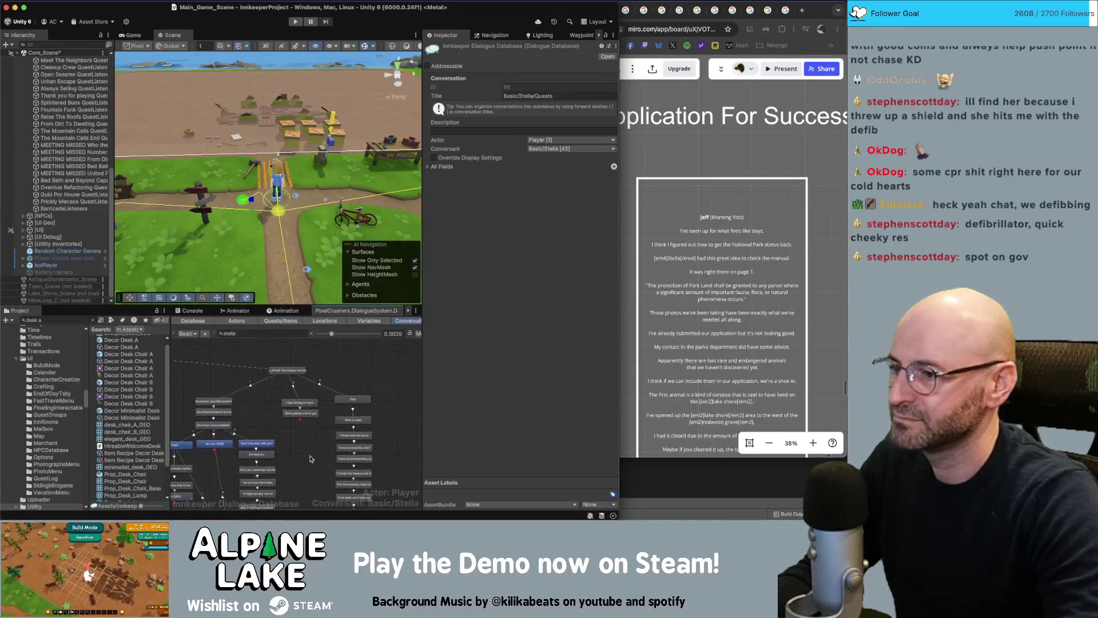
{"action": "scroll", "coordinate": [297, 373], "scroll_direction": "up", "scroll_amount": 5}
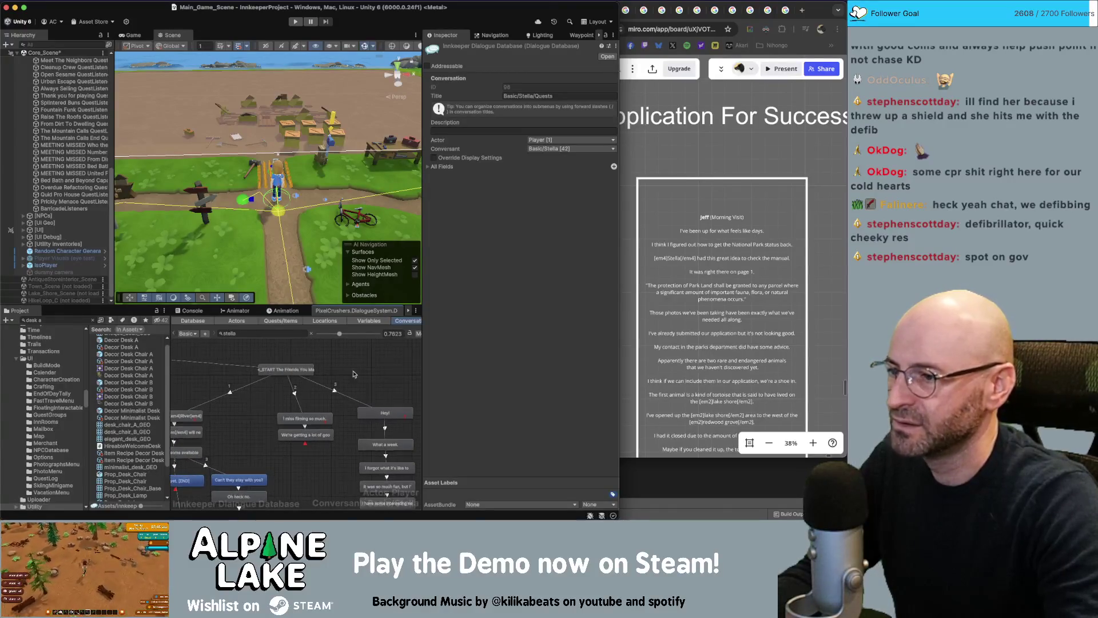
{"action": "scroll", "coordinate": [331, 373], "scroll_direction": "down", "scroll_amount": 2}
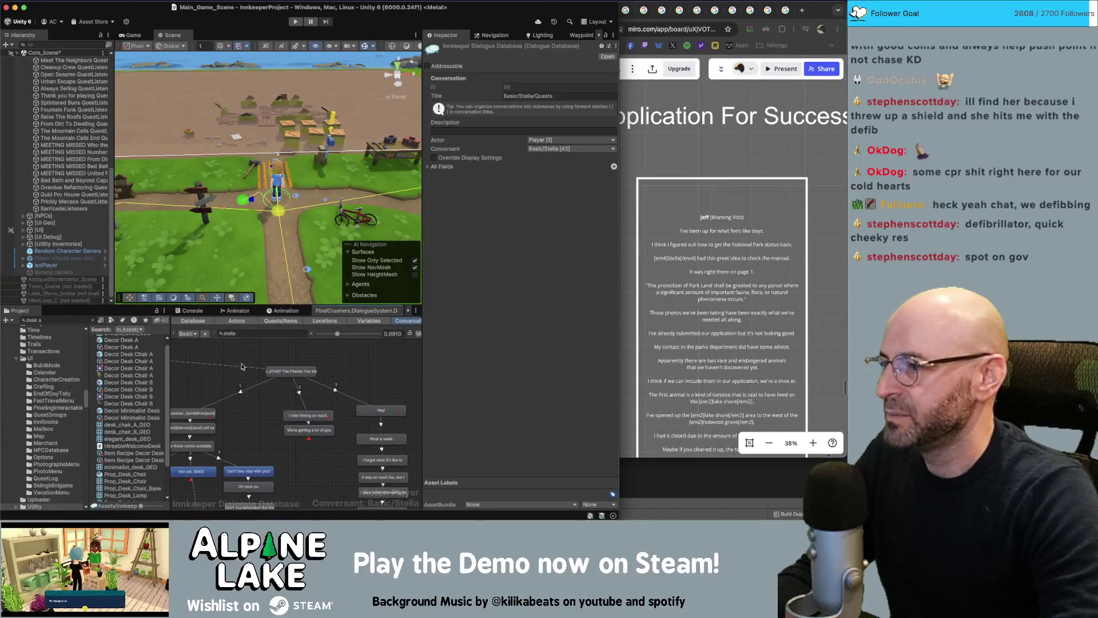
{"action": "left_click", "coordinate": [192, 334]}
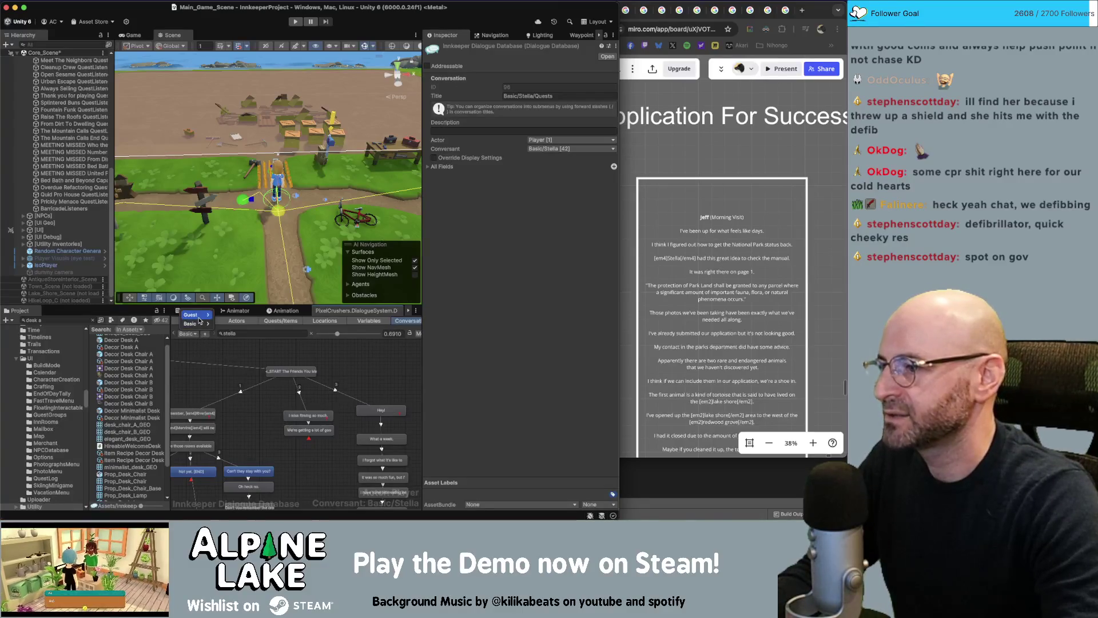
{"action": "mouse_move", "coordinate": [200, 324]}
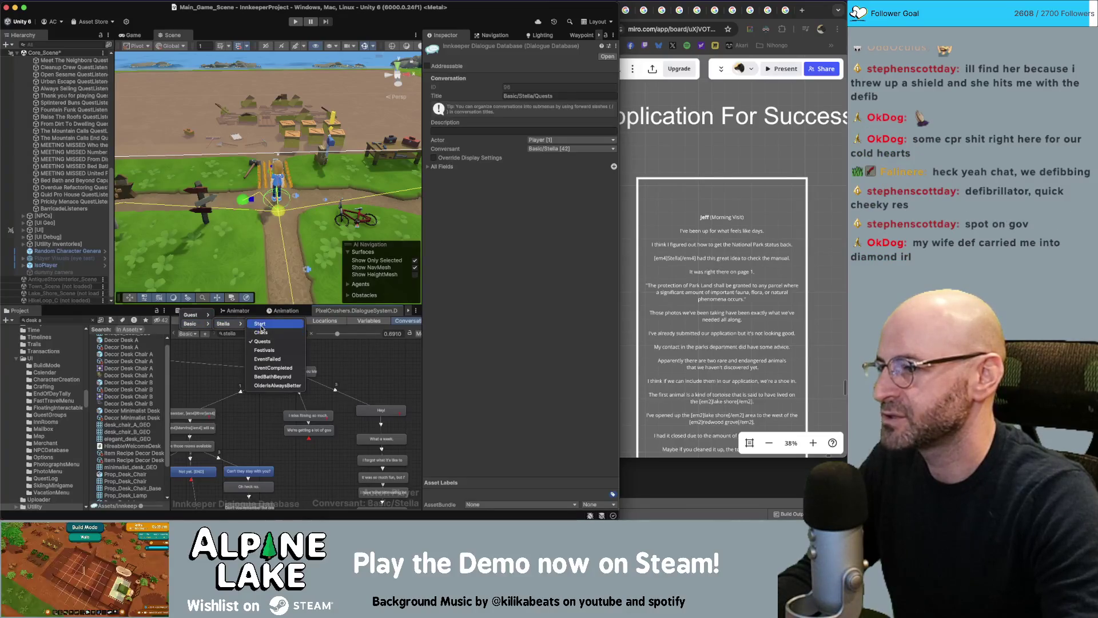
{"action": "left_click", "coordinate": [260, 325]}
{"action": "left_click", "coordinate": [298, 414]}
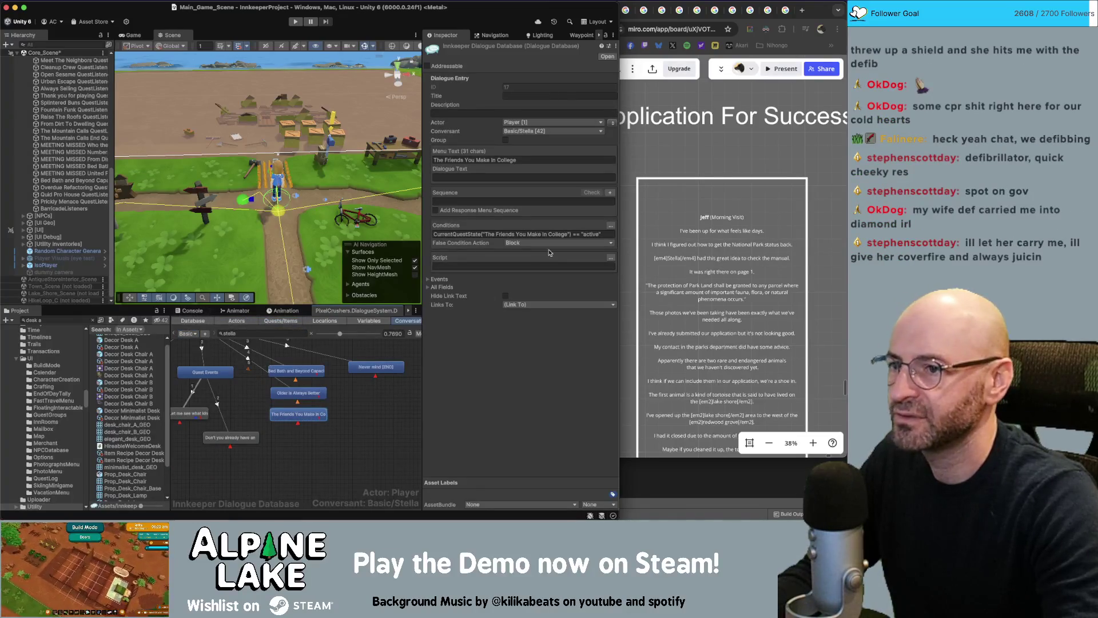
- Link that entry to the START 'The Friends You Make In College' entry in Basic/Stella/Quests
{"action": "left_click", "coordinate": [513, 305]}
{"action": "left_click", "coordinate": [518, 317]}
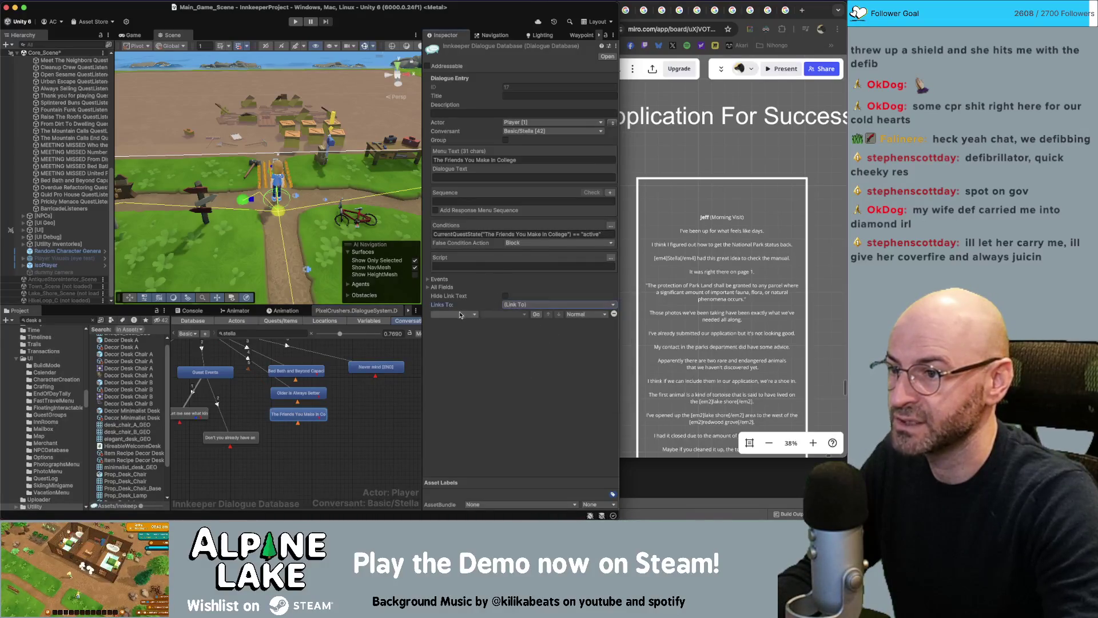
{"action": "left_click", "coordinate": [458, 314]}
{"action": "mouse_move", "coordinate": [458, 293]}
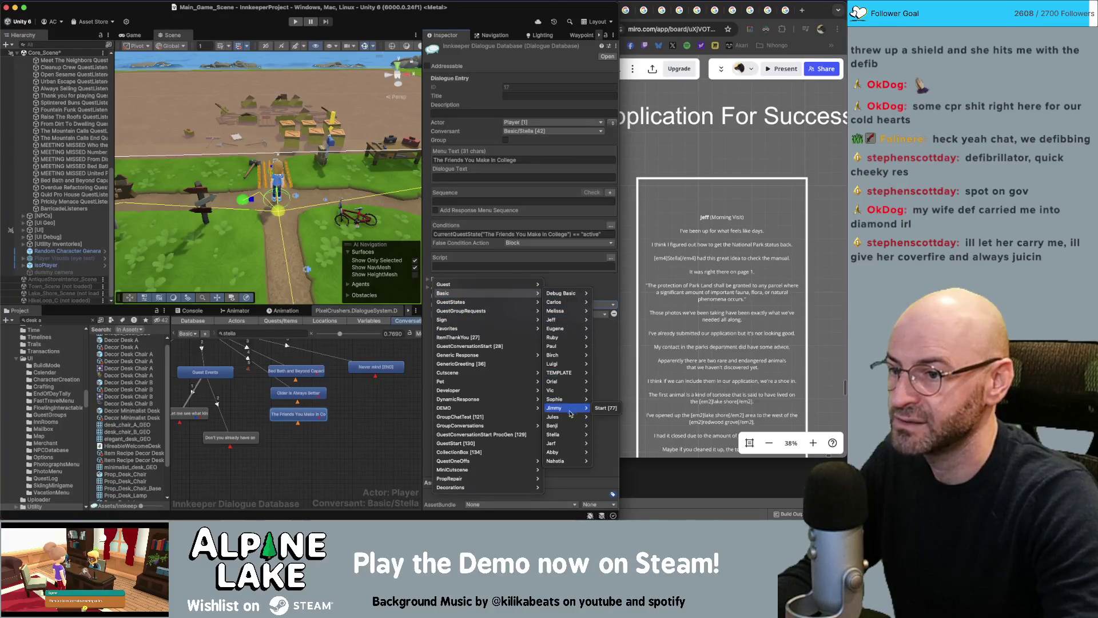
{"action": "mouse_move", "coordinate": [568, 438]}
{"action": "left_click", "coordinate": [613, 453]}
{"action": "left_click", "coordinate": [541, 314]}
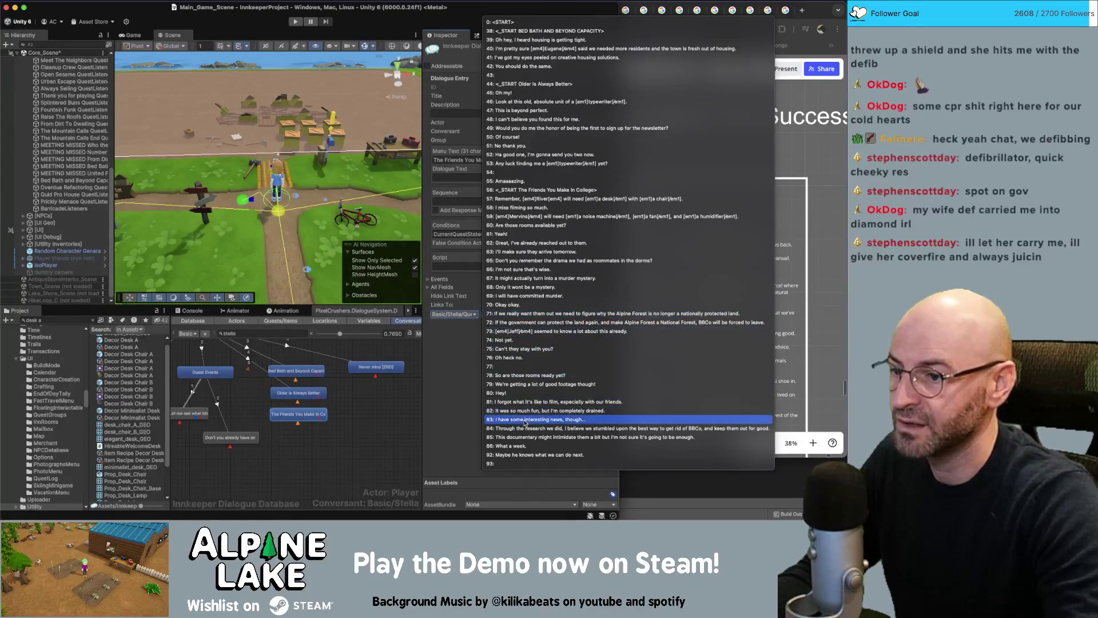
{"action": "left_click", "coordinate": [511, 191]}
{"action": "left_click", "coordinate": [335, 436]}
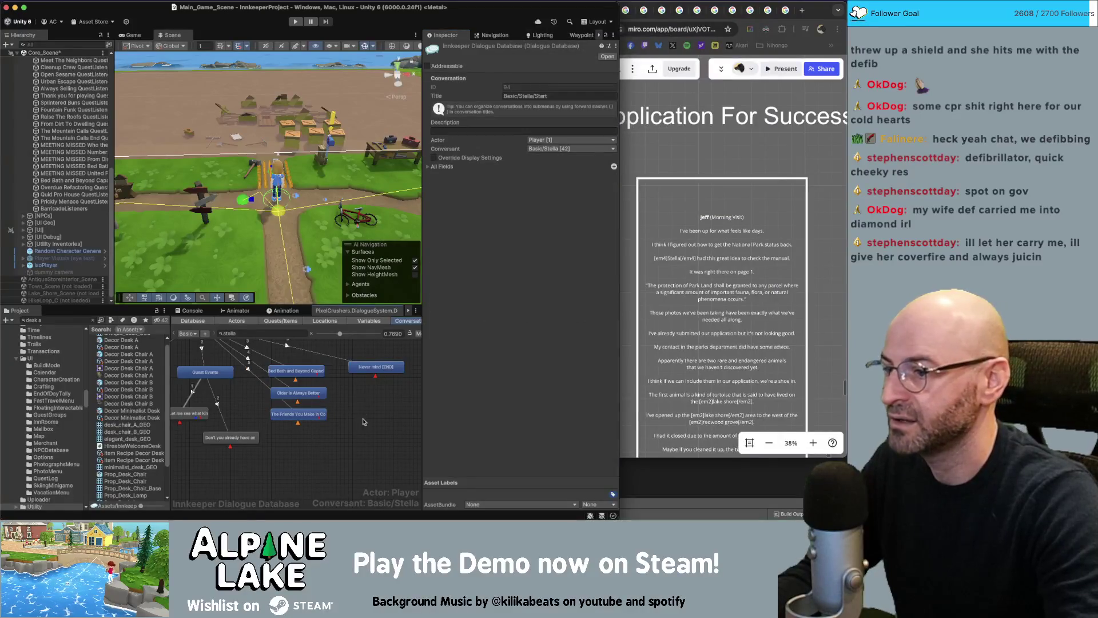
{"action": "scroll", "coordinate": [336, 437], "scroll_direction": "up", "scroll_amount": 3}
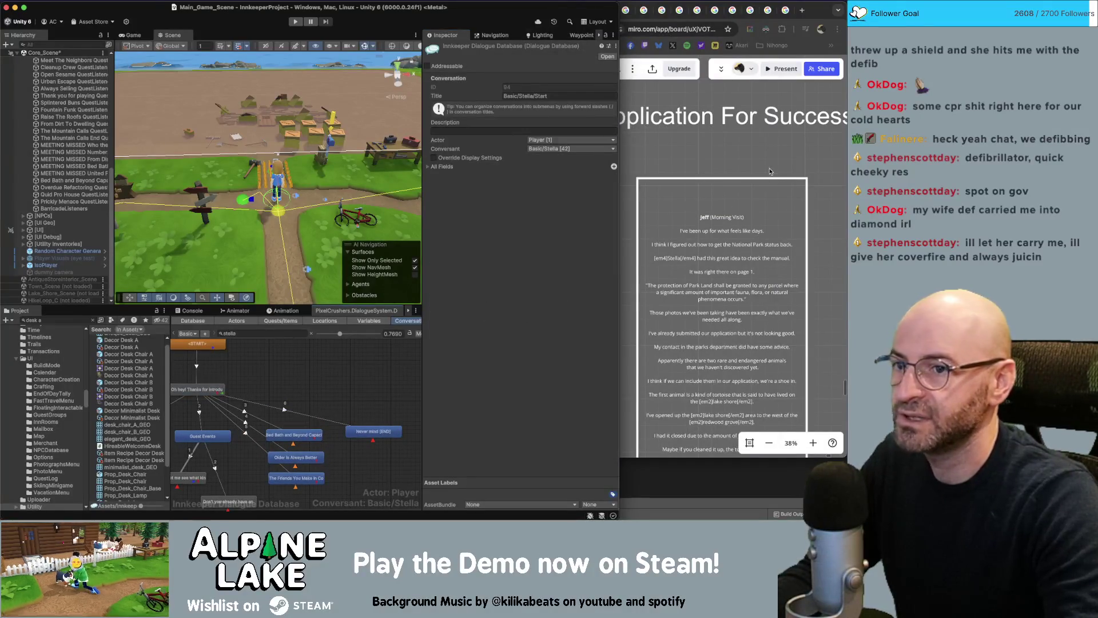
- Scroll the Miro board to the 'The Friends You Make In College' script page
{"action": "left_click", "coordinate": [663, 218]}
{"action": "scroll", "coordinate": [662, 218], "scroll_direction": "down", "scroll_amount": 10}
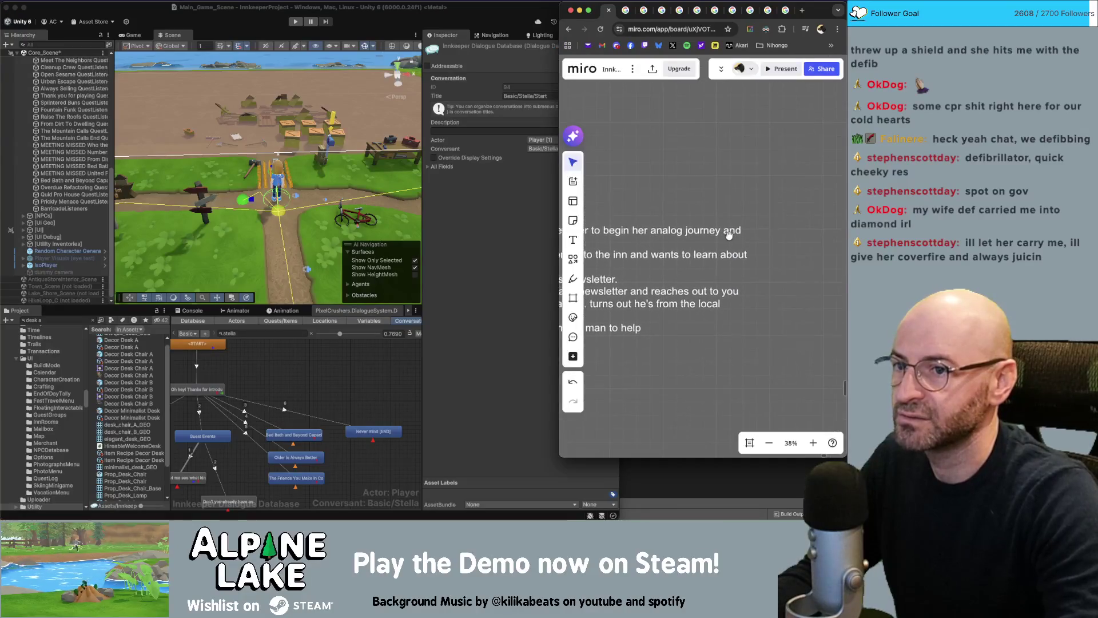
{"action": "scroll", "coordinate": [702, 278], "scroll_direction": "down", "scroll_amount": 5}
{"action": "scroll", "coordinate": [703, 278], "scroll_direction": "left", "scroll_amount": 3}
{"action": "scroll", "coordinate": [691, 258], "scroll_direction": "up", "scroll_amount": 5}
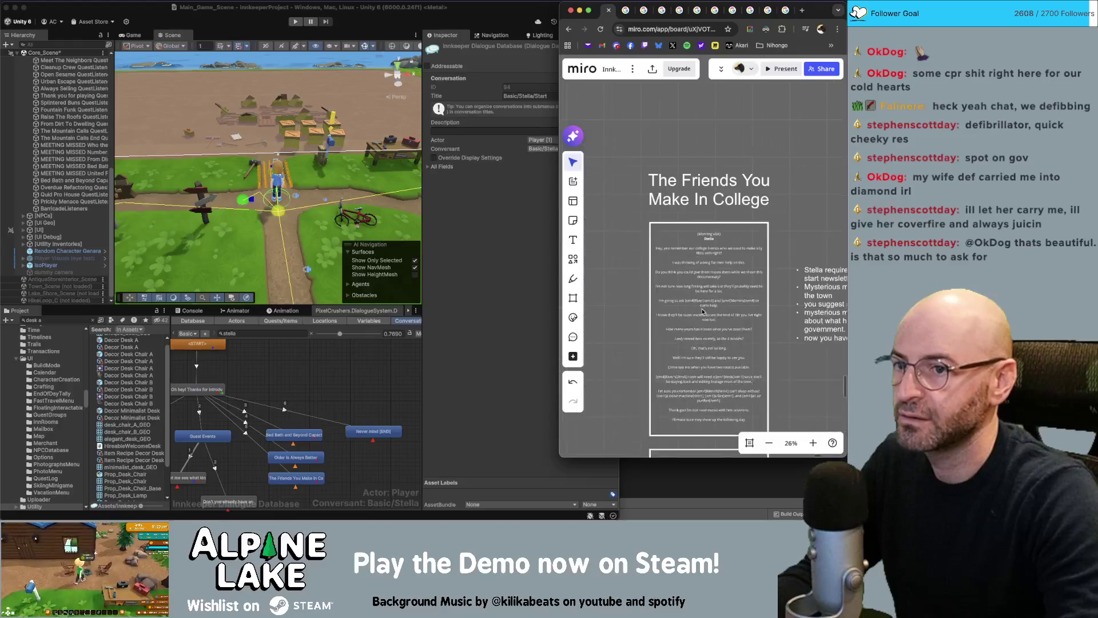
{"action": "scroll", "coordinate": [690, 257], "scroll_direction": "up", "scroll_amount": 3}
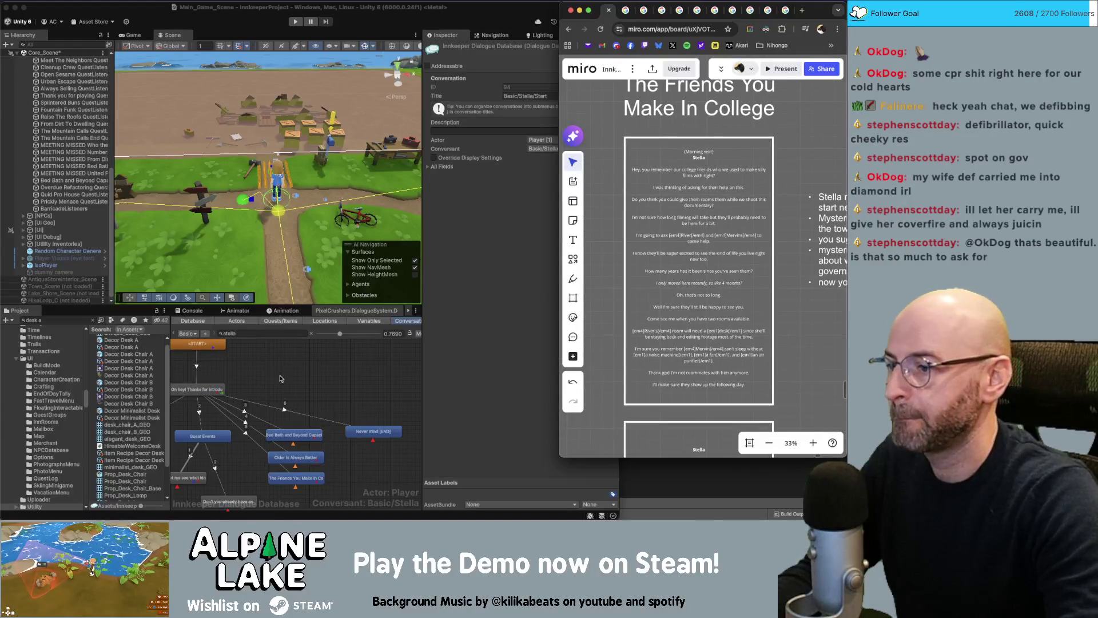
- Open Stella's OlderIsAlwaysBetter conversation in the Unity dialogue editor
{"action": "left_click", "coordinate": [189, 335]}
{"action": "left_click", "coordinate": [189, 335]}
{"action": "mouse_move", "coordinate": [195, 338]}
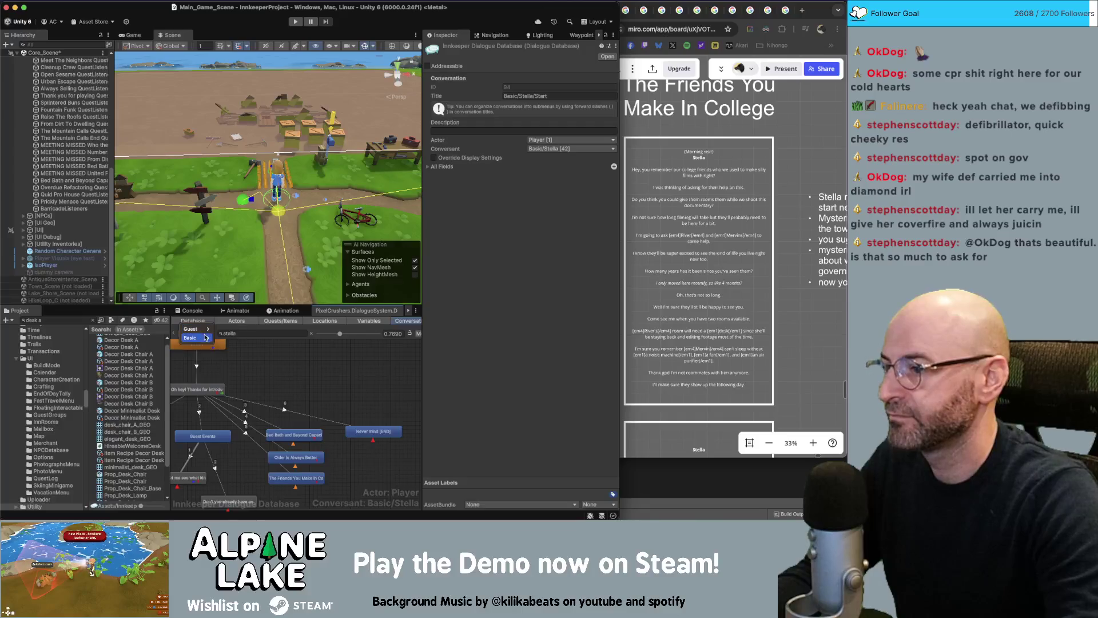
{"action": "mouse_move", "coordinate": [236, 337]}
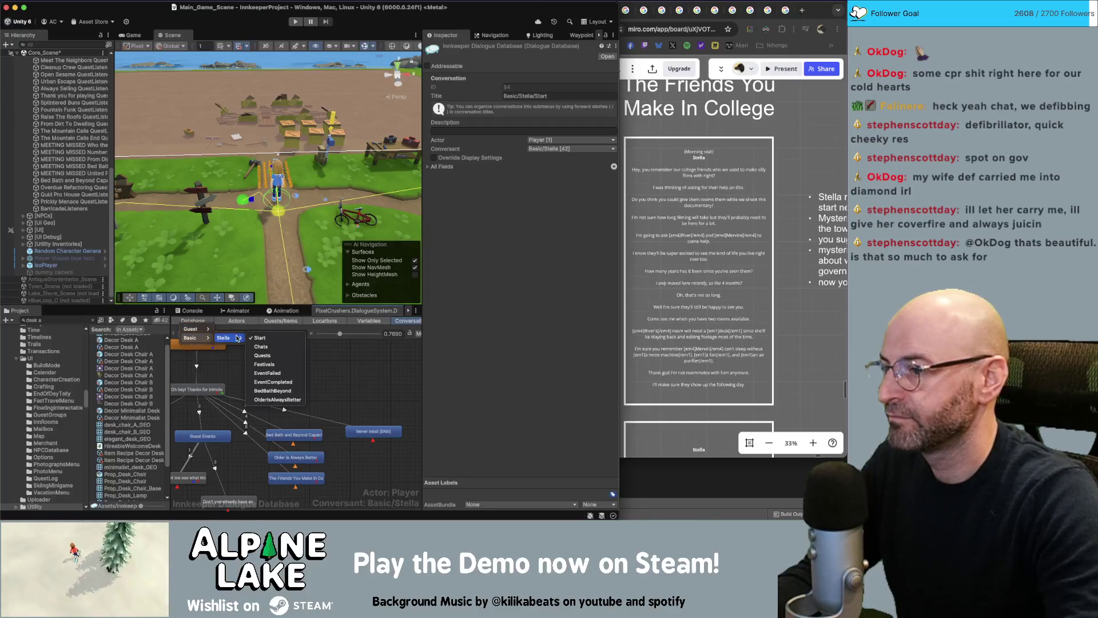
{"action": "left_click", "coordinate": [276, 400]}
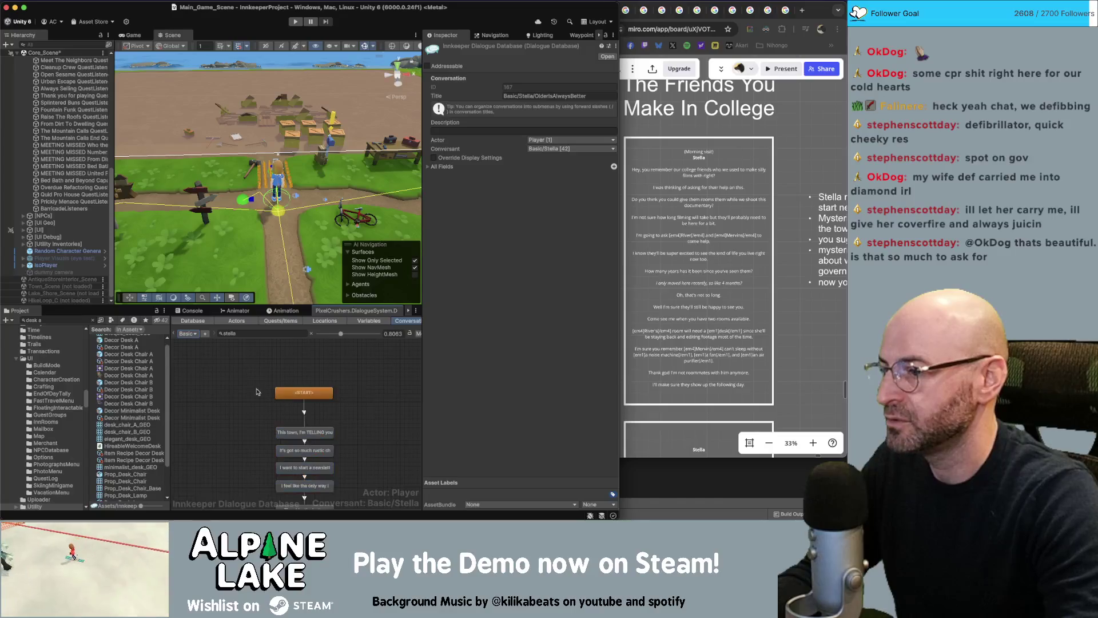
- Duplicate Stella's OlderIsAlwaysBetter conversation from the graph's context menu
{"action": "scroll", "coordinate": [209, 352], "scroll_direction": "down", "scroll_amount": 5}
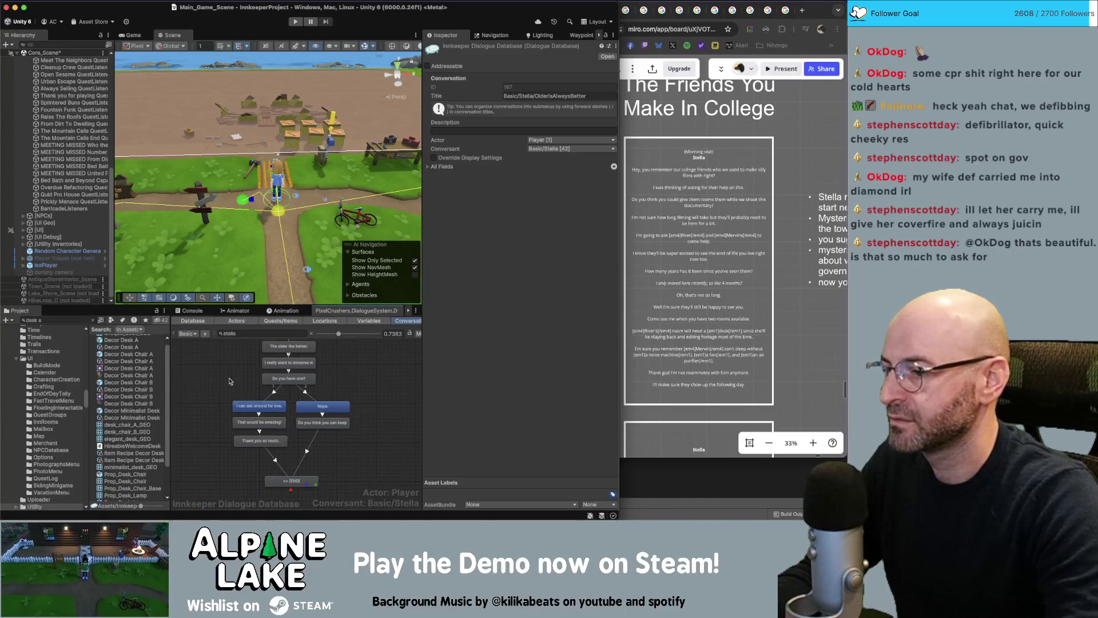
{"action": "right_click", "coordinate": [219, 381]}
{"action": "left_click", "coordinate": [239, 392]}
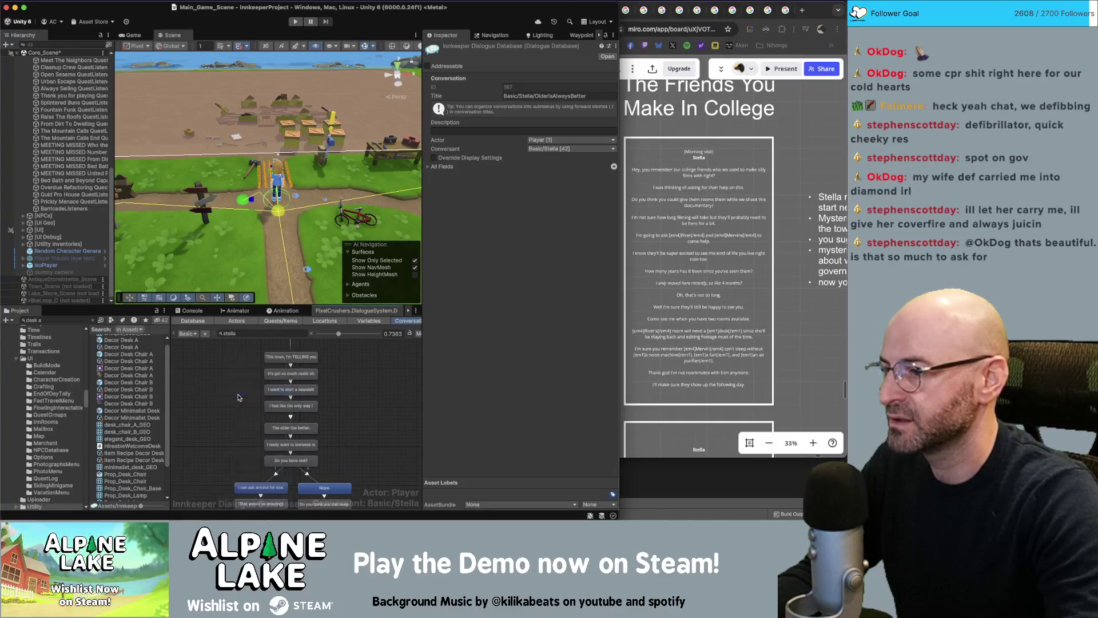
{"action": "left_click", "coordinate": [450, 194]}
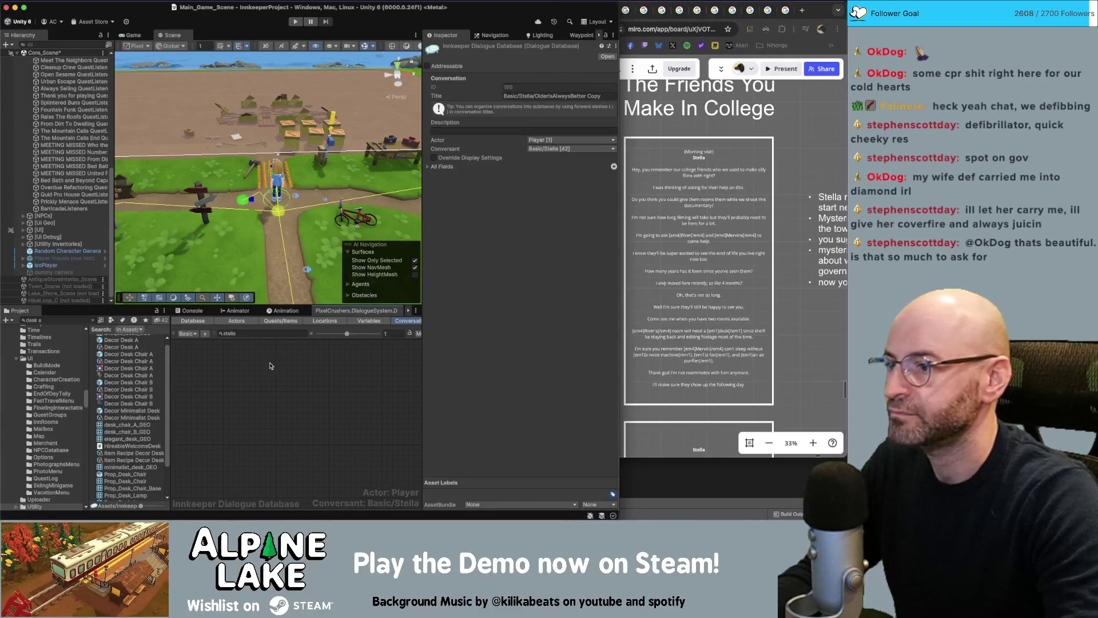
- Open the OldieIsAlwaysBetter Copy and select the old name in its title
{"action": "scroll", "coordinate": [237, 371], "scroll_direction": "down", "scroll_amount": 2}
{"action": "left_click", "coordinate": [191, 336]}
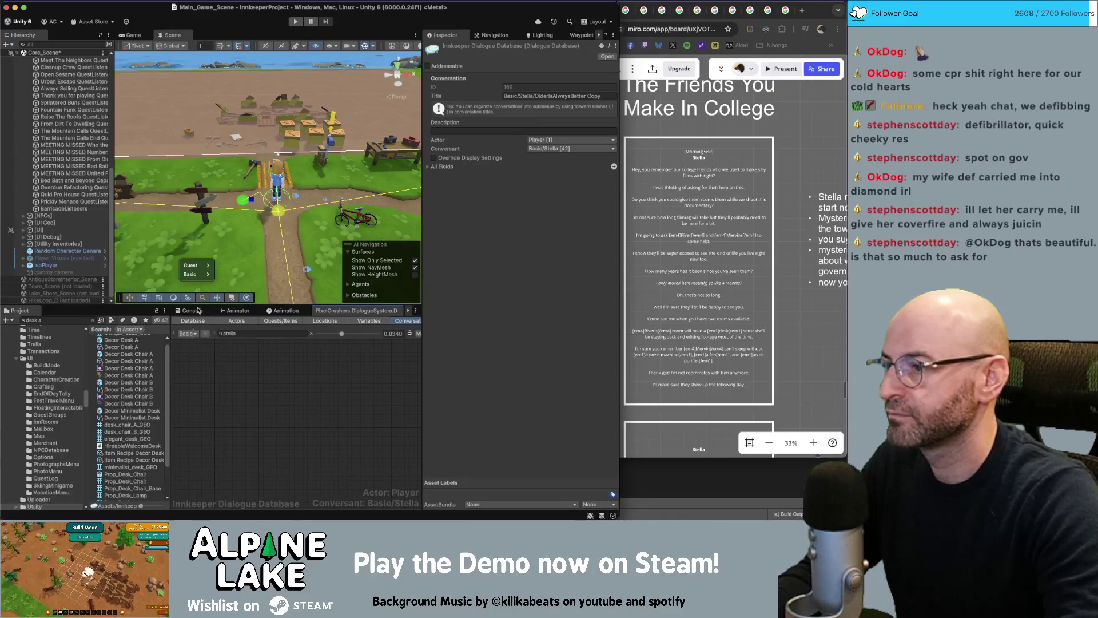
{"action": "mouse_move", "coordinate": [197, 274]}
{"action": "mouse_move", "coordinate": [240, 274]}
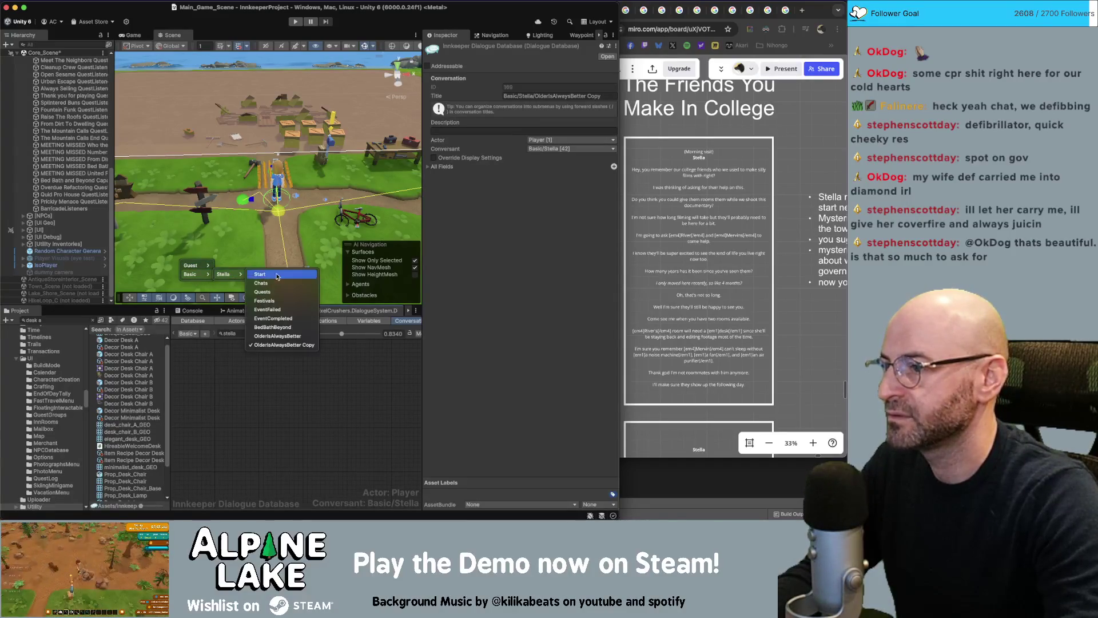
{"action": "left_click", "coordinate": [278, 343]}
{"action": "left_click", "coordinate": [539, 96]}
{"action": "left_click_drag", "start_coordinate": [539, 97], "coordinate": [604, 97]}
- Rename the copied conversation to Basic/Stella/TheFriendsYouMakeInCollege
{"action": "key", "text": "BackSpace"}
{"action": "type", "text": "T"}
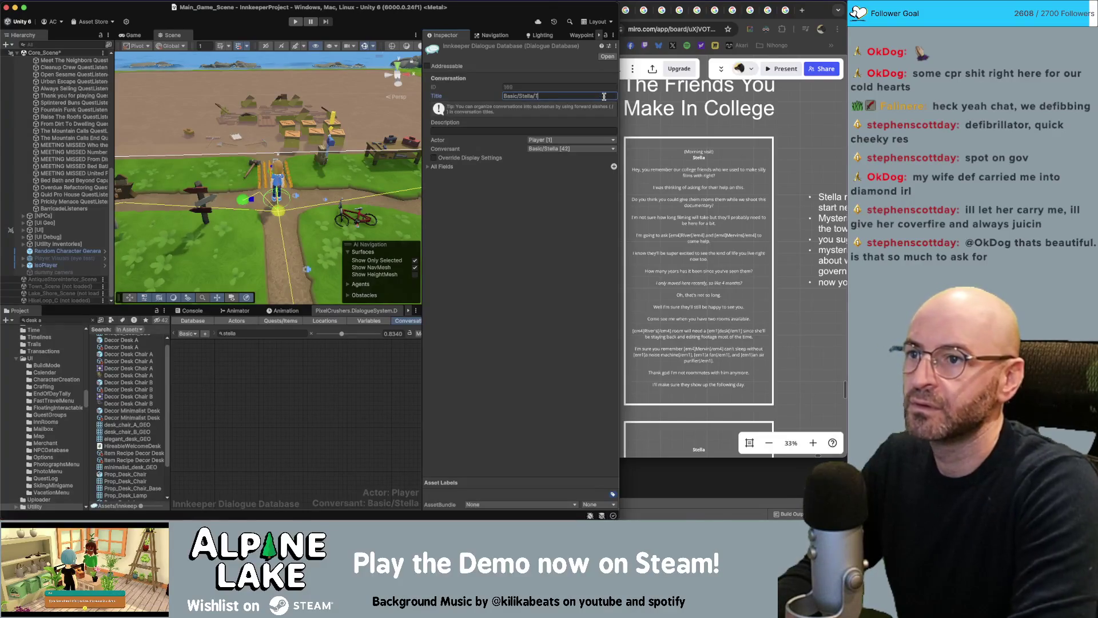
{"action": "type", "text": "heFriendsYou"}
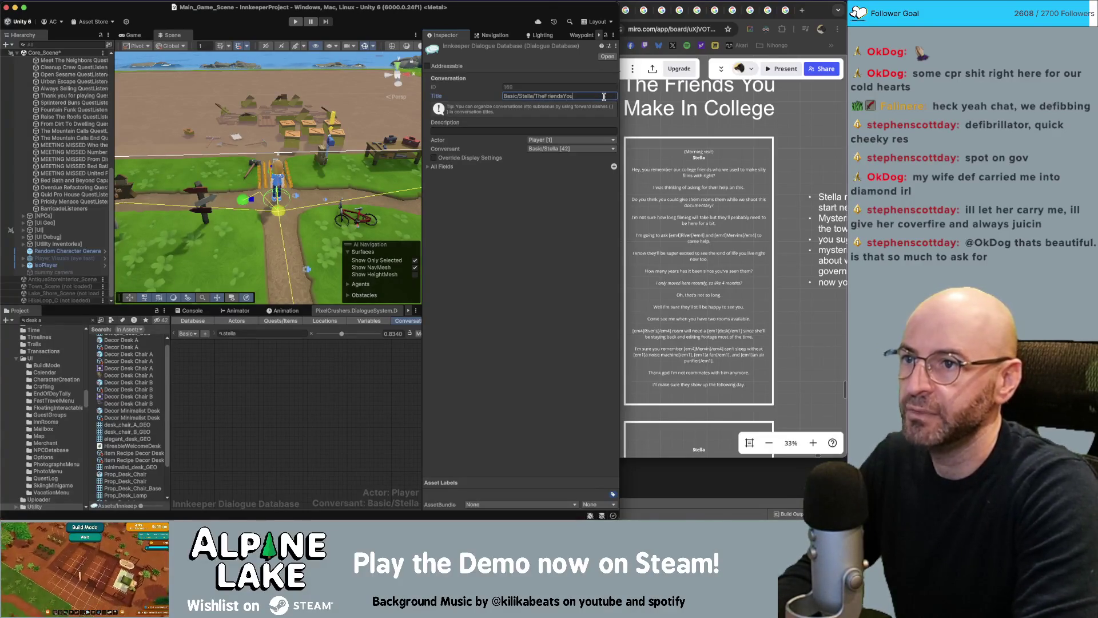
{"action": "type", "text": "MakeInCollege"}
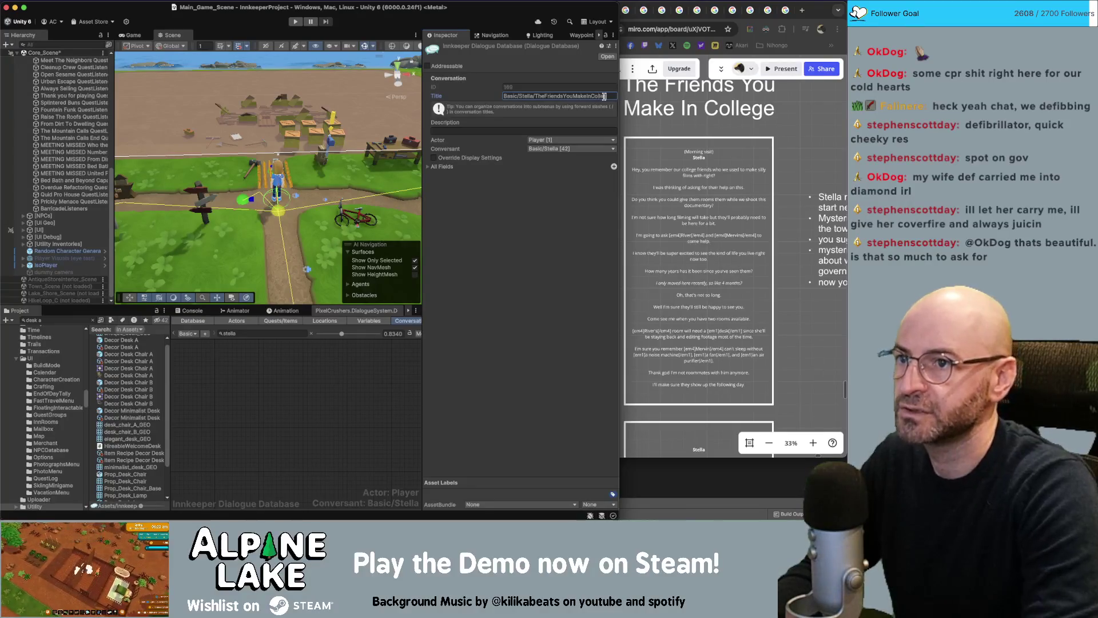
{"action": "left_click", "coordinate": [298, 379]}
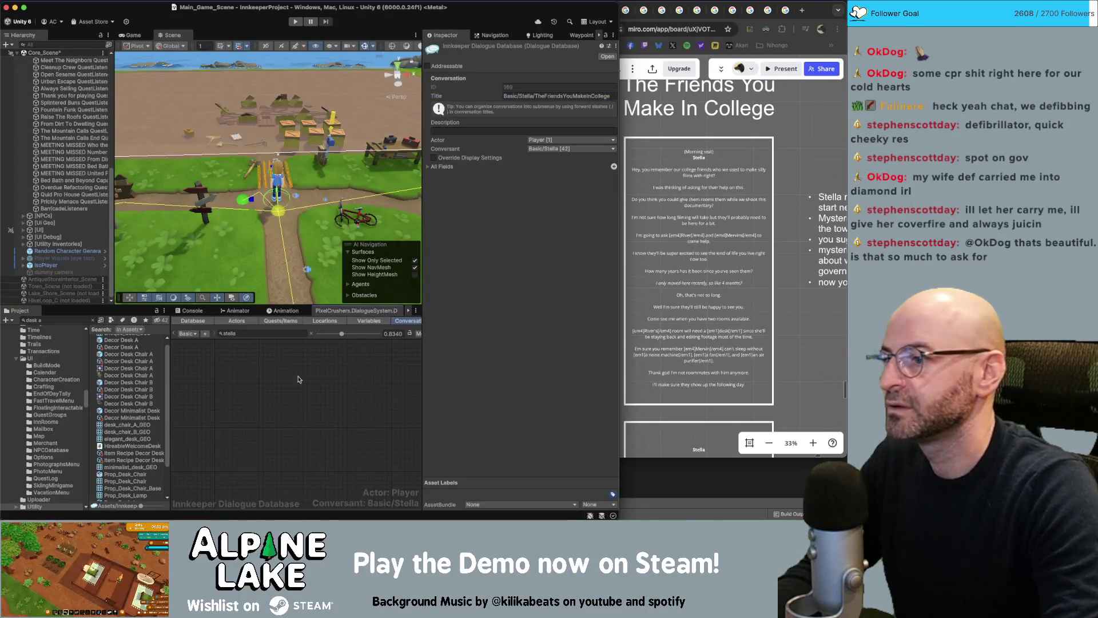
- Reload TheFriendsYouMakeInCollege from the conversation list and bring its node graph into view
{"action": "left_click", "coordinate": [195, 337]}
{"action": "mouse_move", "coordinate": [209, 266]}
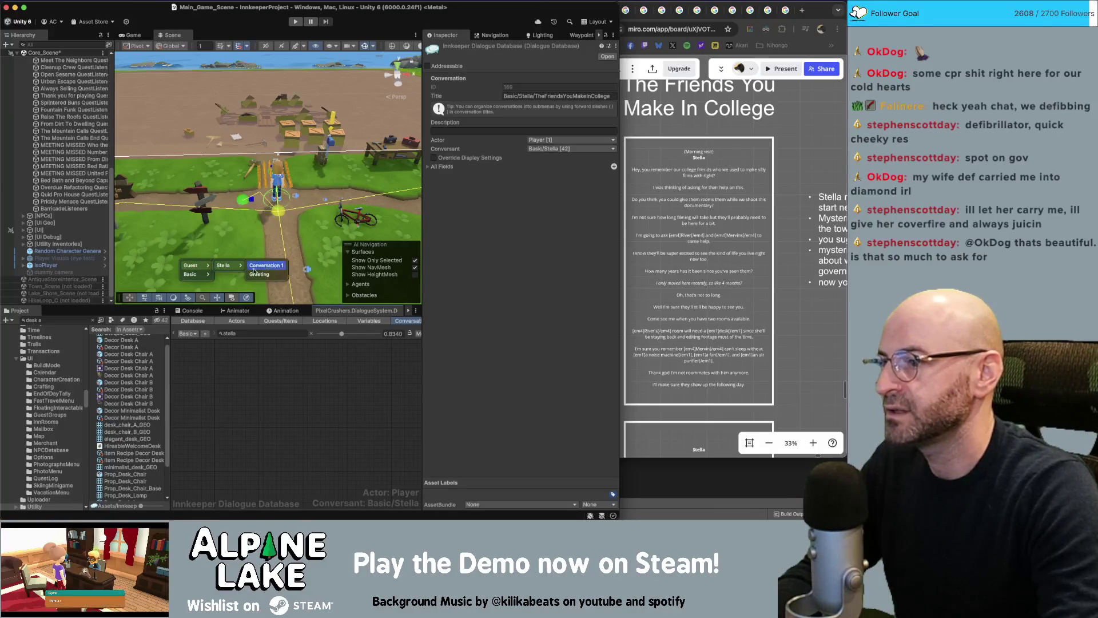
{"action": "left_click", "coordinate": [263, 266]}
{"action": "left_click", "coordinate": [194, 337]}
{"action": "mouse_move", "coordinate": [194, 316]}
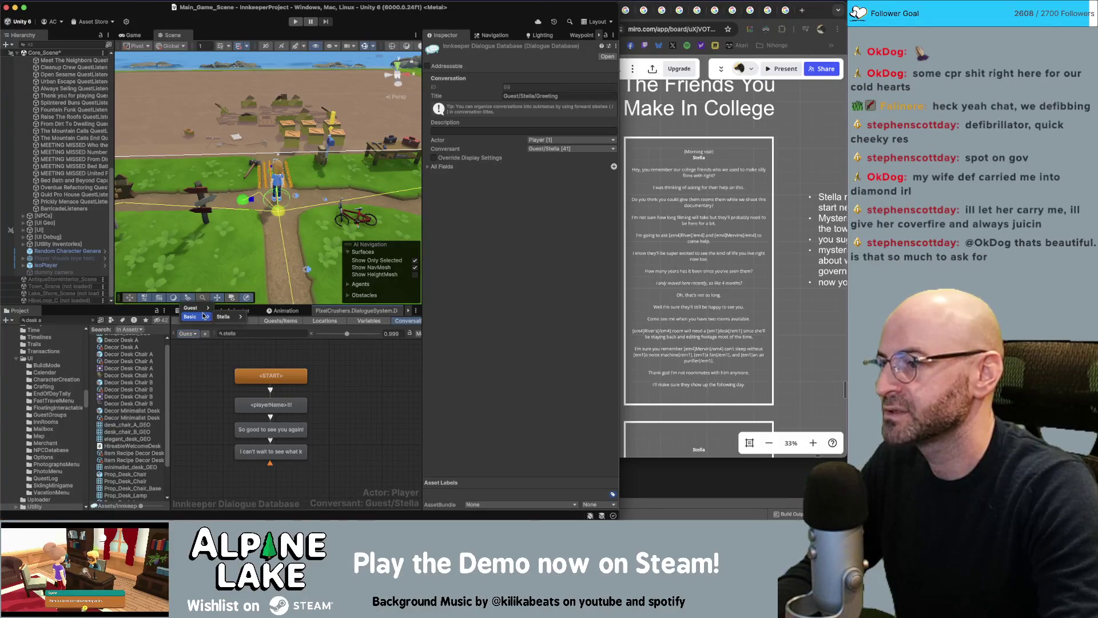
{"action": "left_click", "coordinate": [272, 386]}
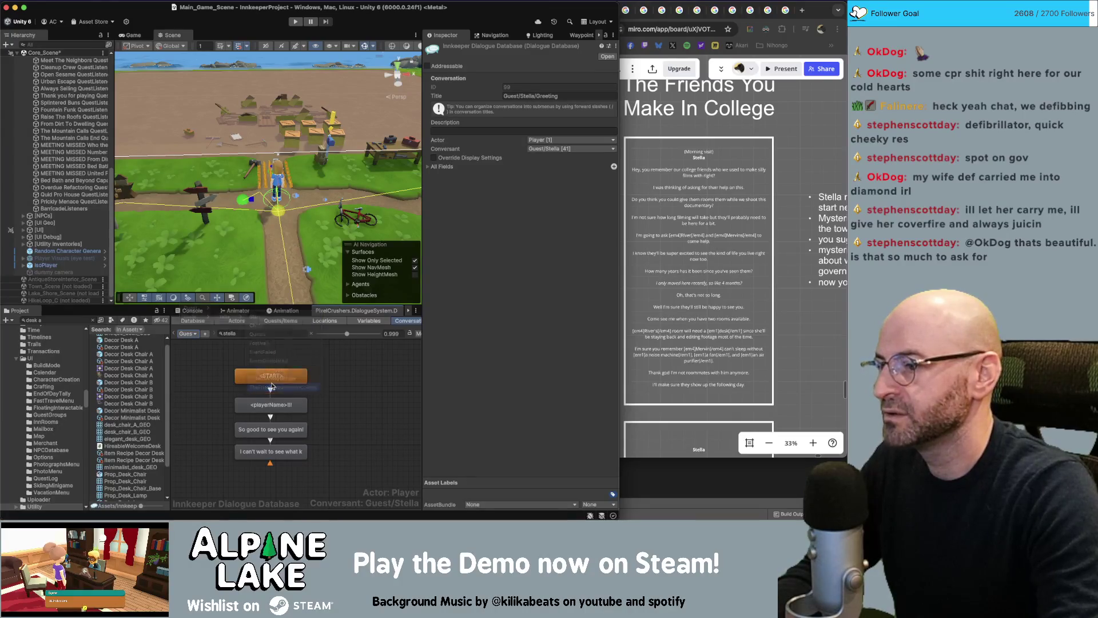
{"action": "scroll", "coordinate": [373, 463], "scroll_direction": "down", "scroll_amount": 3}
{"action": "mouse_move", "coordinate": [373, 463]}
{"action": "left_mouse_down"}
{"action": "mouse_move", "coordinate": [247, 372]}
{"action": "mouse_move", "coordinate": [240, 391]}
{"action": "left_mouse_up"}
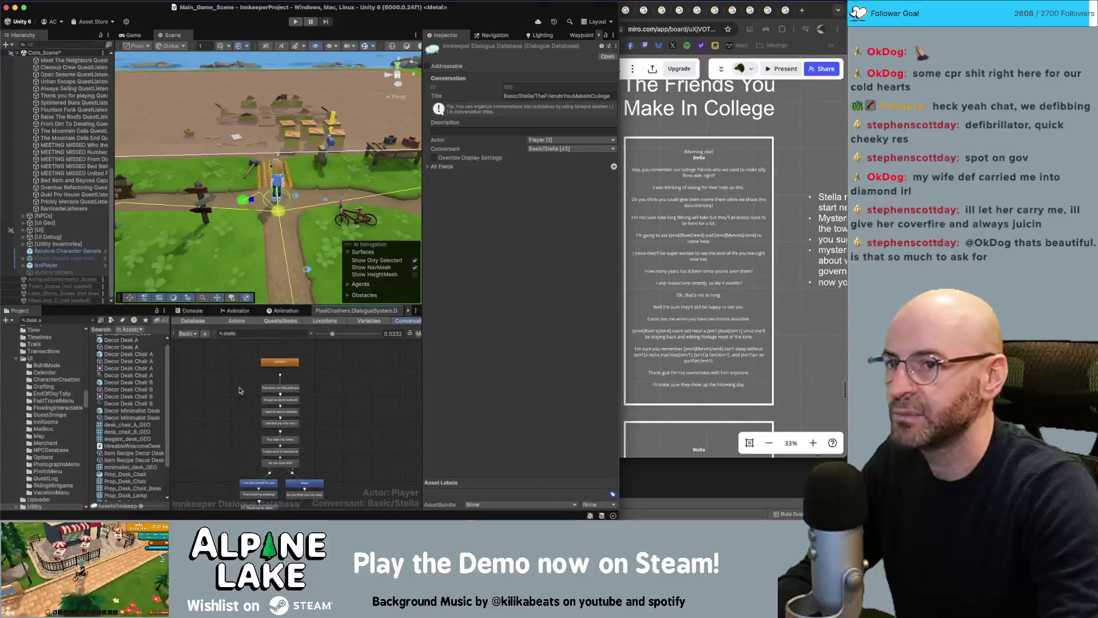
- Check the Miro script, then box-select and delete the lower branch nodes, undoing the deletion
{"action": "left_click", "coordinate": [700, 246]}
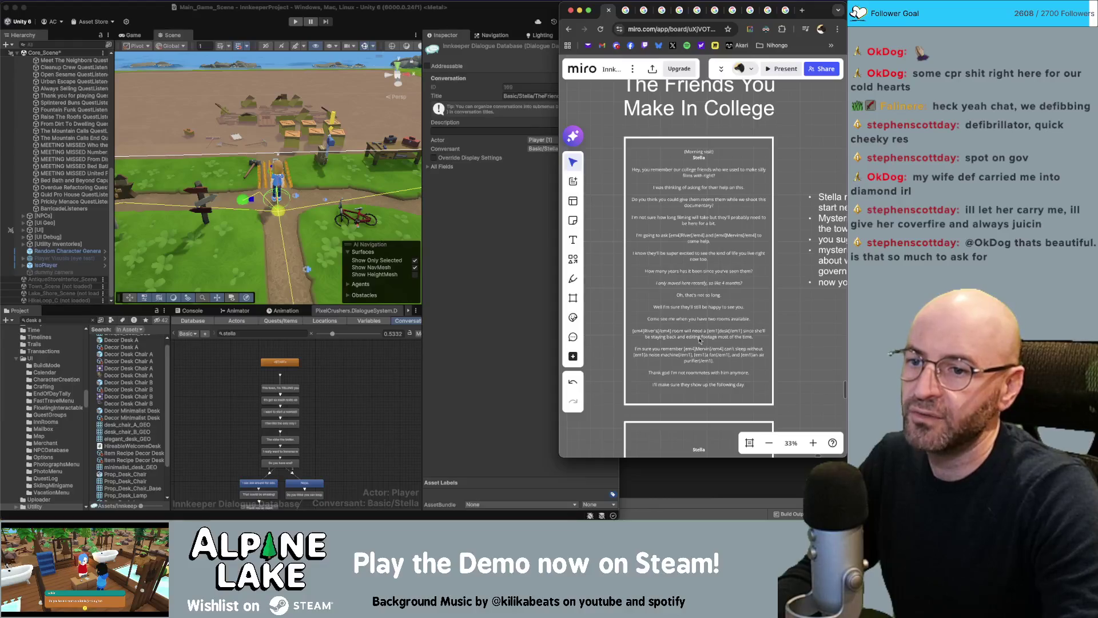
{"action": "left_click", "coordinate": [398, 397]}
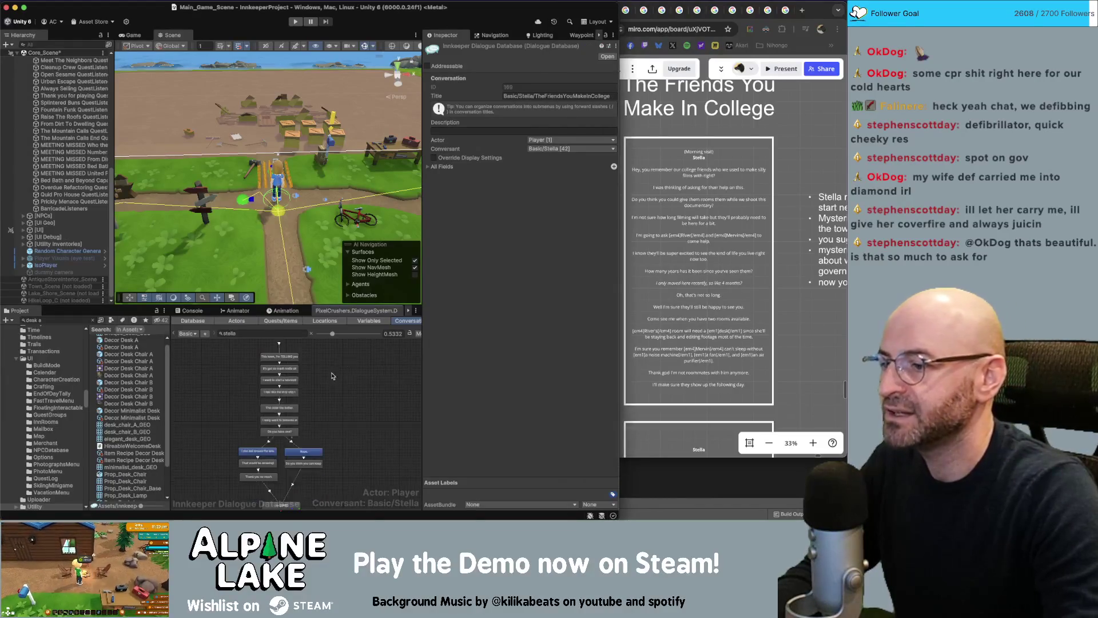
{"action": "scroll", "coordinate": [286, 412], "scroll_direction": "down", "scroll_amount": 3}
{"action": "left_click_drag", "start_coordinate": [223, 404], "coordinate": [273, 480]}
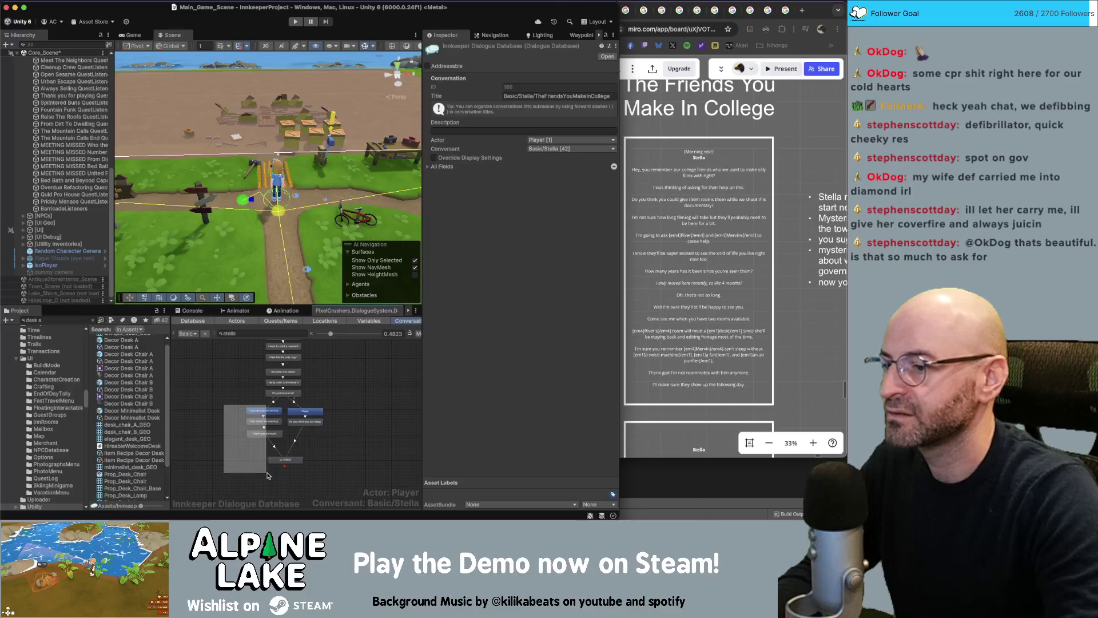
{"action": "key", "text": "Delete"}
{"action": "key", "text": "Return"}
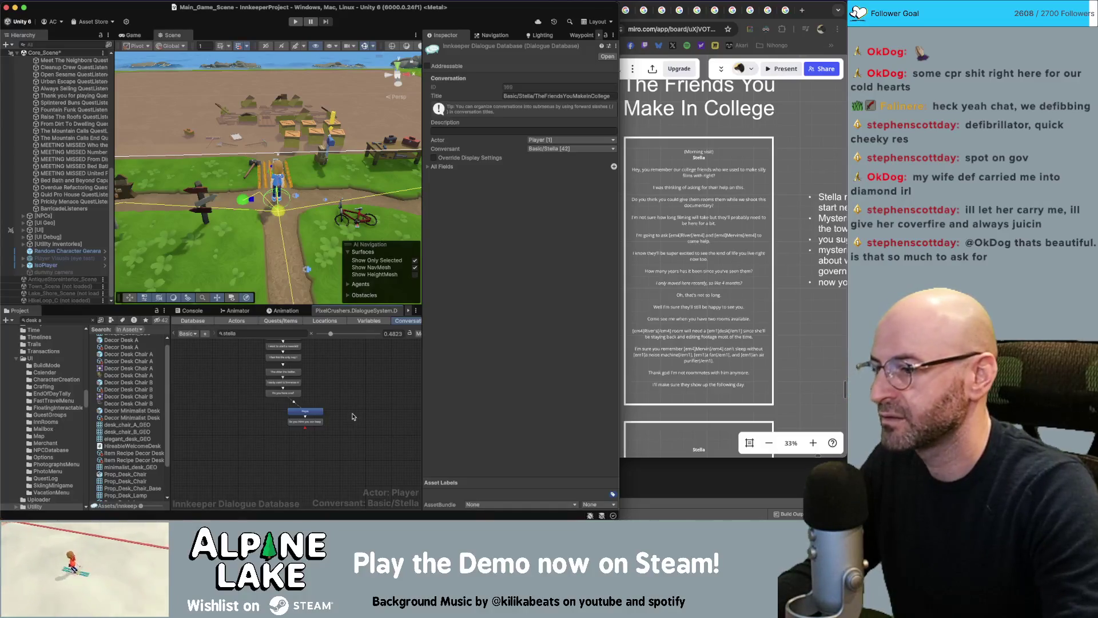
{"action": "left_click", "coordinate": [319, 412]}
{"action": "key", "text": "super+z"}
{"action": "key", "text": "super+z"}
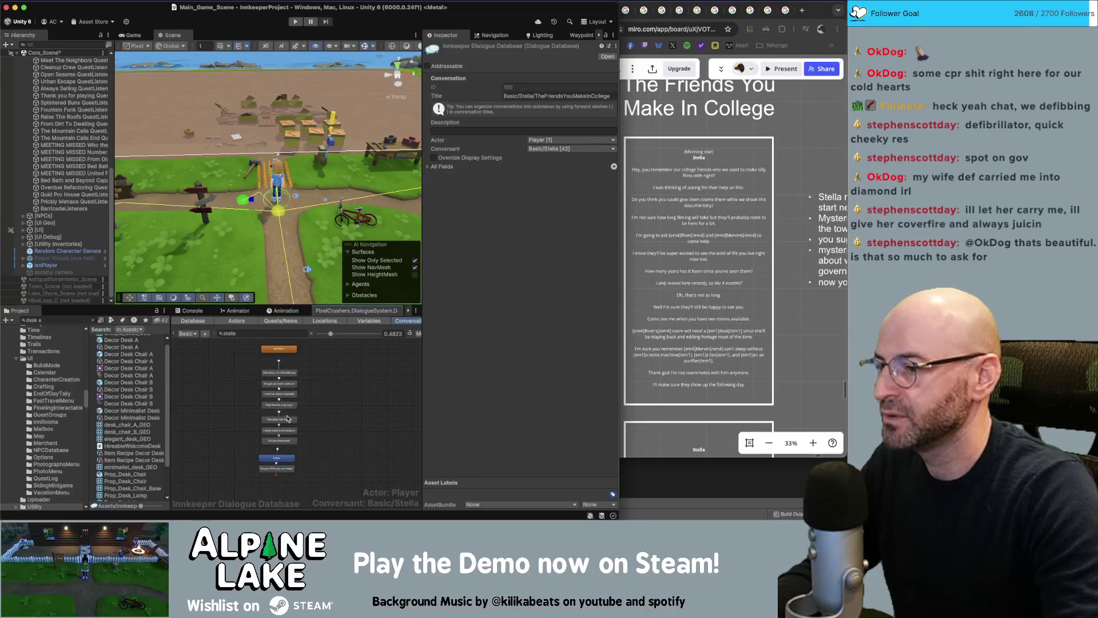
- Use Make Link to connect dialogue entry 55 to the node below it
{"action": "scroll", "coordinate": [289, 449], "scroll_direction": "down", "scroll_amount": 2}
{"action": "left_click", "coordinate": [289, 444]}
{"action": "left_click", "coordinate": [288, 435], "text": "shift"}
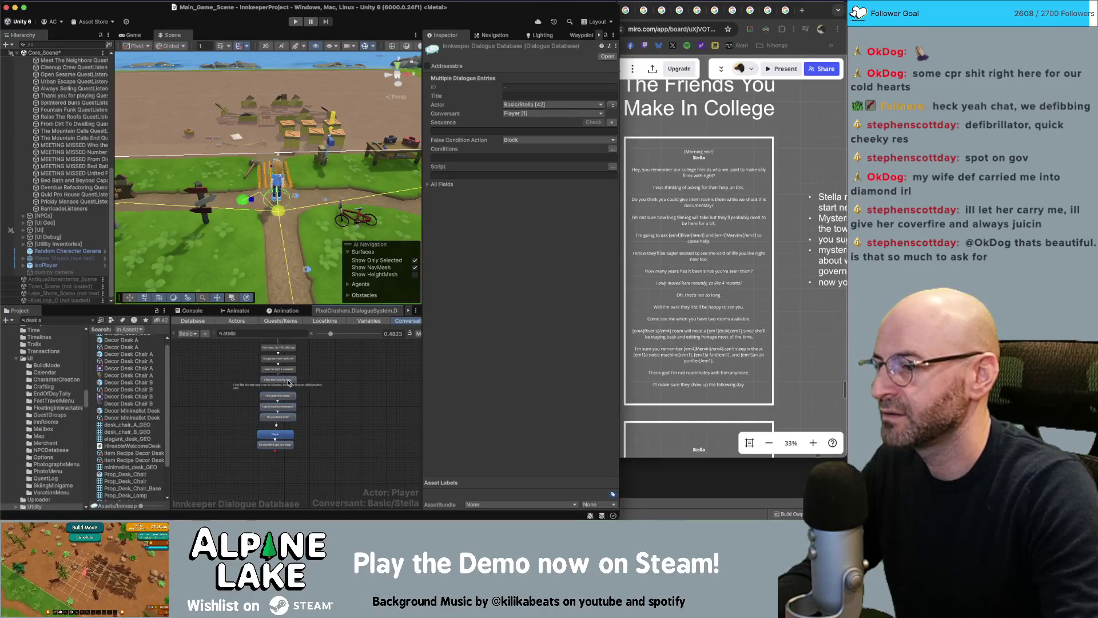
{"action": "right_click", "coordinate": [292, 385]}
{"action": "left_click", "coordinate": [277, 351]}
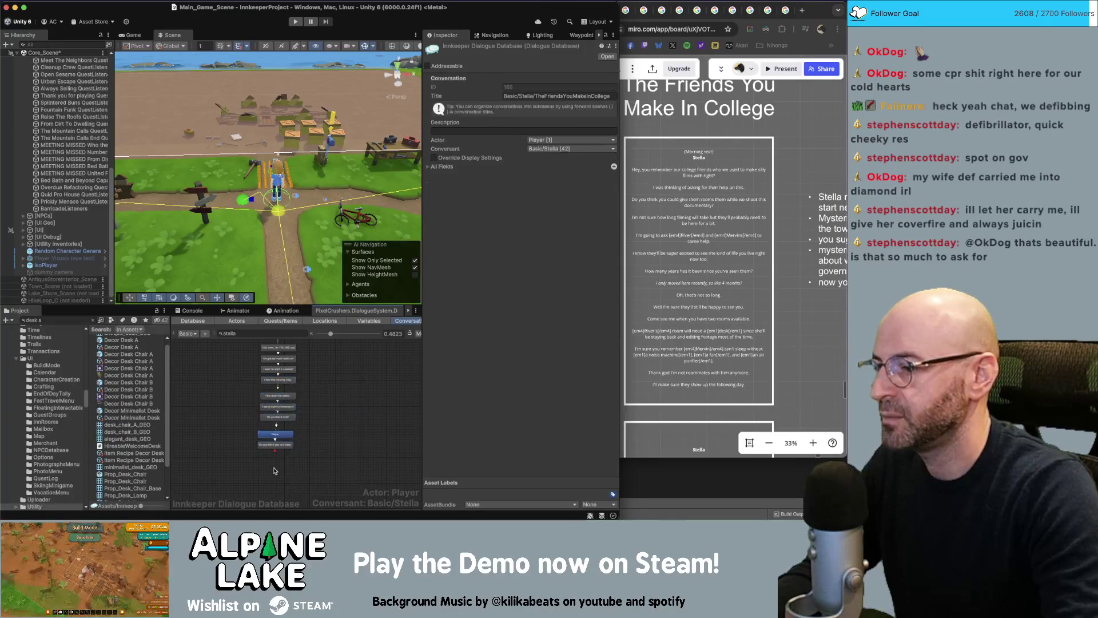
{"action": "right_click", "coordinate": [277, 351]}
{"action": "left_click", "coordinate": [283, 403]}
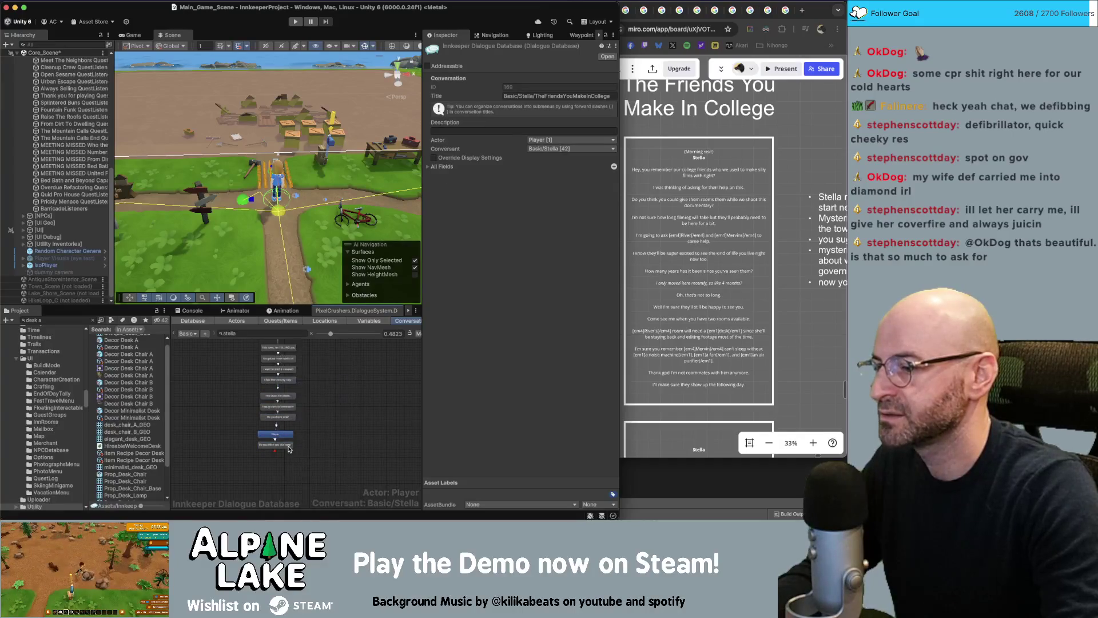
{"action": "right_click", "coordinate": [287, 402]}
{"action": "left_click", "coordinate": [302, 413]}
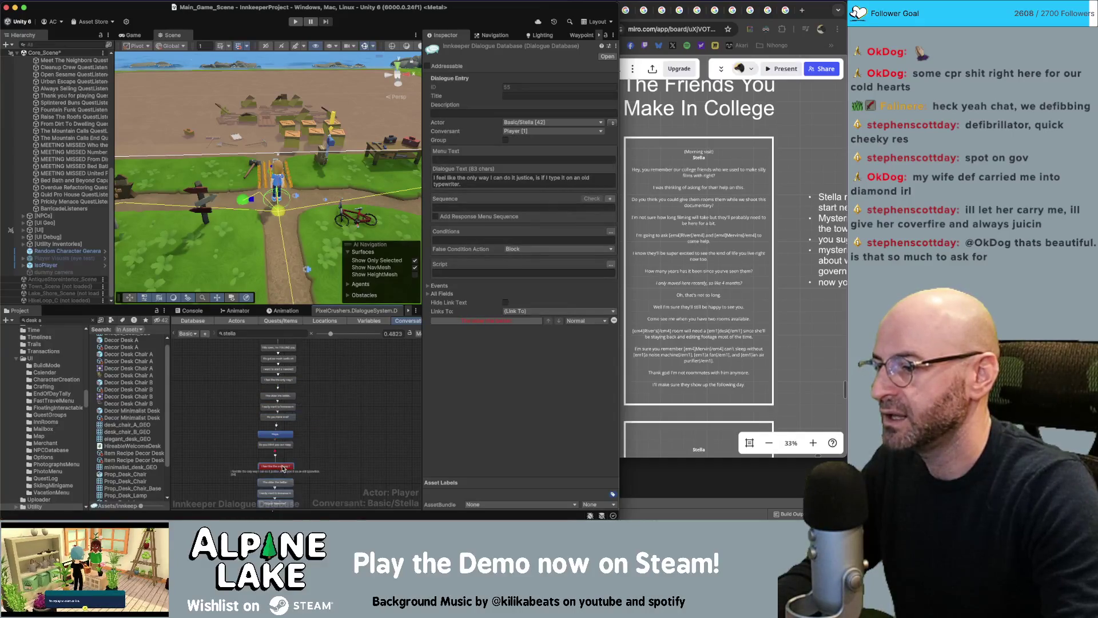
{"action": "left_click", "coordinate": [274, 466]}
{"action": "left_click", "coordinate": [327, 488]}
{"action": "scroll", "coordinate": [334, 397], "scroll_direction": "up", "scroll_amount": 1}
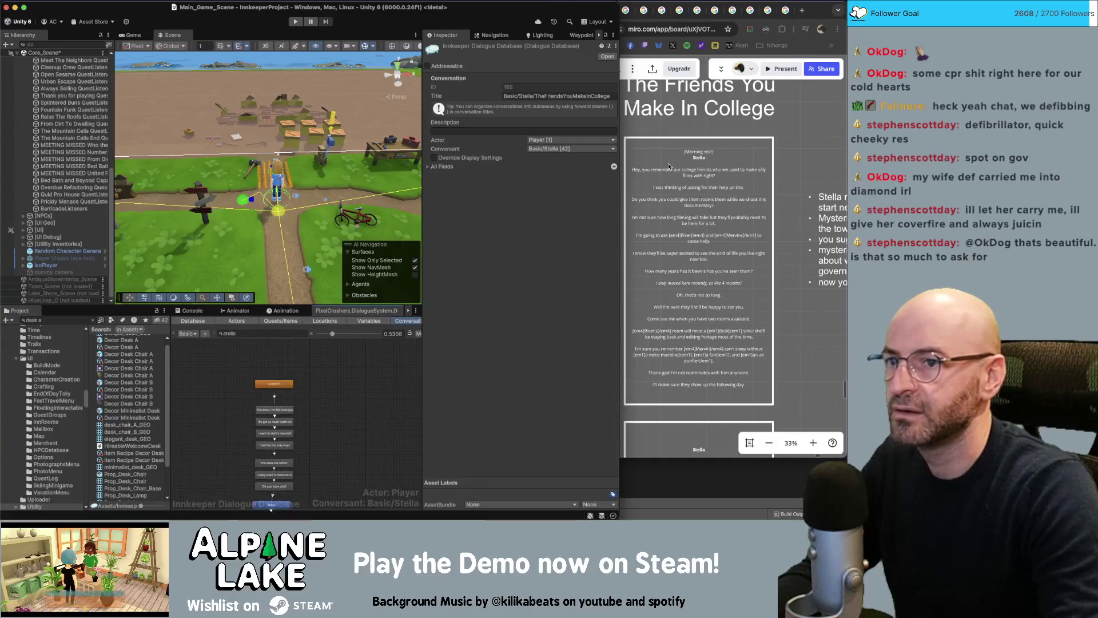
- Paste Stella's first Miro script line into the first entry's dialogue text
{"action": "left_click", "coordinate": [730, 177]}
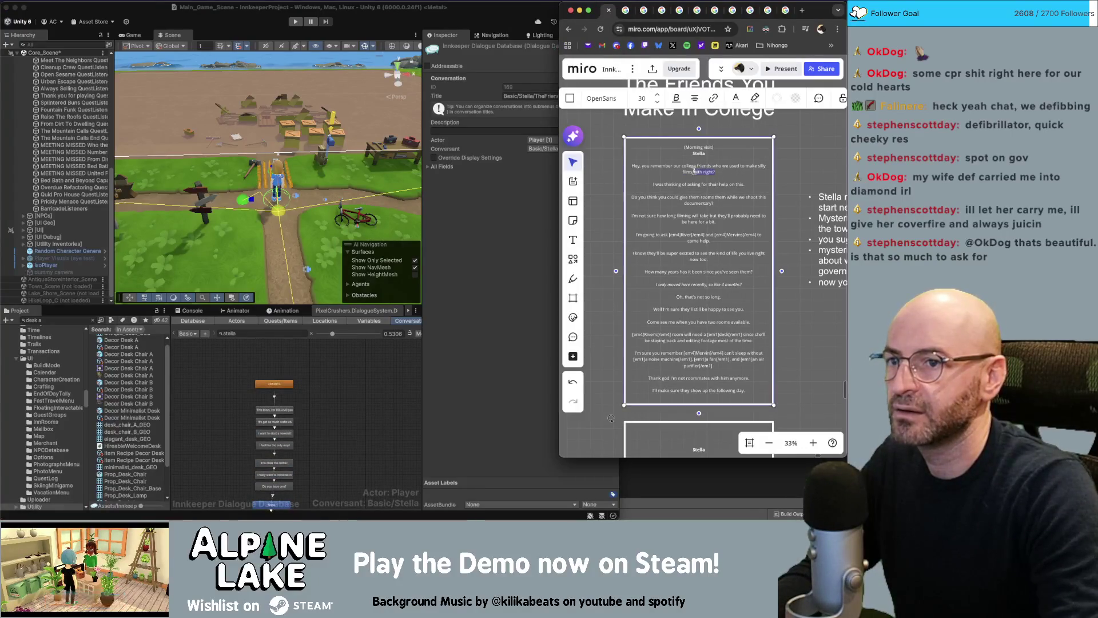
{"action": "triple_click", "coordinate": [636, 169]}
{"action": "key", "text": "super+c"}
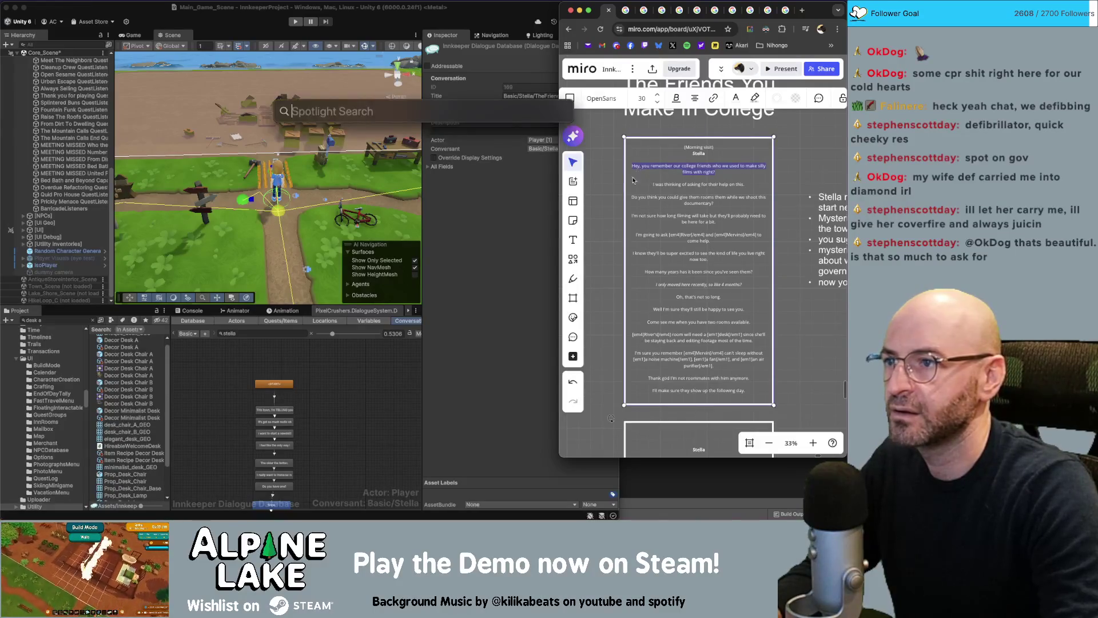
{"action": "left_click_drag", "start_coordinate": [718, 171], "coordinate": [644, 167]}
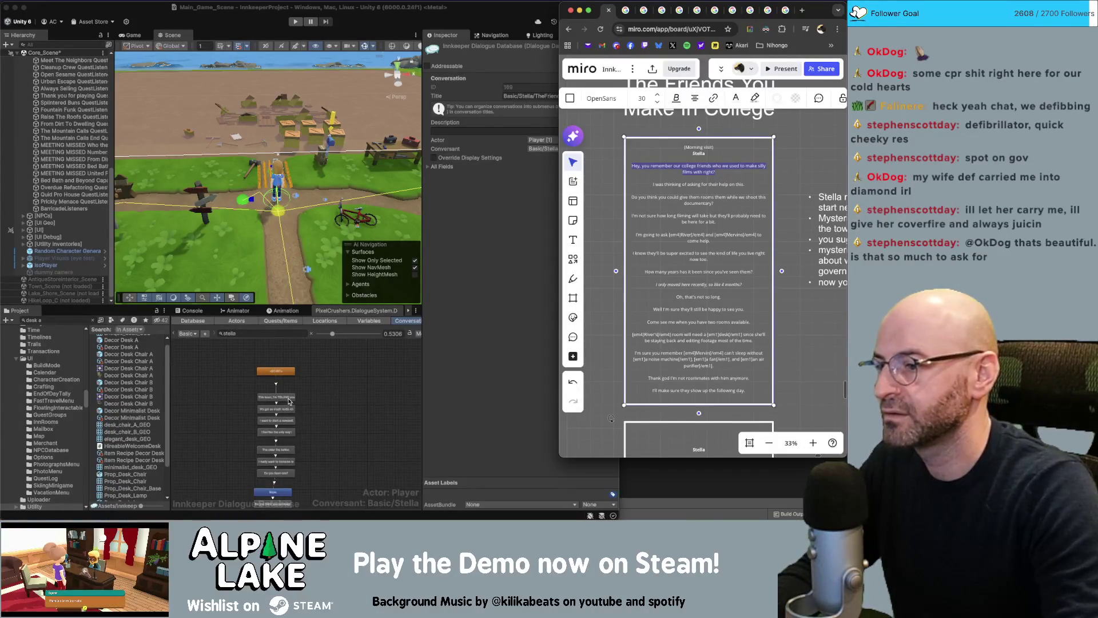
{"action": "left_click", "coordinate": [412, 275]}
{"action": "left_click", "coordinate": [503, 178]}
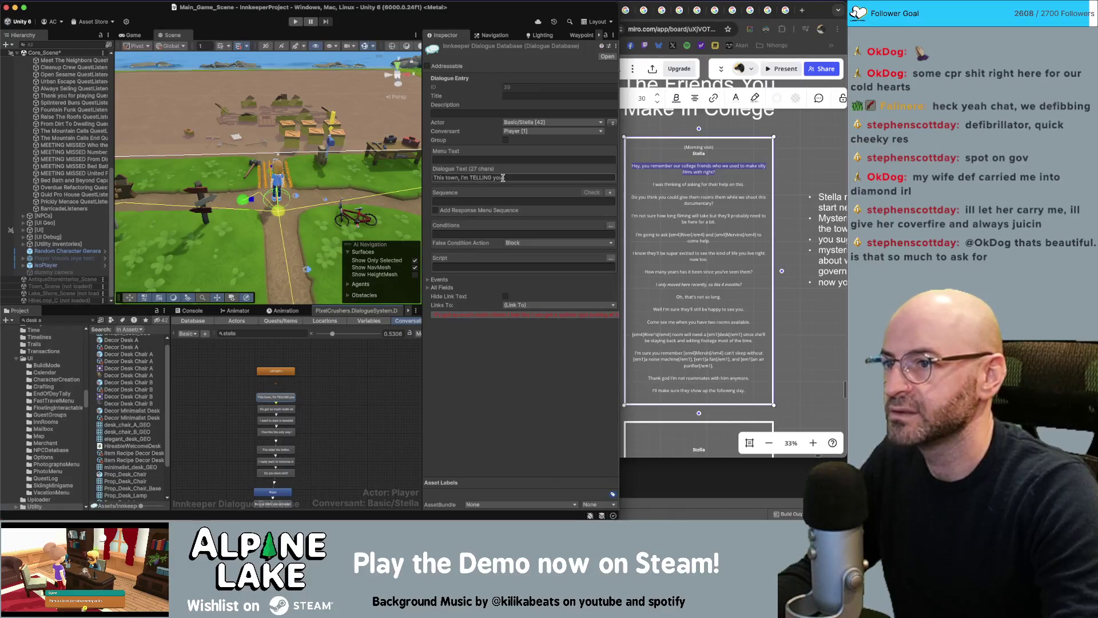
{"action": "key", "text": "super+v"}
- Paste Stella's second script line into entry 40's dialogue text
{"action": "left_click", "coordinate": [709, 184]}
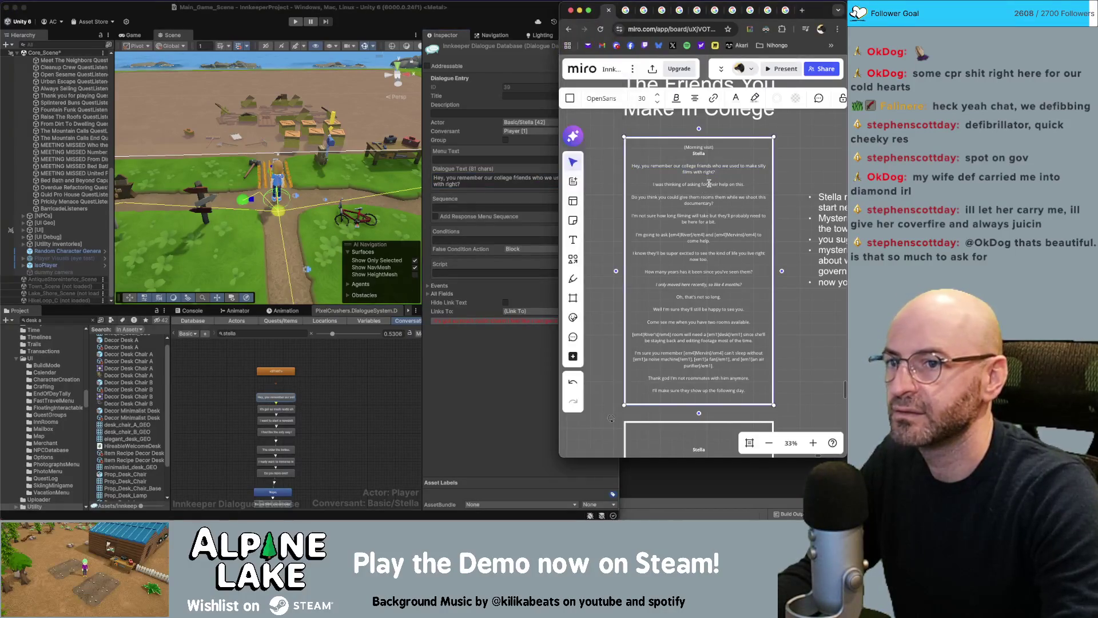
{"action": "left_click_drag", "start_coordinate": [747, 184], "coordinate": [653, 187]}
{"action": "key", "text": "super+v"}
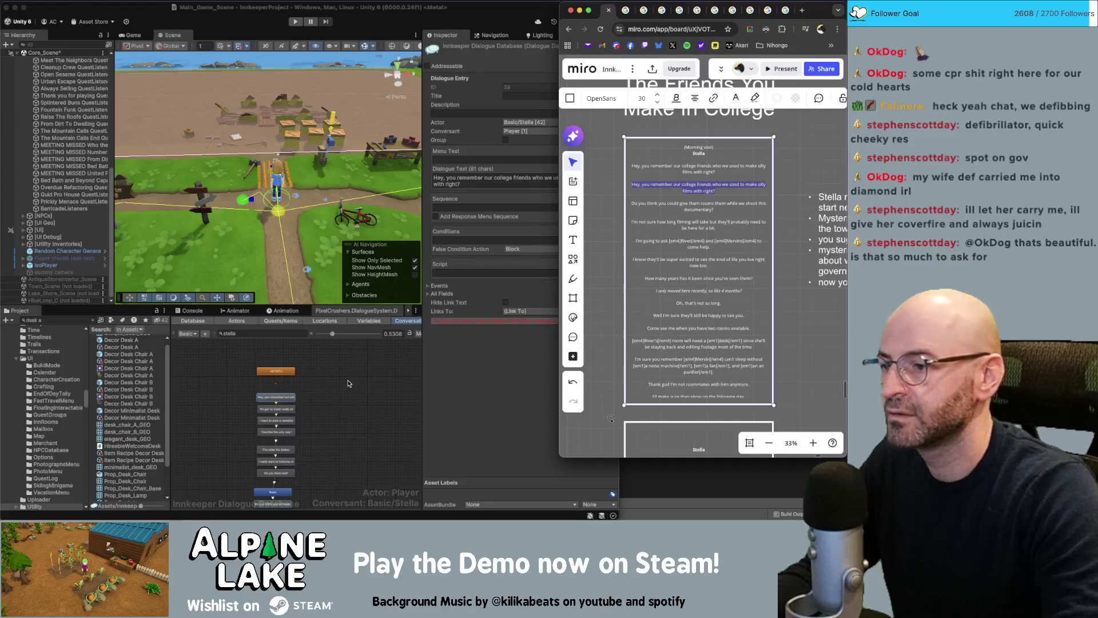
{"action": "key", "text": "super+z"}
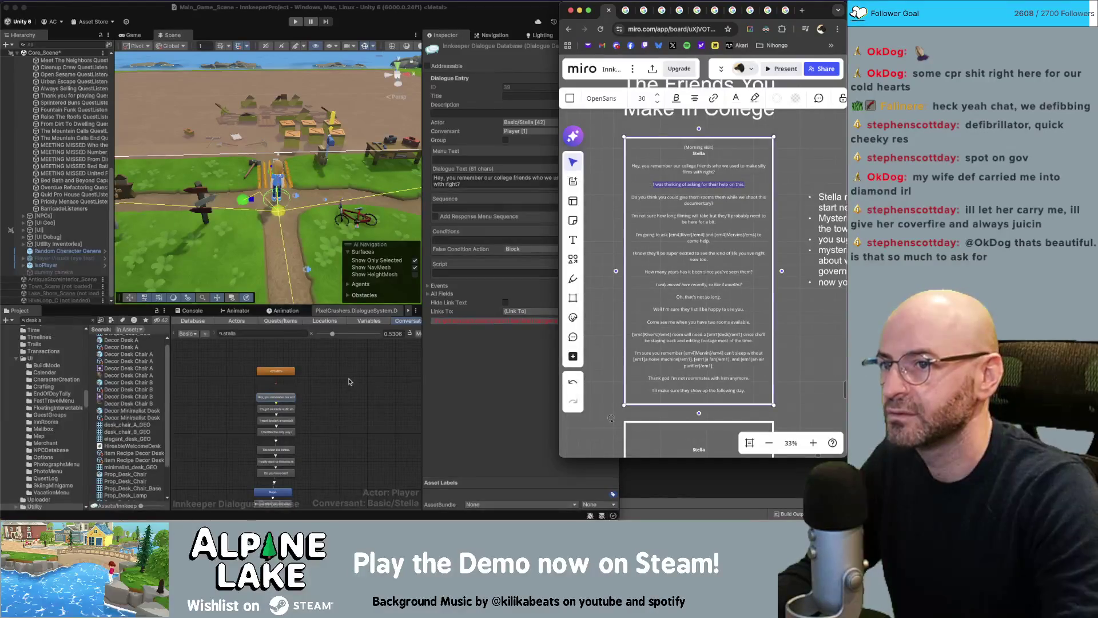
{"action": "left_click", "coordinate": [344, 382]}
{"action": "left_click", "coordinate": [276, 408]}
{"action": "left_click", "coordinate": [475, 183]}
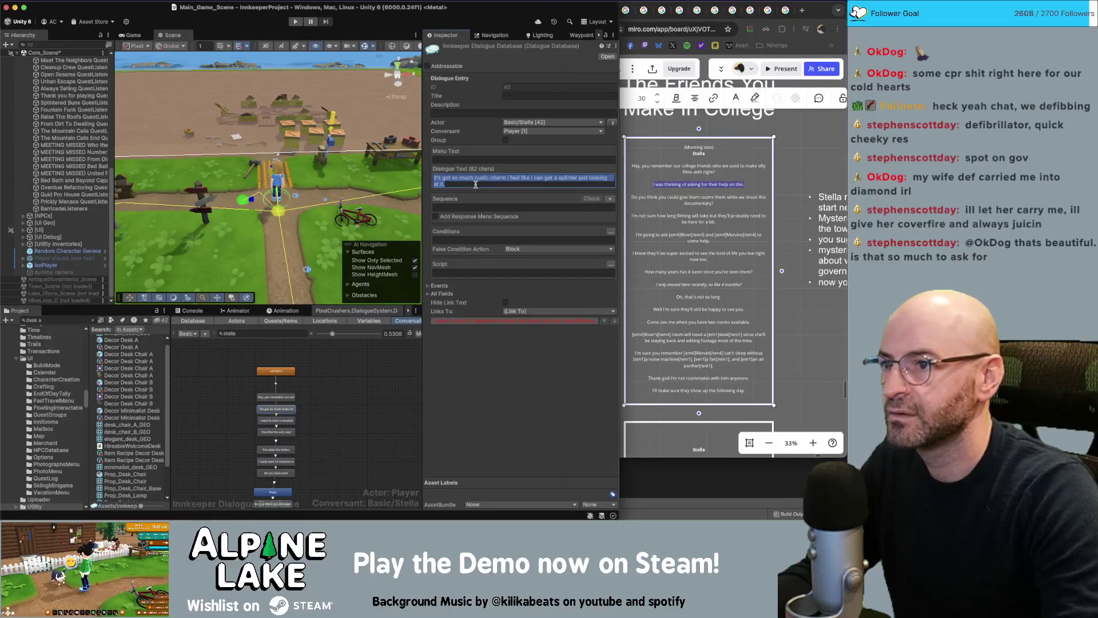
{"action": "type", "text": "I was thinking of asking for their help on this."}
- Replace the newsletter entry's text with 'Do you think you could give them rooms while we shoot this documentary?'
{"action": "left_click", "coordinate": [695, 202]}
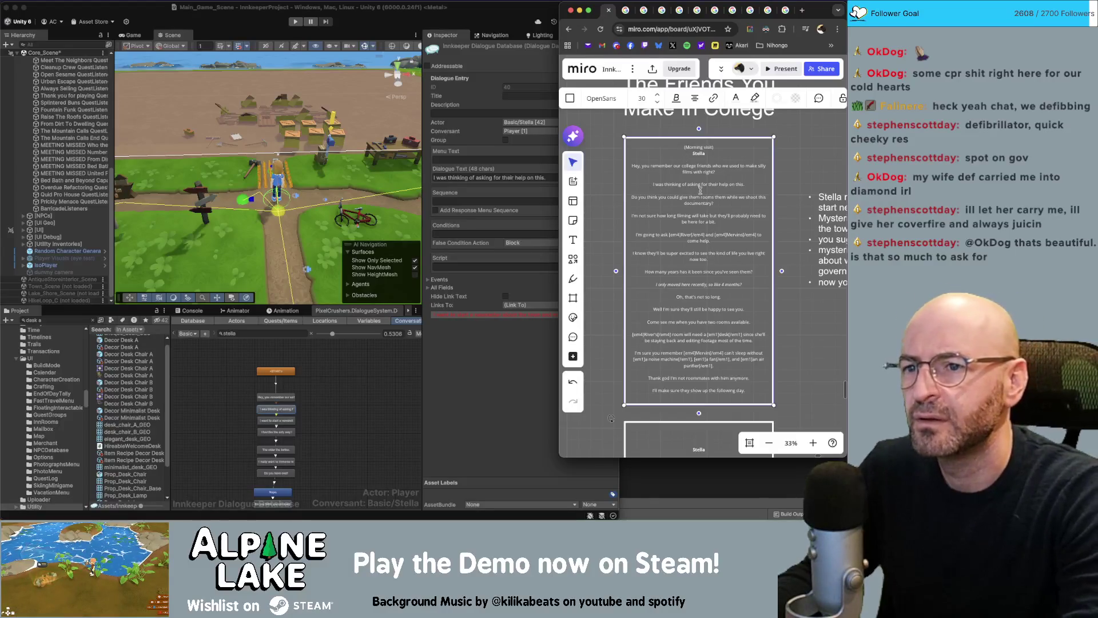
{"action": "left_click_drag", "start_coordinate": [714, 204], "coordinate": [637, 201]}
{"action": "key", "text": "super+c"}
{"action": "left_click", "coordinate": [722, 203]}
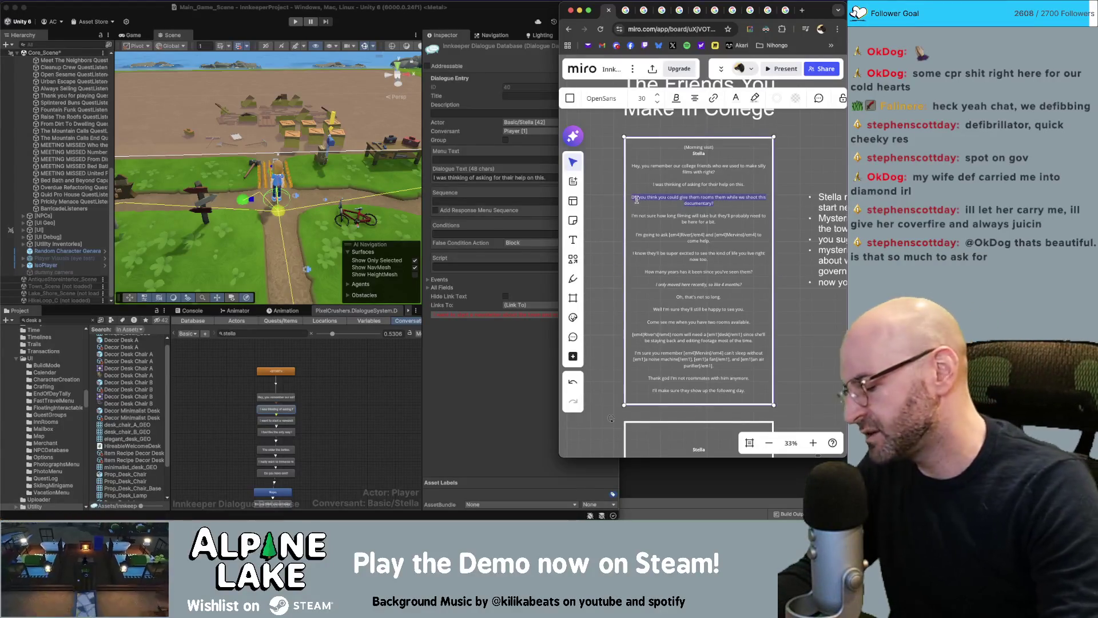
{"action": "left_click", "coordinate": [279, 422]}
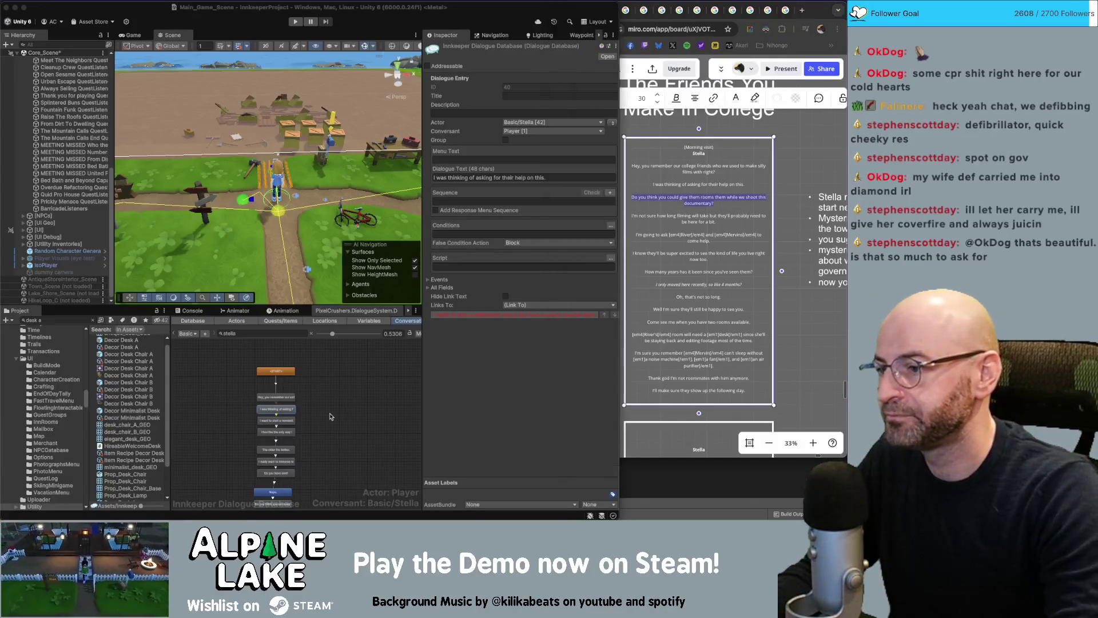
{"action": "left_click", "coordinate": [279, 422]}
{"action": "left_click", "coordinate": [473, 180]}
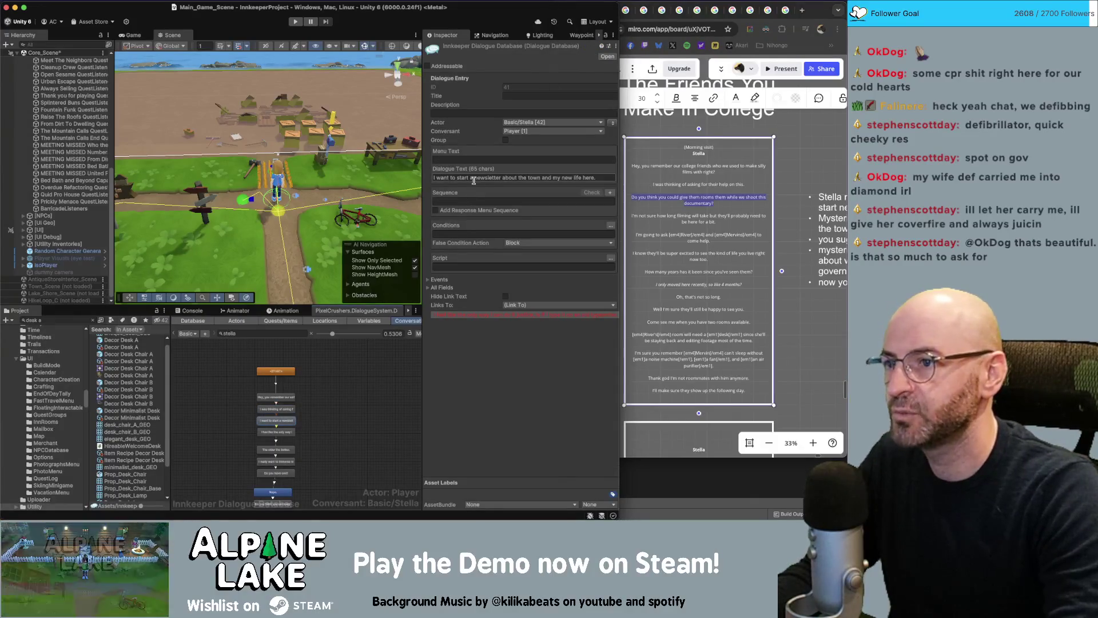
{"action": "key", "text": "super+v"}
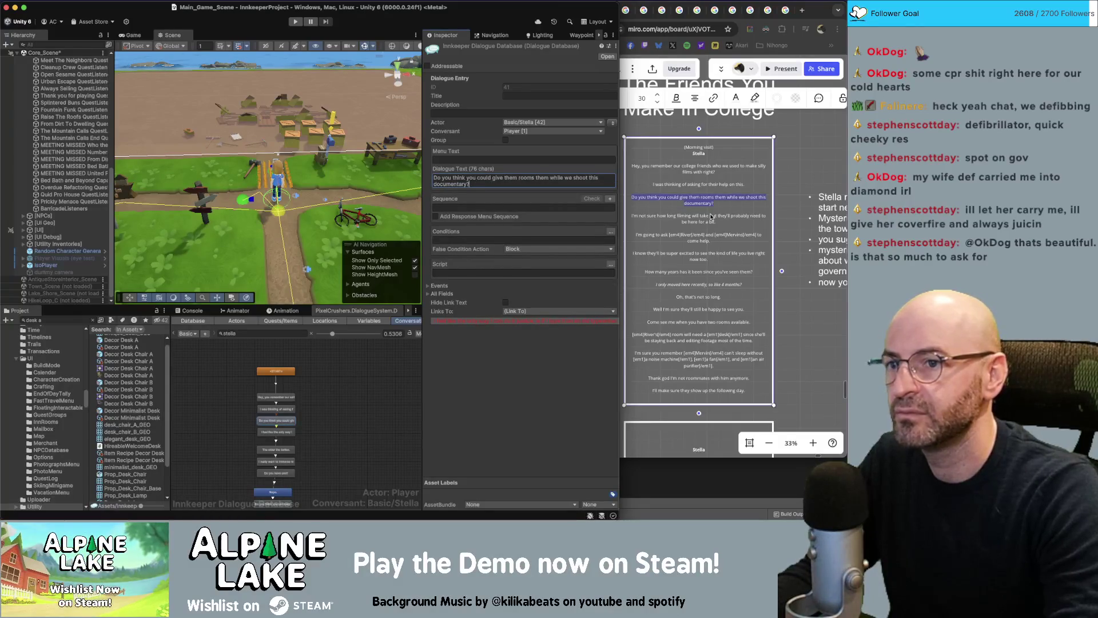
- Copy the Miro line about how long filming takes and paste it over the typewriter entry's text
{"action": "left_click", "coordinate": [711, 218]}
{"action": "left_click_drag", "start_coordinate": [710, 222], "coordinate": [634, 217]}
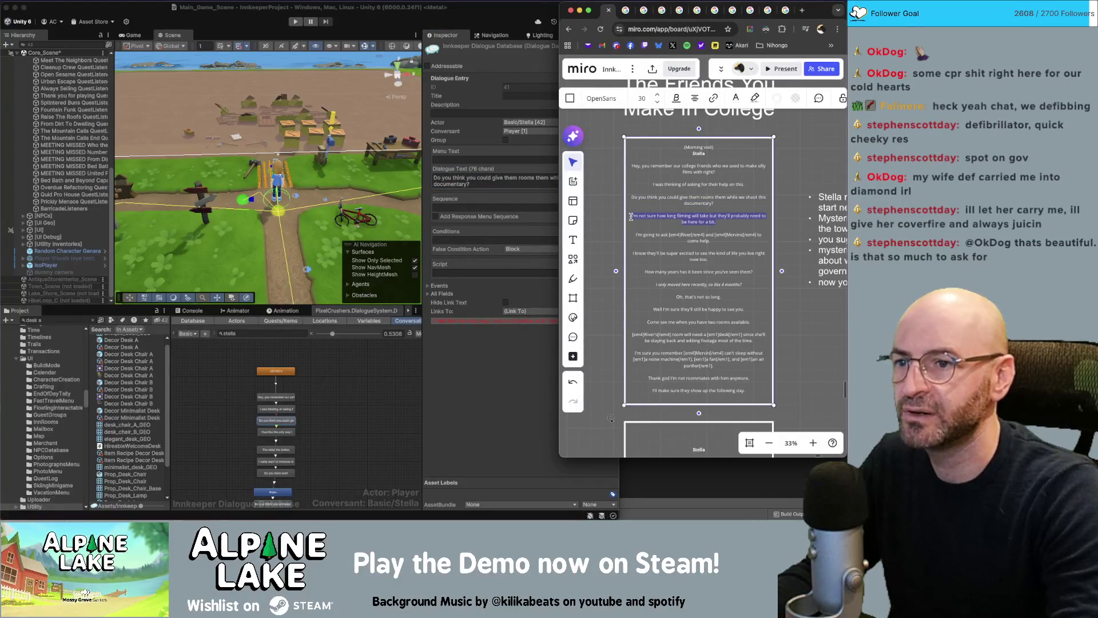
{"action": "key", "text": "super+c"}
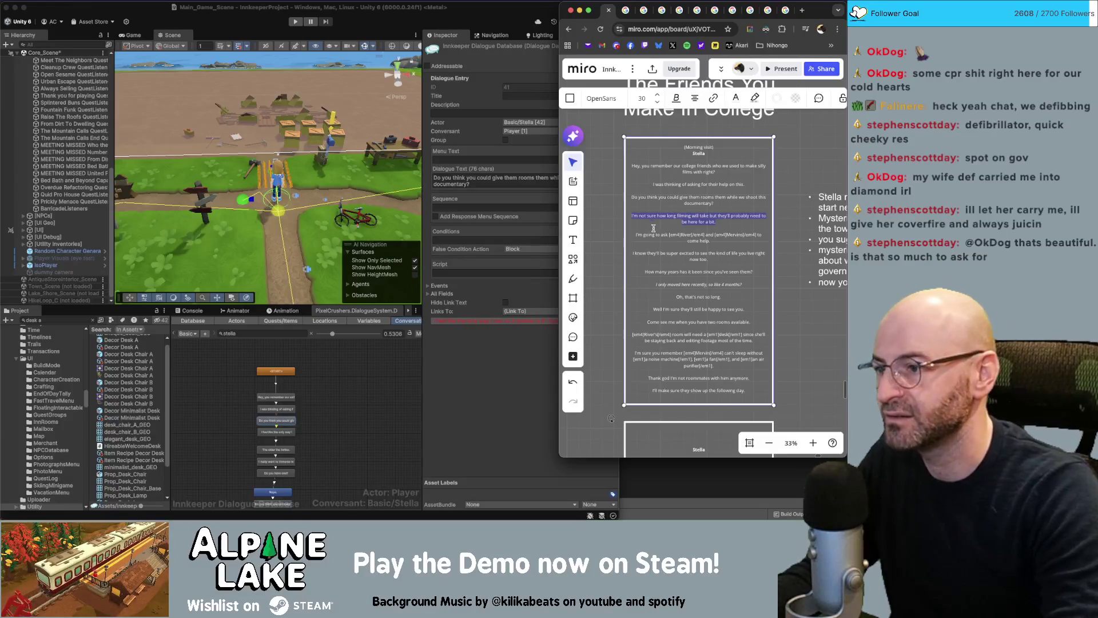
{"action": "left_click", "coordinate": [289, 434]}
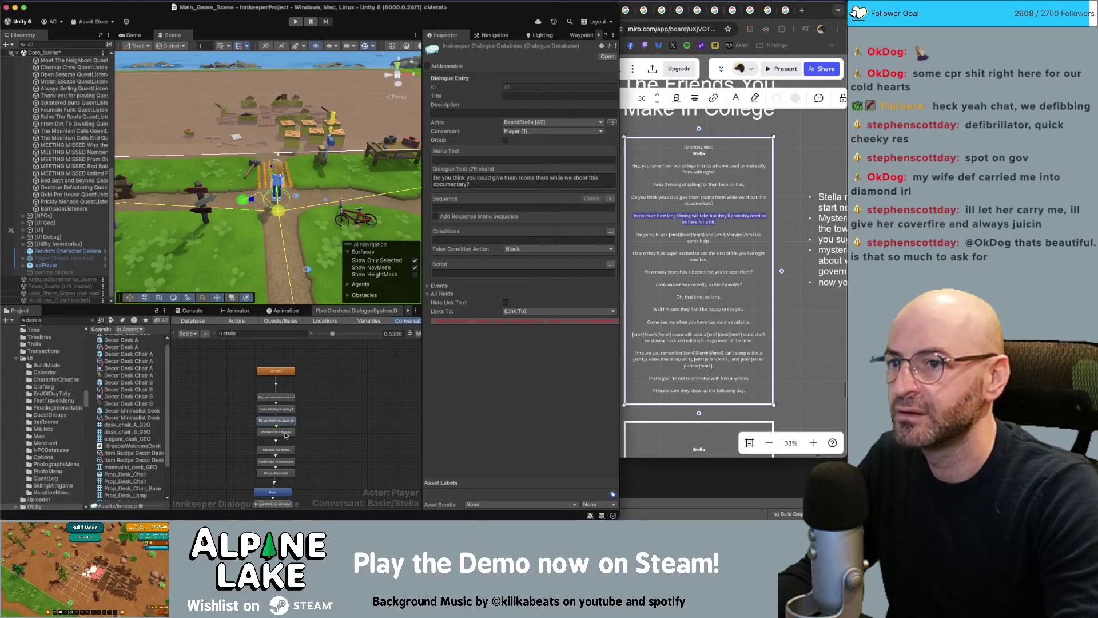
{"action": "left_click", "coordinate": [501, 185]}
{"action": "key", "text": "super+a"}
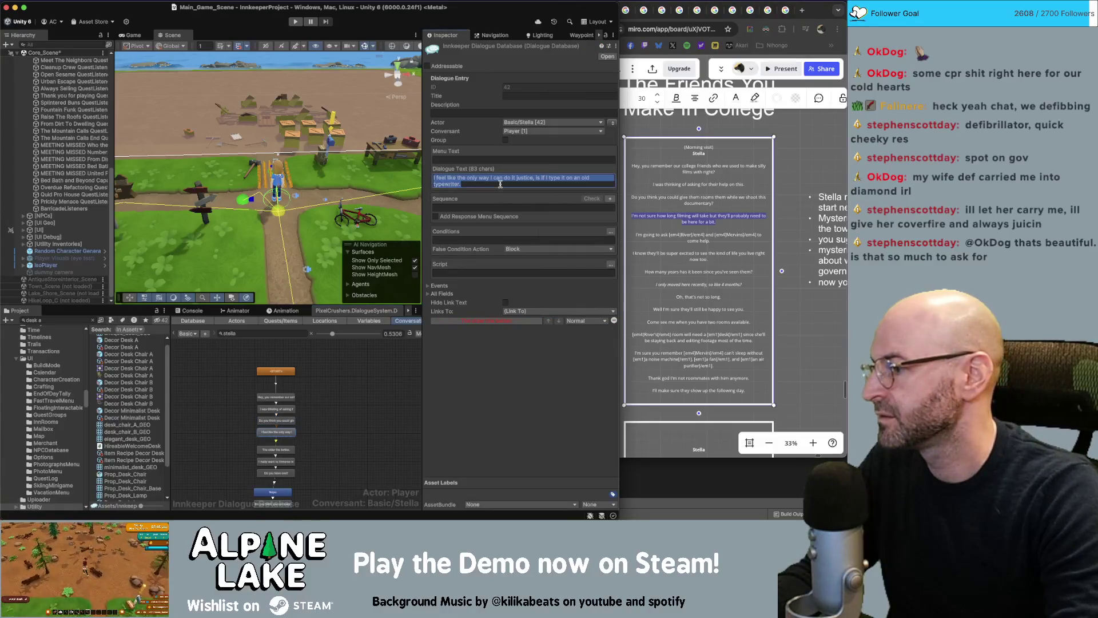
{"action": "key", "text": "super+v"}
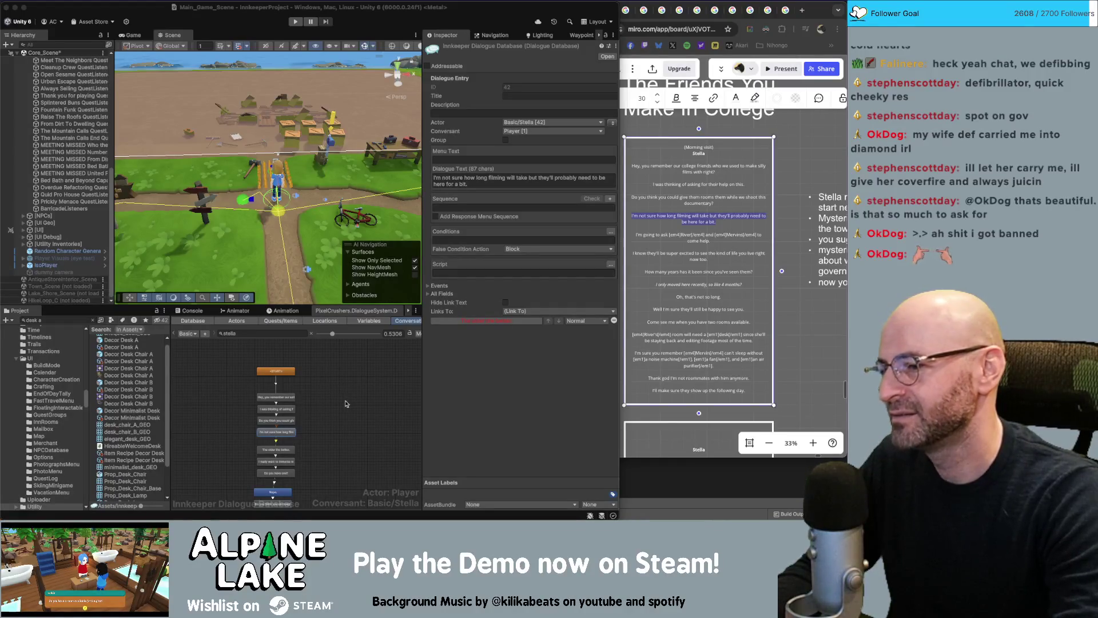
- Deselect the entry, pan the conversation graph, and bring the Miro script board back in front
{"action": "left_click", "coordinate": [345, 404]}
{"action": "scroll", "coordinate": [318, 418], "scroll_direction": "up", "scroll_amount": 3}
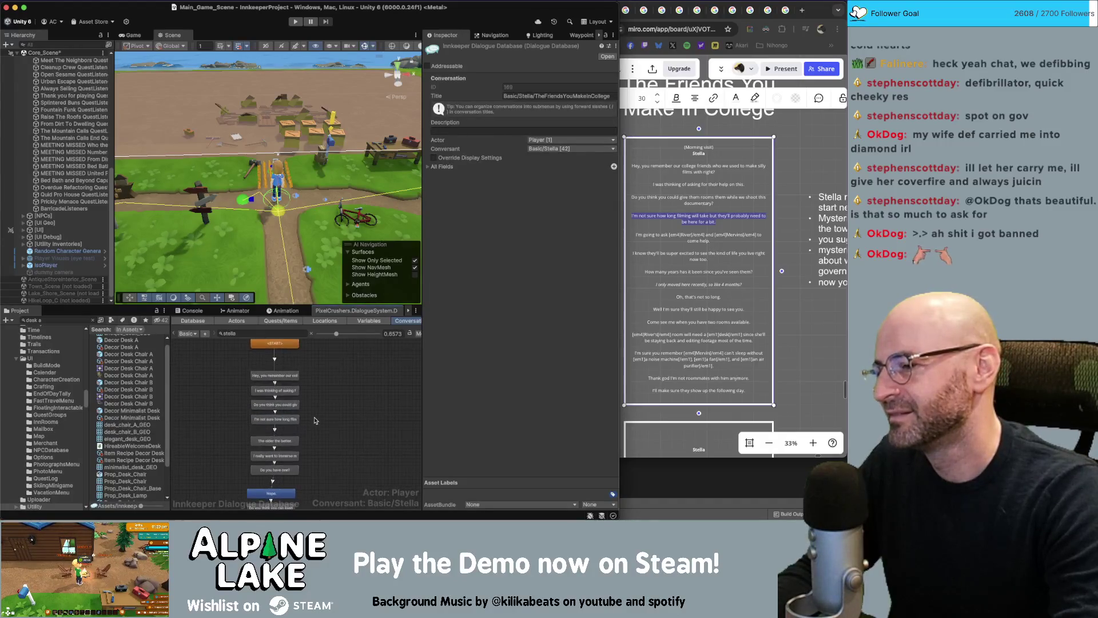
{"action": "left_click_drag", "start_coordinate": [314, 421], "coordinate": [324, 407]}
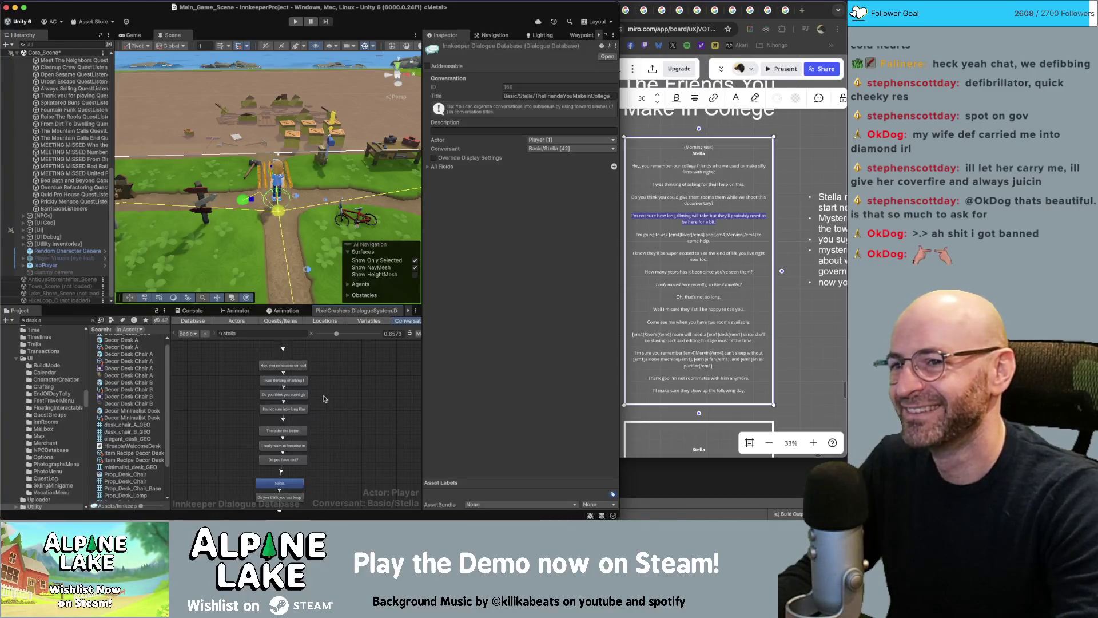
{"action": "left_click", "coordinate": [633, 264]}
{"action": "left_click", "coordinate": [703, 240]}
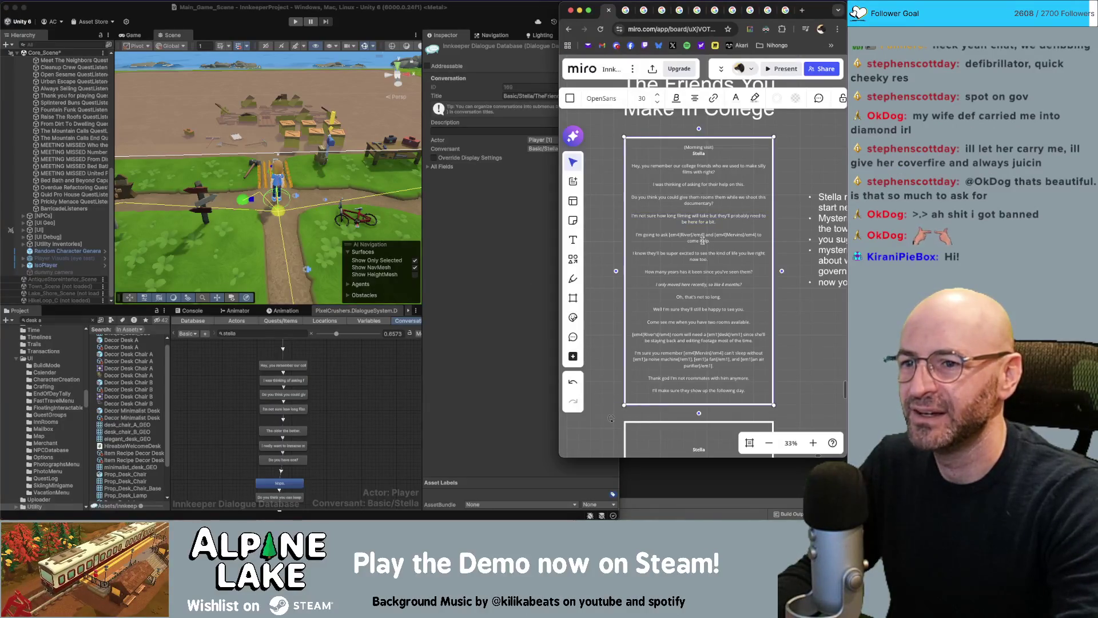
- Replace 'The older the better.' with the line about asking River and Marvin to come help
{"action": "triple_click", "coordinate": [638, 235]}
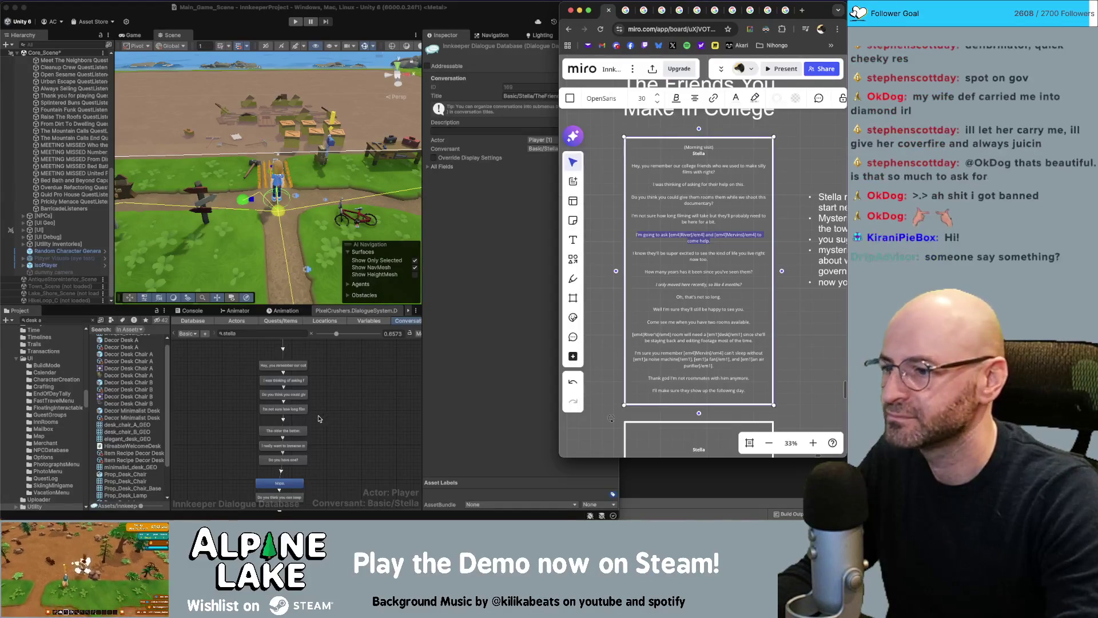
{"action": "left_click", "coordinate": [283, 430]}
{"action": "left_click", "coordinate": [491, 178]}
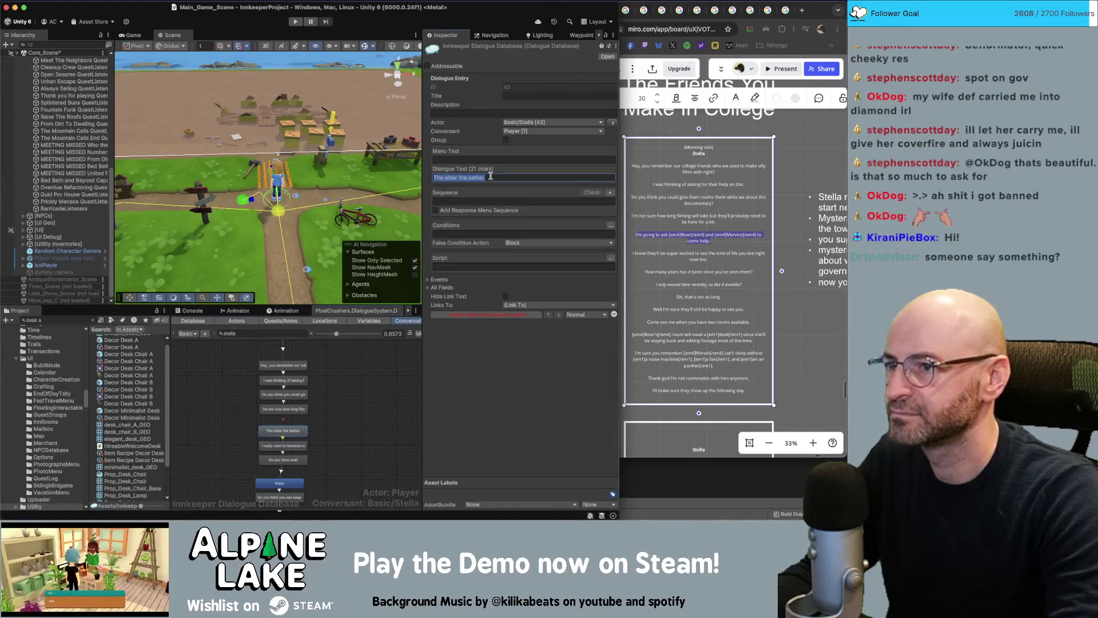
{"action": "key", "text": "super+v"}
- Select the Miro line about them being super excited for editing
{"action": "left_click", "coordinate": [720, 258]}
{"action": "left_click_drag", "start_coordinate": [712, 260], "coordinate": [636, 255]}
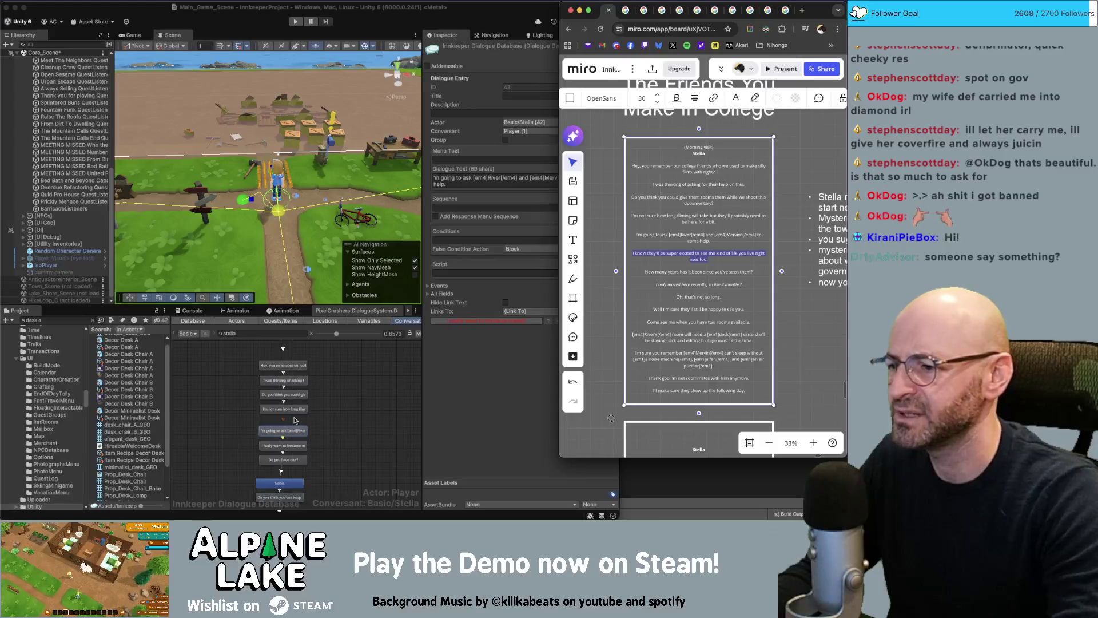
{"action": "left_click", "coordinate": [677, 259]}
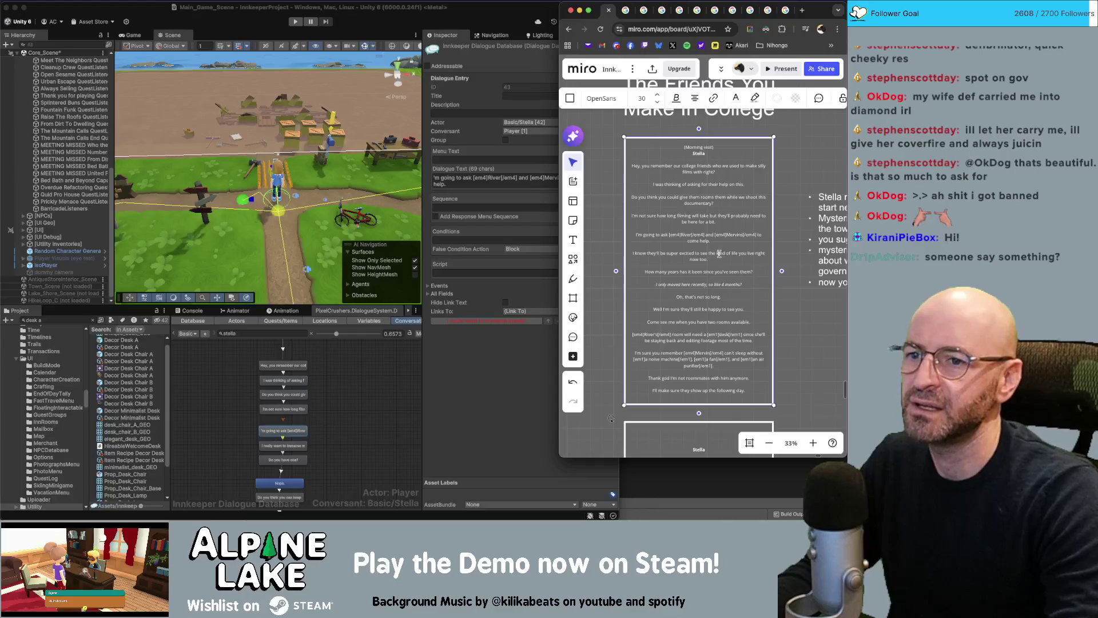
- Replace 'kind of' with 'new' and end the Miro line with 'you've made for yourself.'
{"action": "key", "text": "BackSpace"}
{"action": "key", "text": "BackSpace"}
{"action": "key", "text": "BackSpace"}
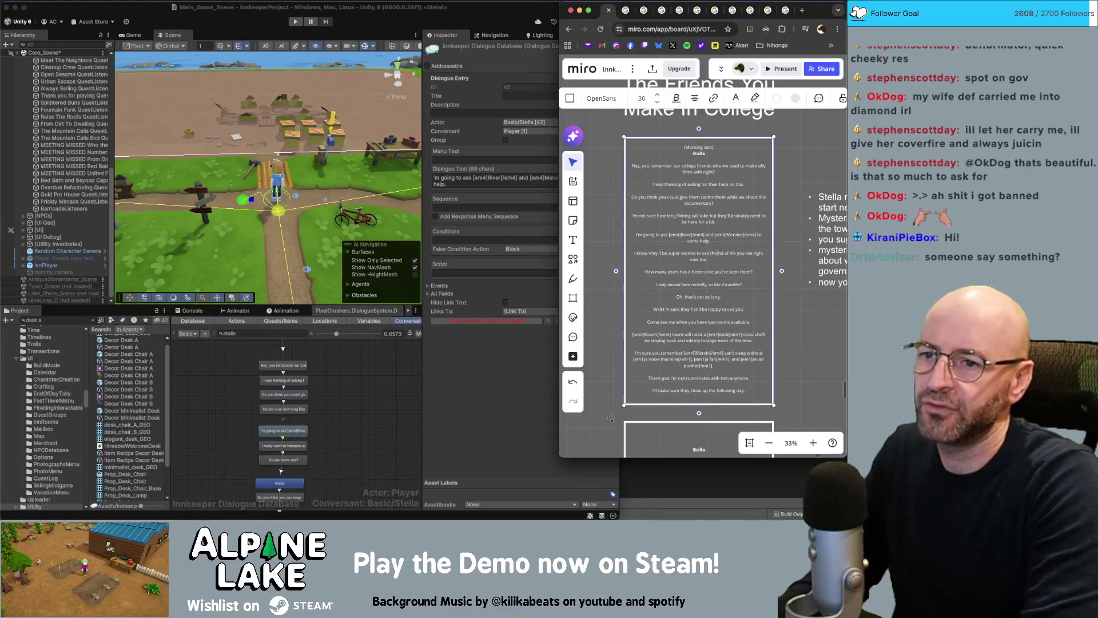
{"action": "type", "text": "new"}
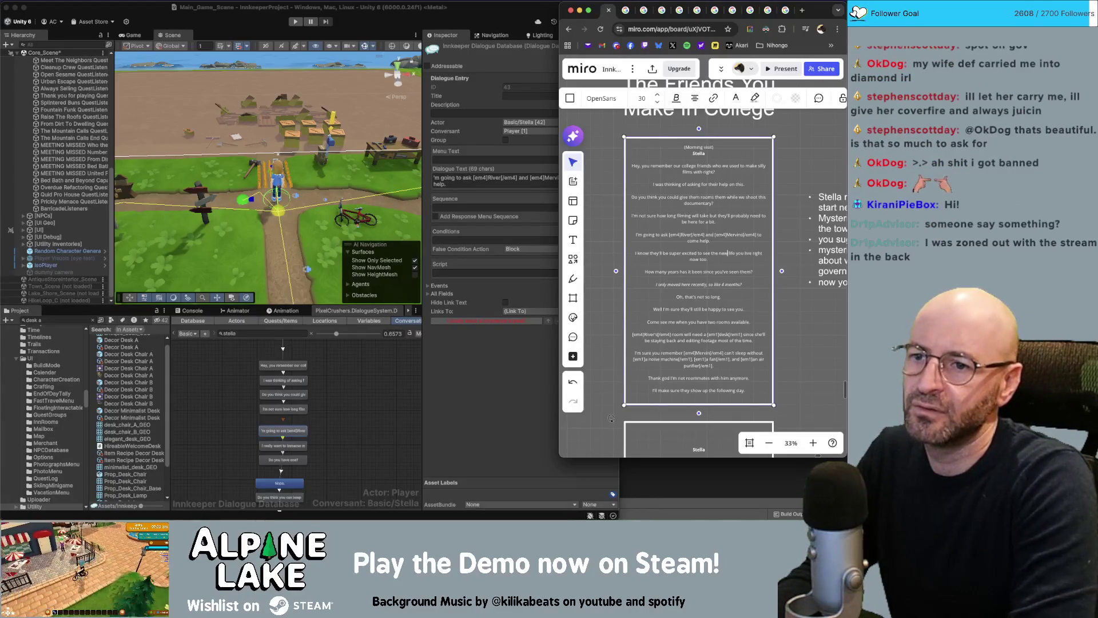
{"action": "key", "text": "shift+Down"}
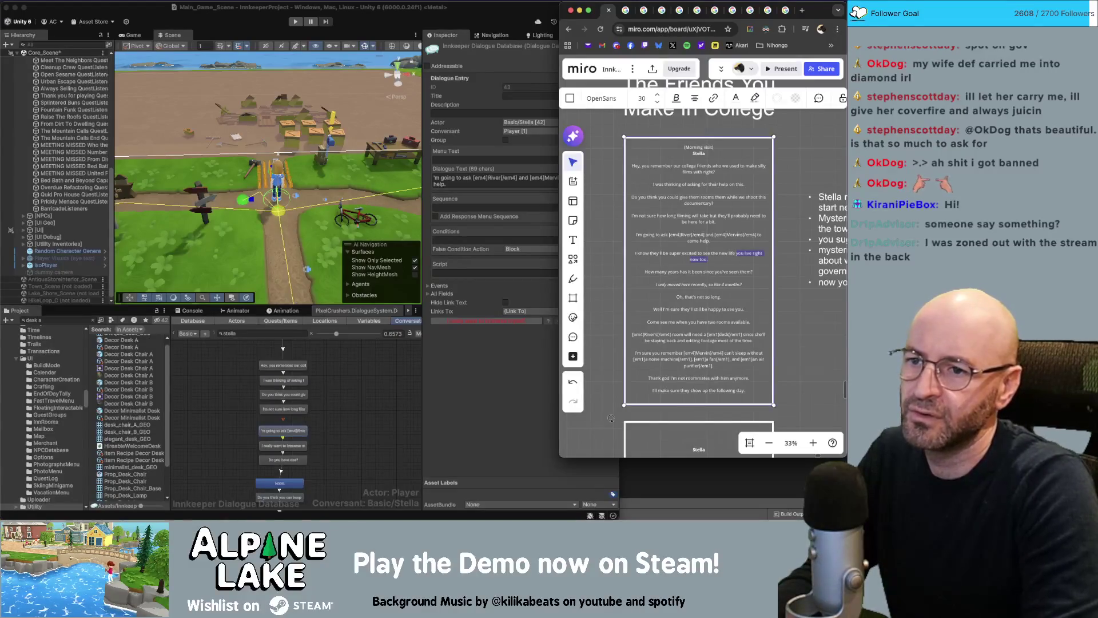
{"action": "type", "text": "you've made for yourself."}
- Select the rewritten excited line and pick the 'I really want to immerse myself.' node
{"action": "key", "text": "Up"}
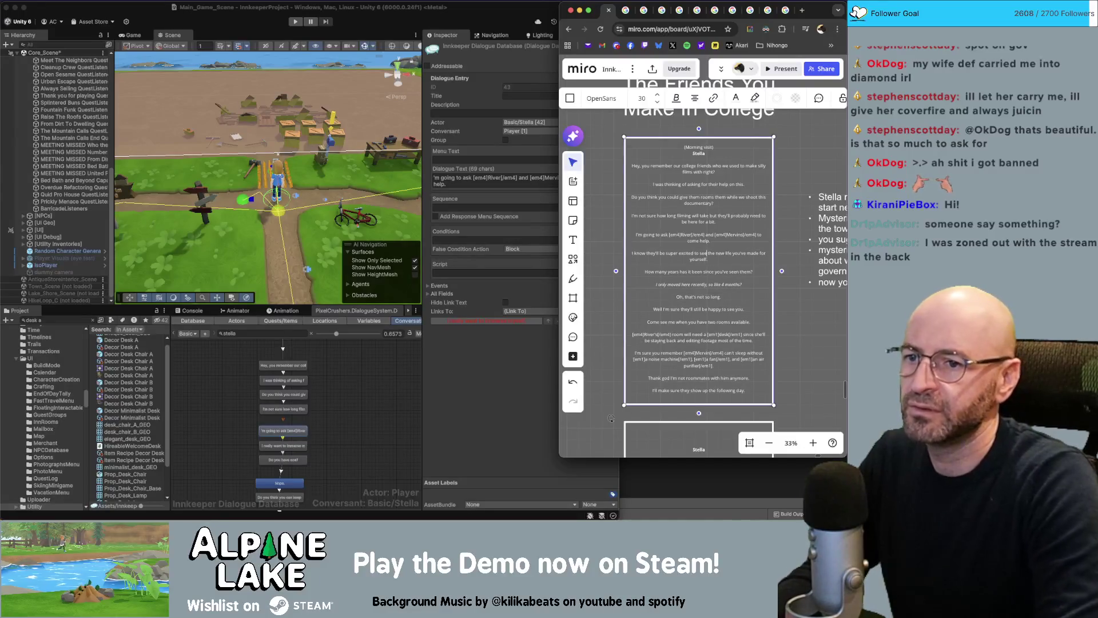
{"action": "key", "text": "shift+Down"}
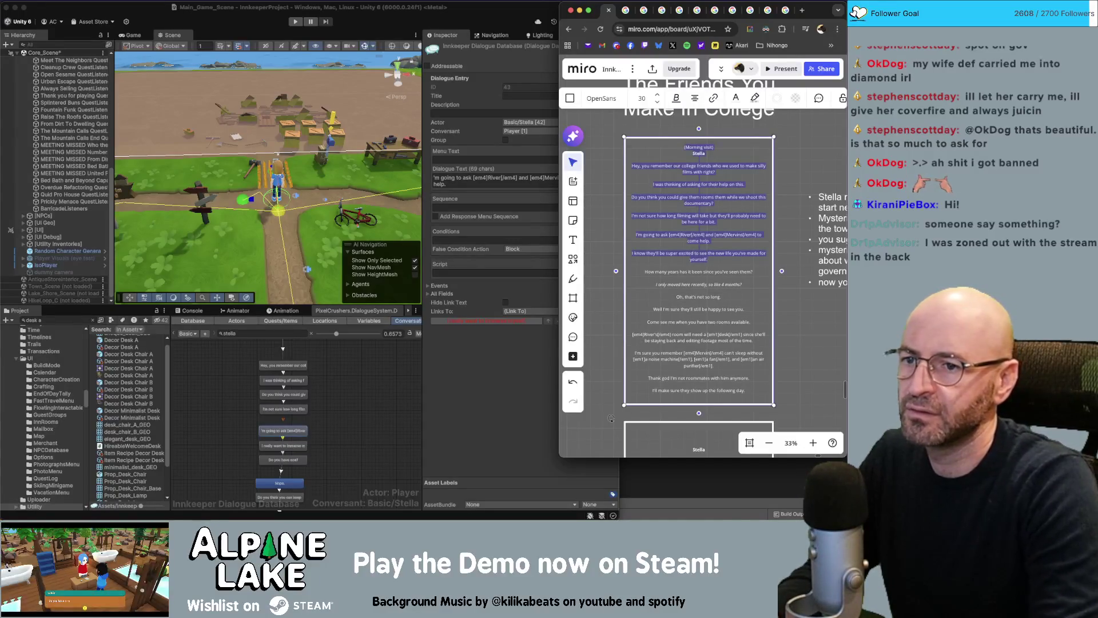
{"action": "left_click_drag", "start_coordinate": [709, 259], "coordinate": [632, 253]}
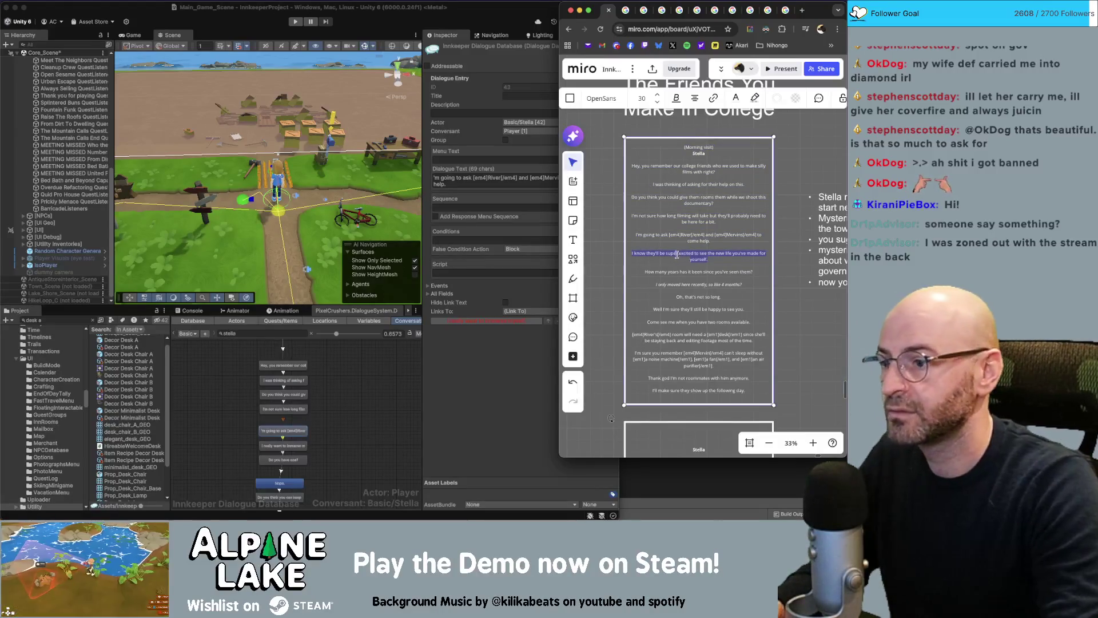
{"action": "left_click", "coordinate": [300, 452]}
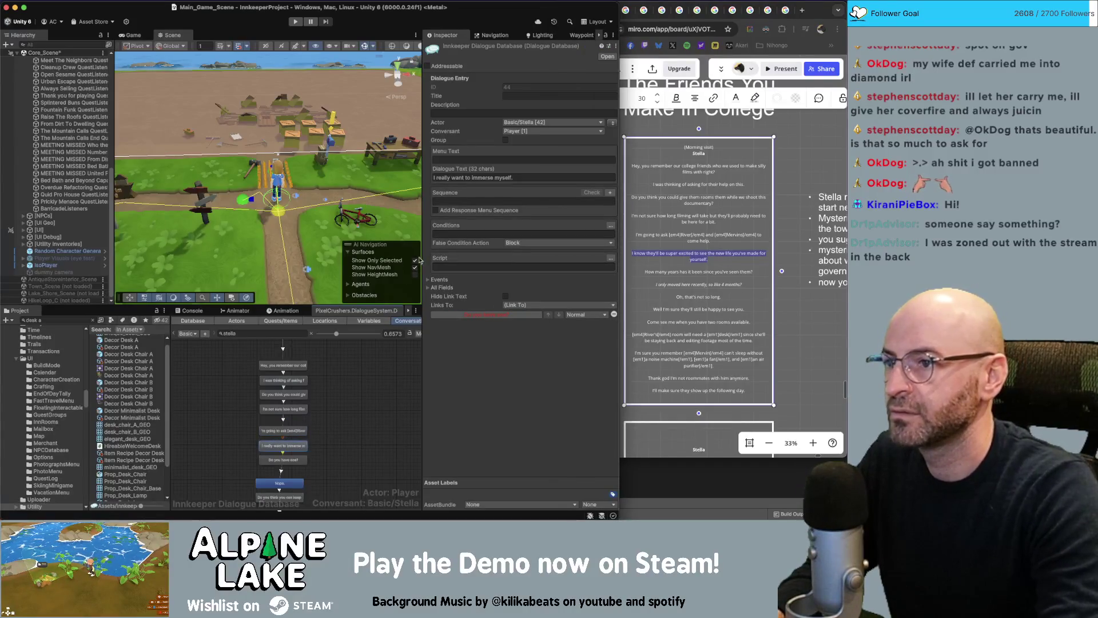
- Paste the excited line into its node and the how-many-years question into 'Do you have one?'
{"action": "left_click", "coordinate": [498, 179]}
{"action": "type", "text": "I know they'll be super excited to see the new life you've made for yourself."}
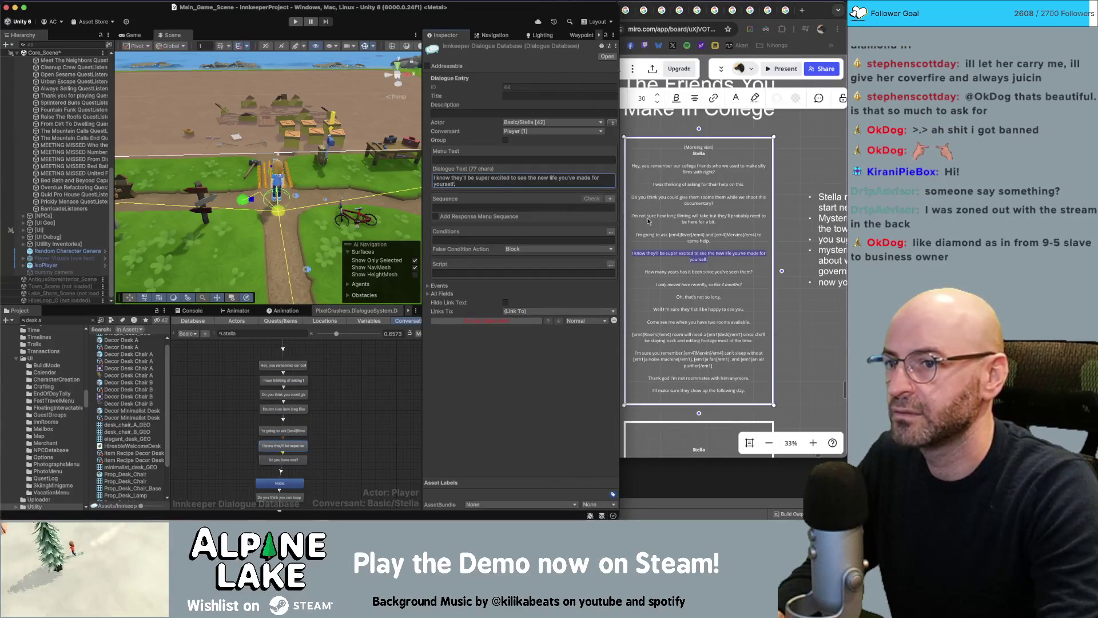
{"action": "left_click", "coordinate": [689, 257]}
{"action": "left_click", "coordinate": [692, 272]}
{"action": "left_click_drag", "start_coordinate": [749, 271], "coordinate": [653, 271]}
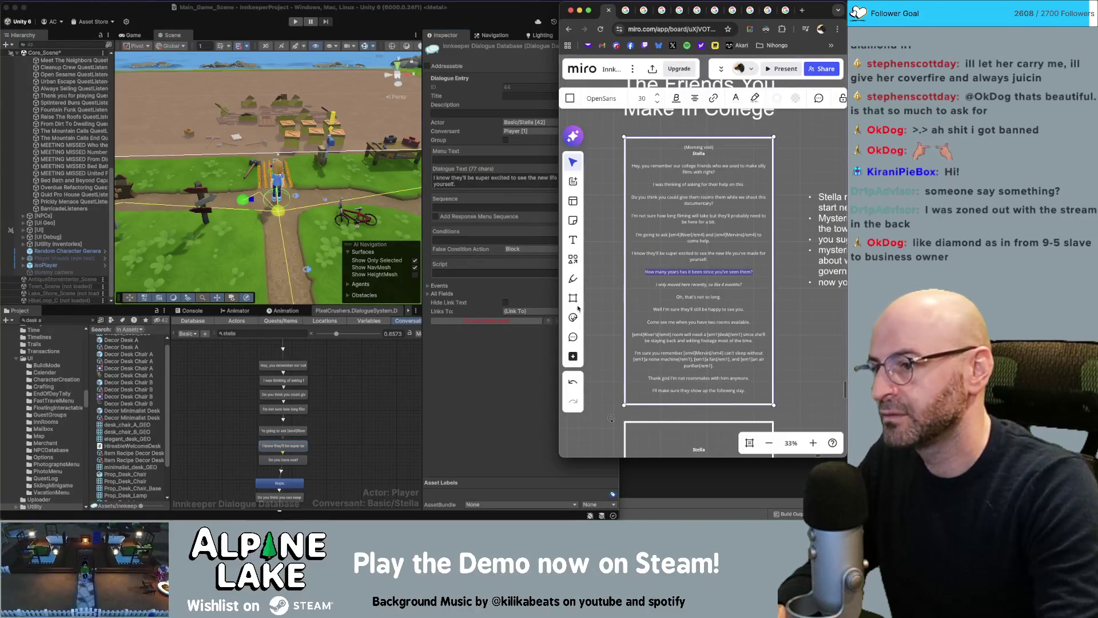
{"action": "left_click", "coordinate": [289, 461]}
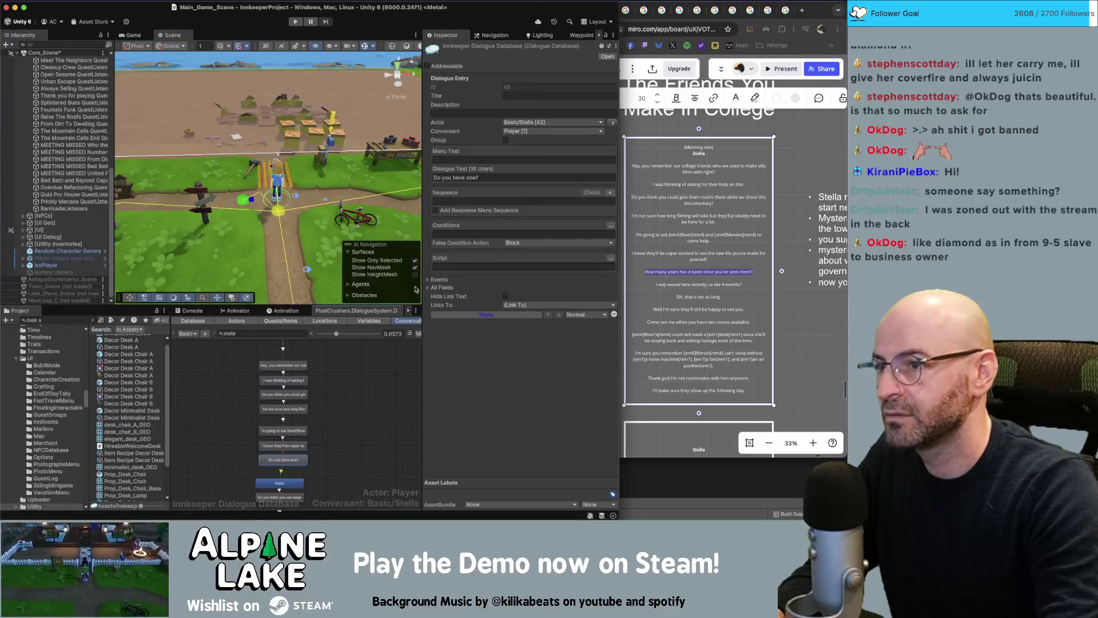
{"action": "left_click", "coordinate": [458, 177]}
{"action": "type", "text": "How many years has it been since you've seen them?"}
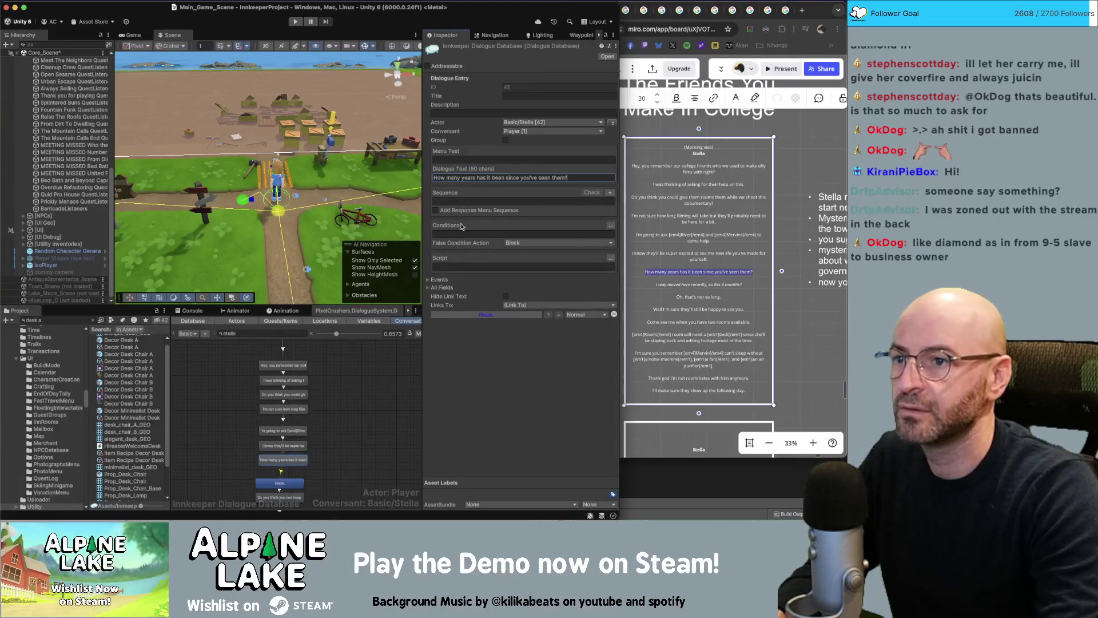
- Replace the 'Nope.' node's text with the line about moving here 4 months ago
{"action": "left_click", "coordinate": [682, 284]}
{"action": "left_click", "coordinate": [703, 284]}
{"action": "left_click_drag", "start_coordinate": [743, 284], "coordinate": [664, 283]}
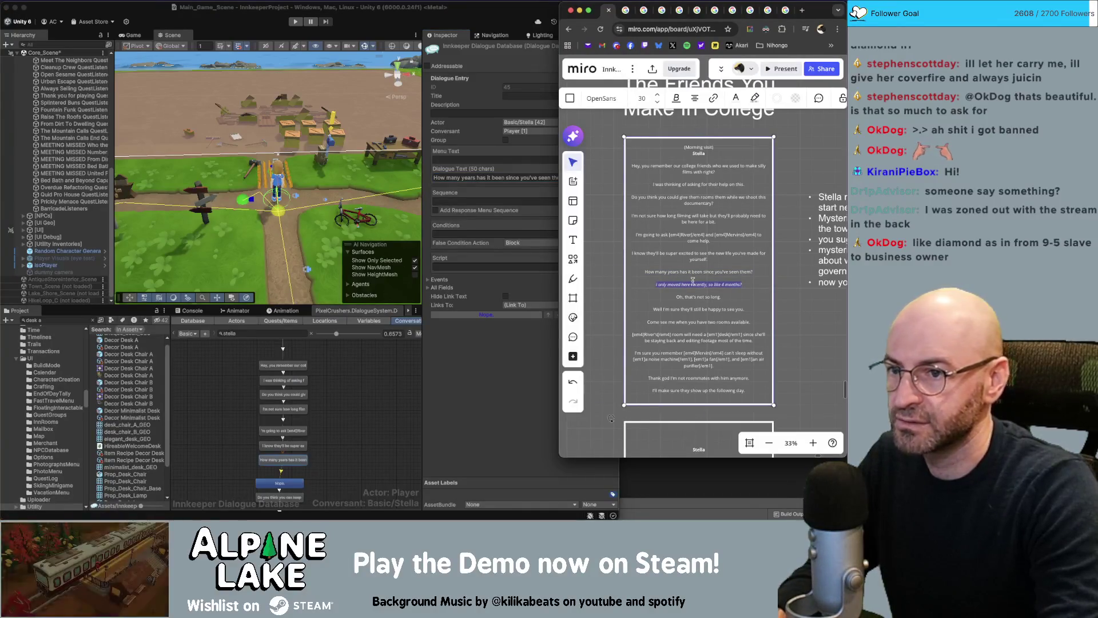
{"action": "left_click", "coordinate": [286, 484]}
{"action": "left_click", "coordinate": [486, 176]}
{"action": "type", "text": "I only moved here recently, so like 4 months?"}
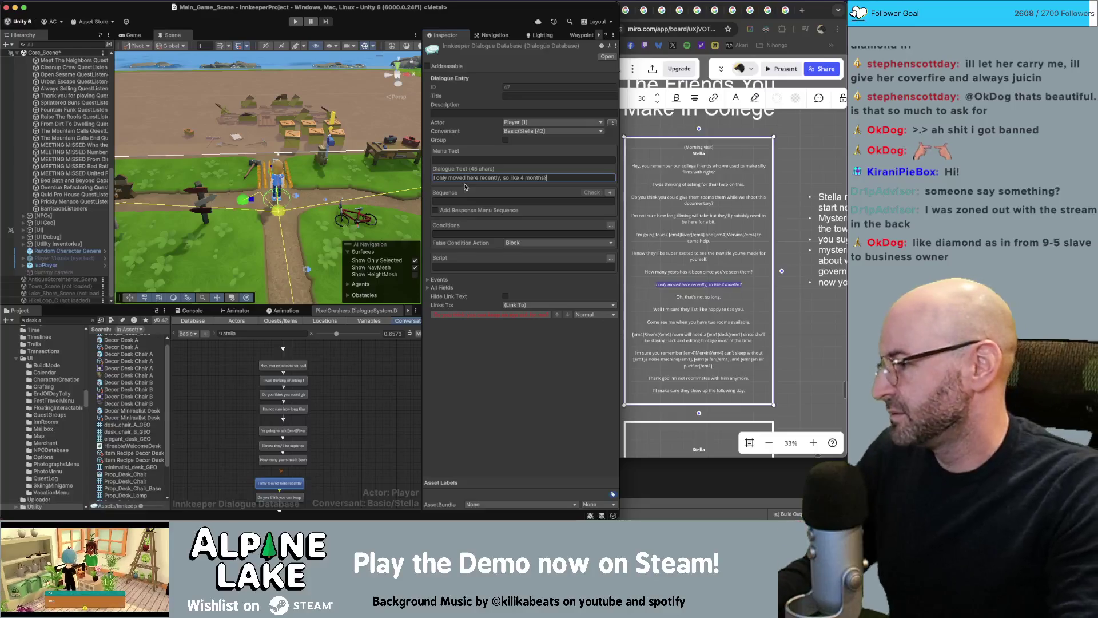
- Locate and select the 'I only moved here recently' node in the Stella graph
{"action": "left_click", "coordinate": [341, 392]}
{"action": "scroll", "coordinate": [332, 389], "scroll_direction": "down", "scroll_amount": 3}
{"action": "left_click", "coordinate": [307, 402], "text": "shift"}
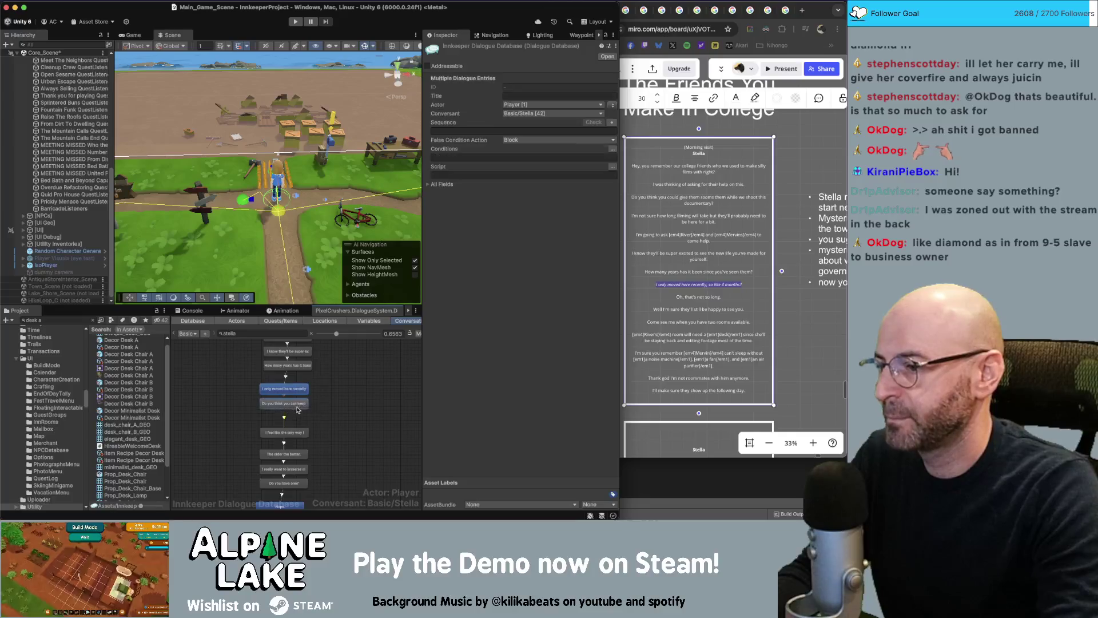
{"action": "scroll", "coordinate": [307, 412], "scroll_direction": "down", "scroll_amount": 3}
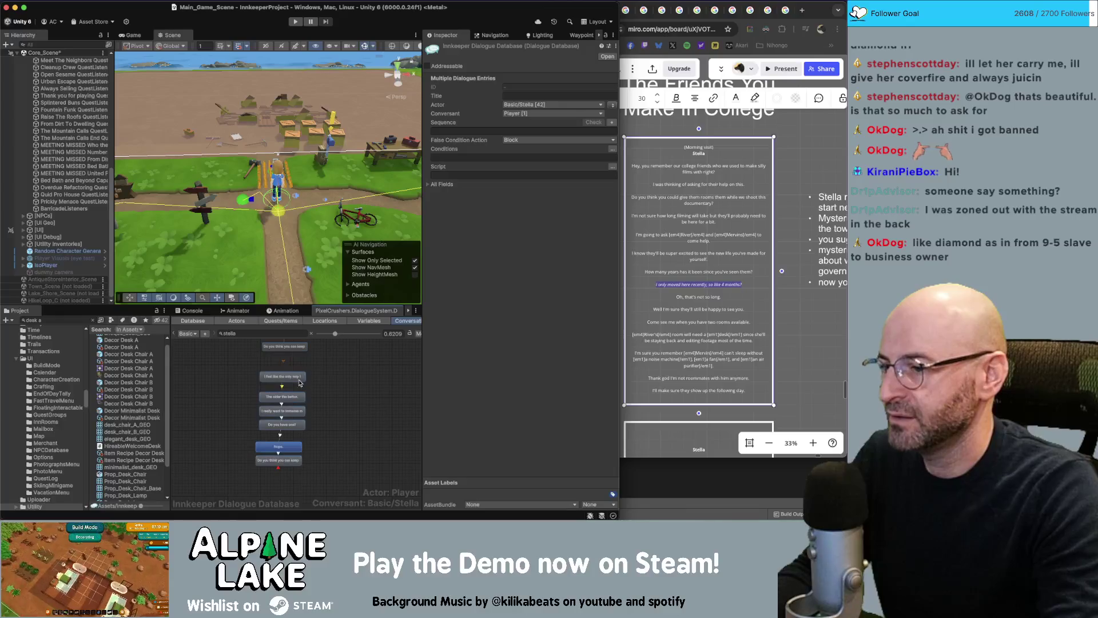
{"action": "left_click", "coordinate": [284, 377], "text": "shift"}
{"action": "scroll", "coordinate": [326, 423], "scroll_direction": "up", "scroll_amount": 3}
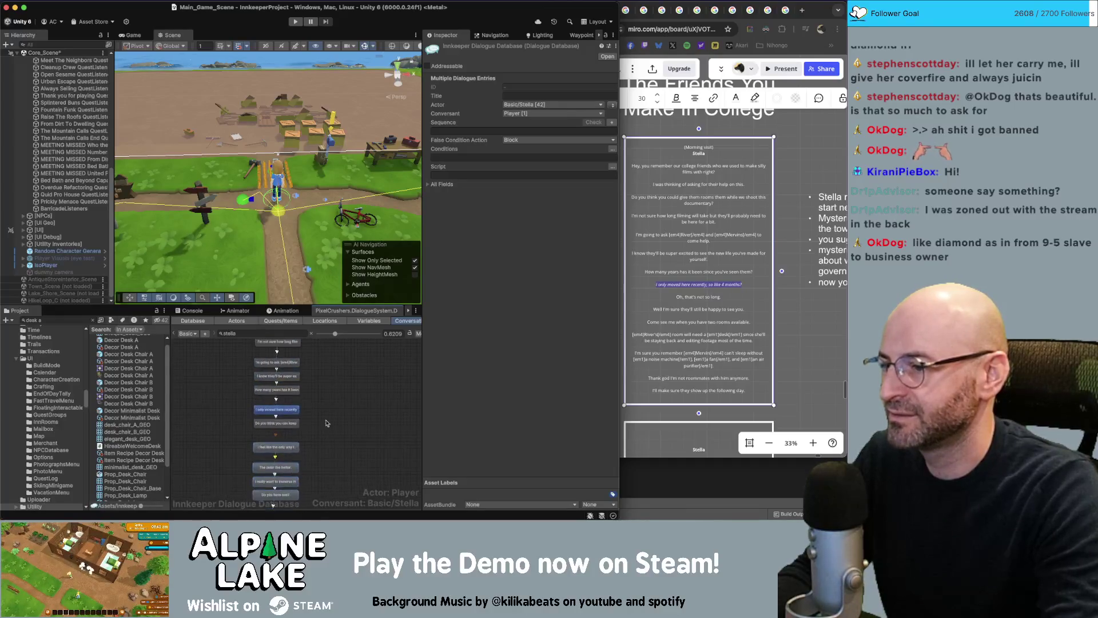
{"action": "scroll", "coordinate": [303, 406], "scroll_direction": "up", "scroll_amount": 1}
{"action": "left_click", "coordinate": [294, 407]}
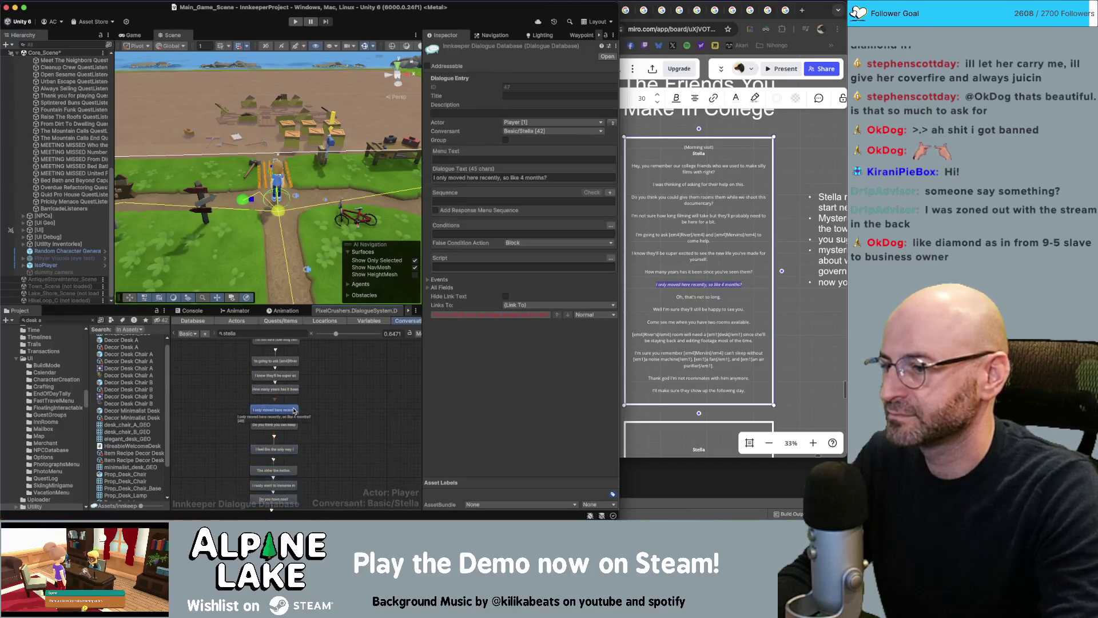
{"action": "scroll", "coordinate": [312, 403], "scroll_direction": "up", "scroll_amount": 2}
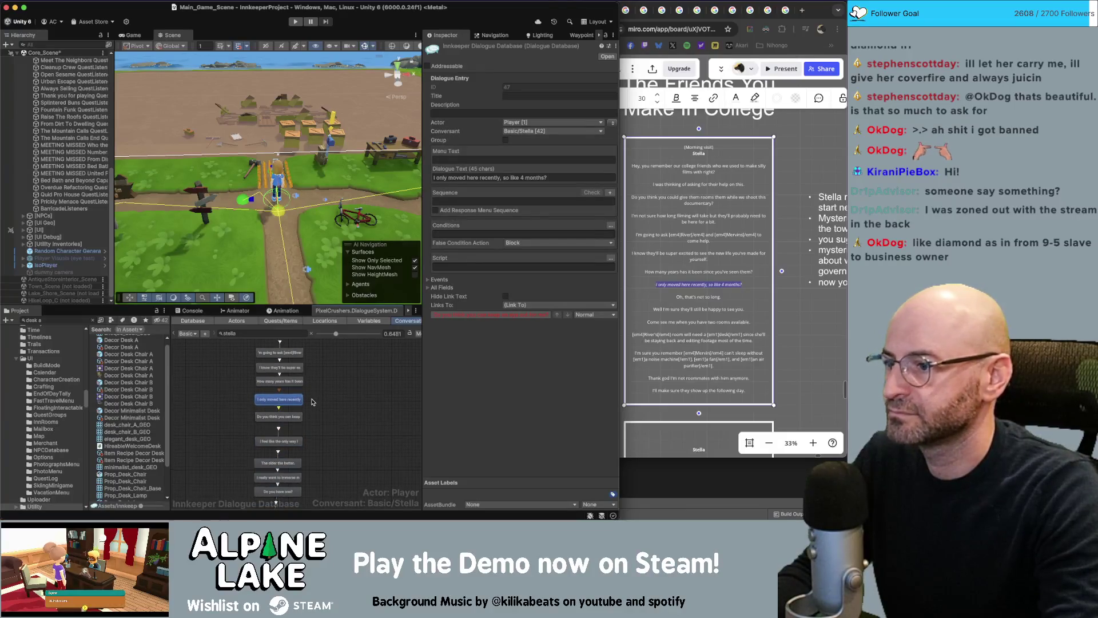
- Paste 'Oh, that's not so long.' into the next node's dialogue text
{"action": "left_click_drag", "start_coordinate": [719, 298], "coordinate": [665, 298]}
{"action": "key", "text": "super+c"}
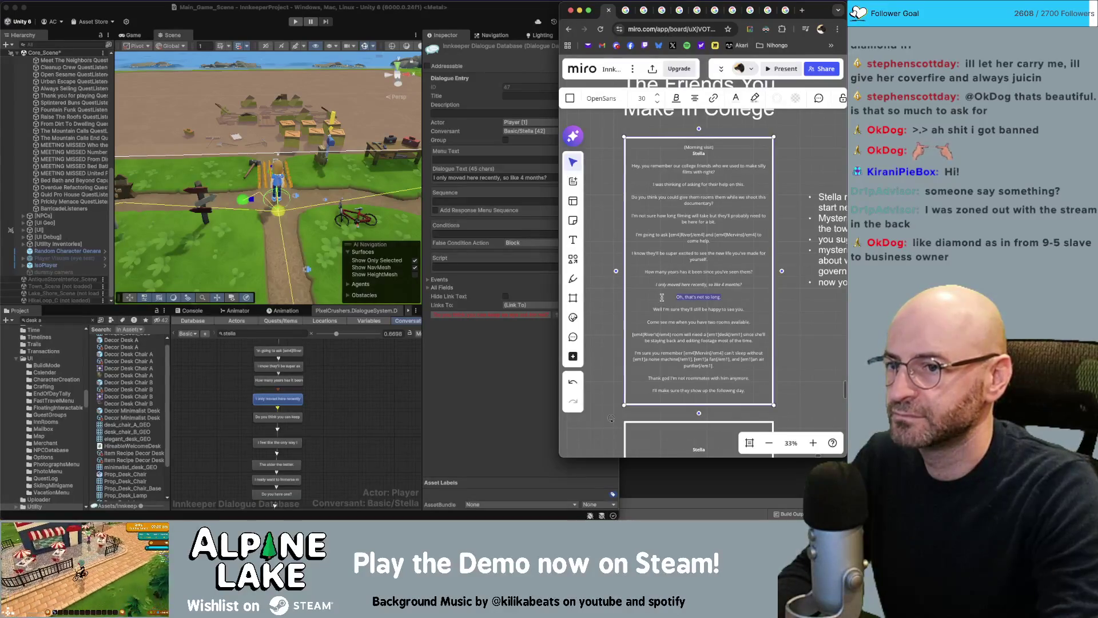
{"action": "left_click", "coordinate": [301, 417]}
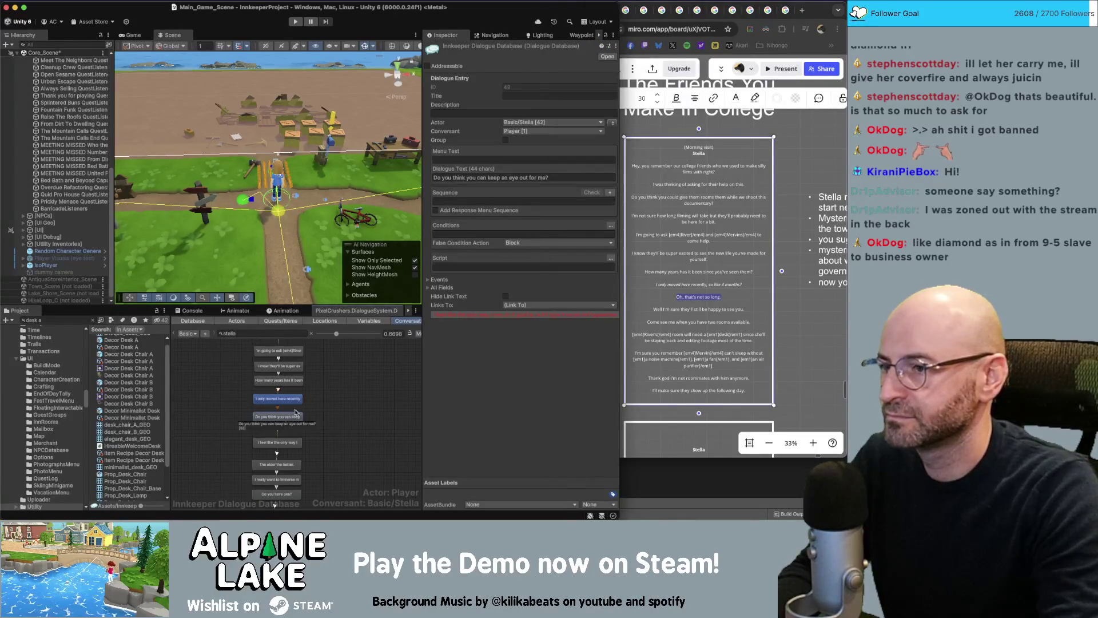
{"action": "left_click", "coordinate": [502, 178]}
{"action": "key", "text": "super+v"}
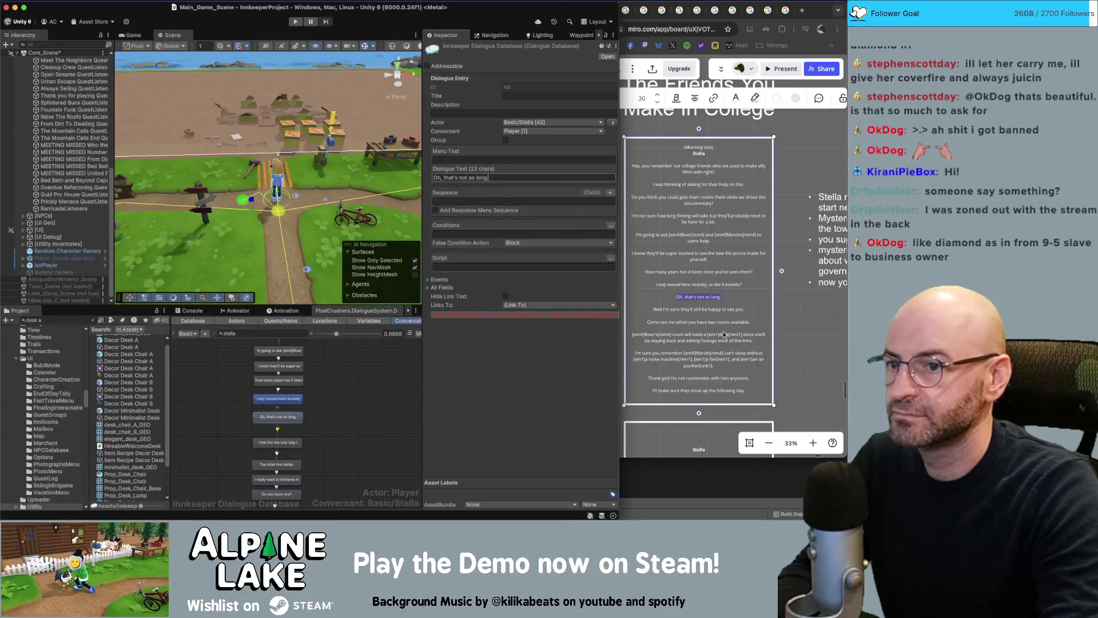
- Replace the following node's text with the 'Well I'm sure' still-happy-to-see-you line
{"action": "left_click", "coordinate": [724, 335]}
{"action": "left_click_drag", "start_coordinate": [745, 308], "coordinate": [652, 309]}
{"action": "key", "text": "super+c"}
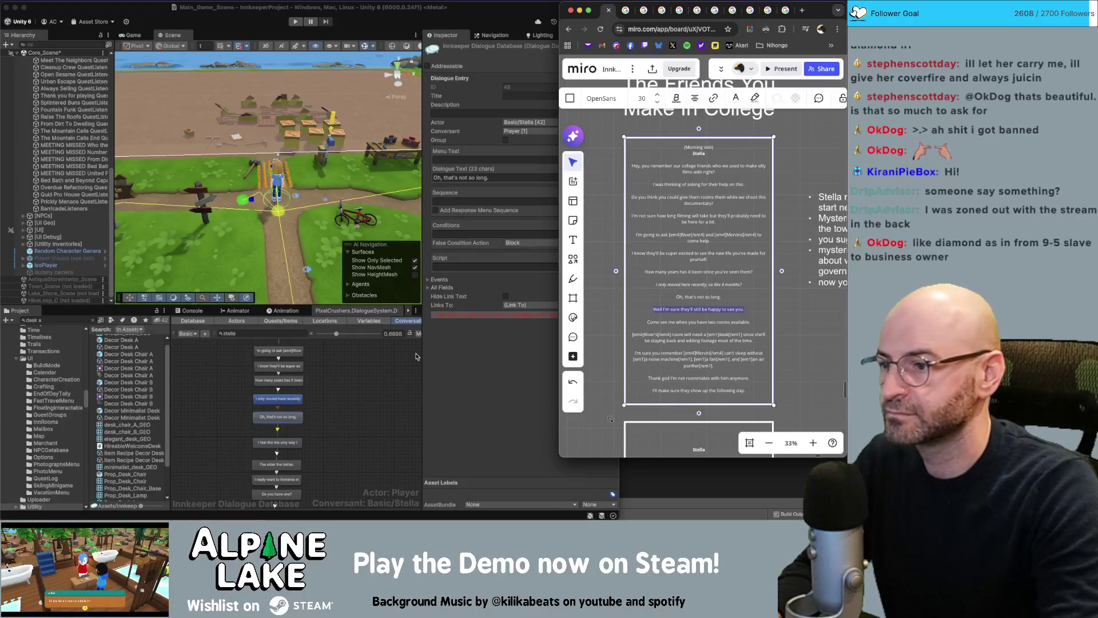
{"action": "left_click", "coordinate": [297, 444]}
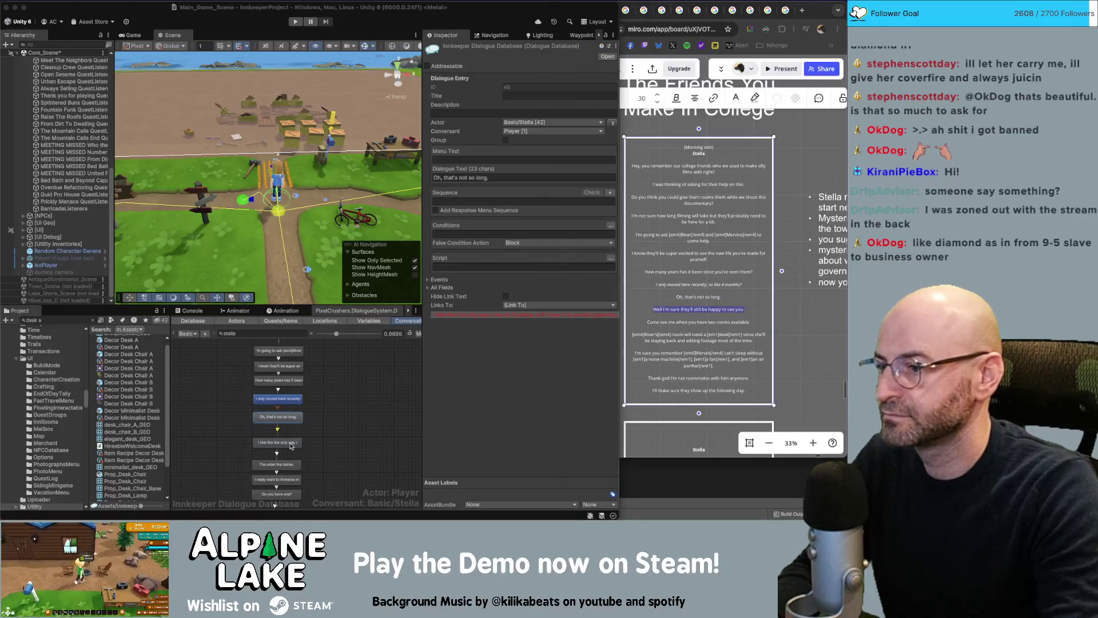
{"action": "left_click", "coordinate": [504, 184]}
{"action": "key", "text": "super+a"}
{"action": "key", "text": "super+v"}
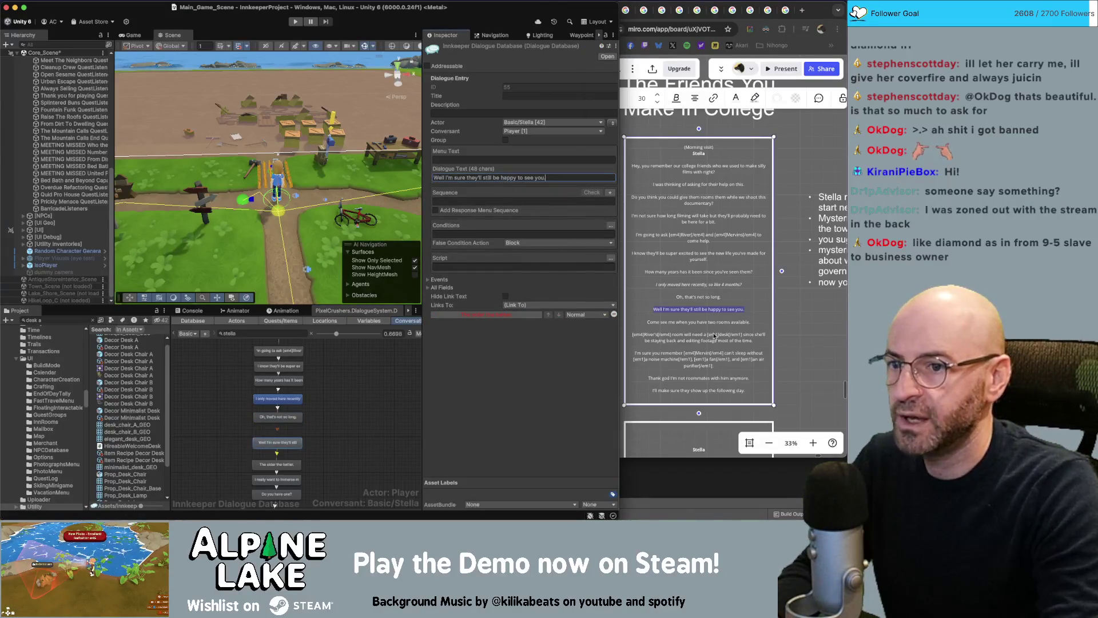
- Replace 'The older the better.' with 'Come see me when you have two rooms available.'
{"action": "left_click", "coordinate": [714, 335]}
{"action": "left_click_drag", "start_coordinate": [755, 322], "coordinate": [636, 322]}
{"action": "key", "text": "super+c"}
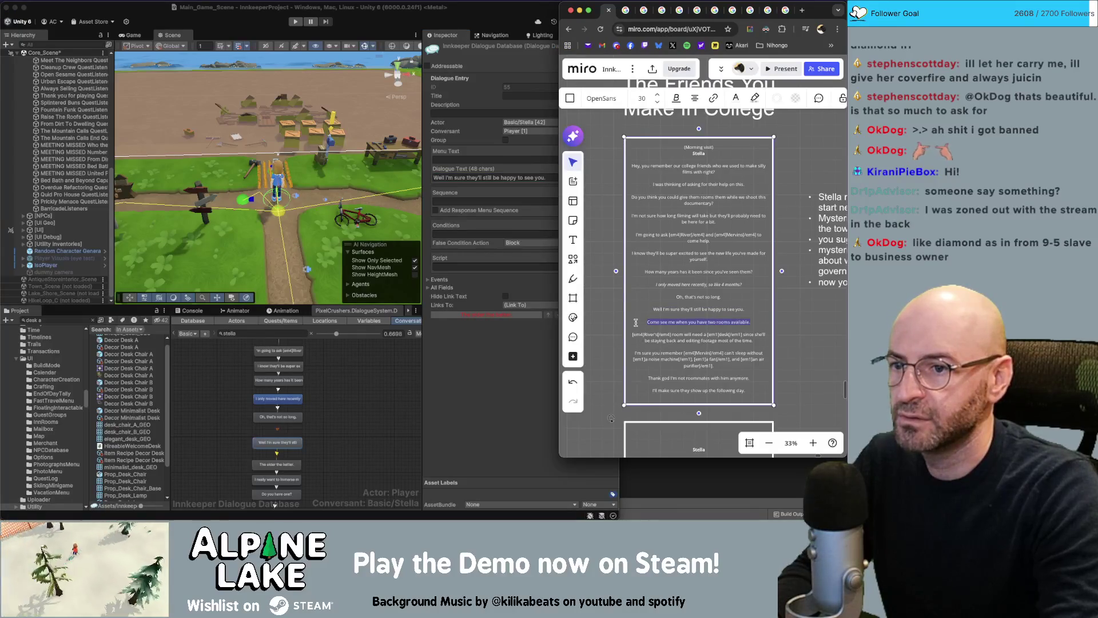
{"action": "left_click", "coordinate": [284, 448]}
{"action": "left_click", "coordinate": [277, 464]}
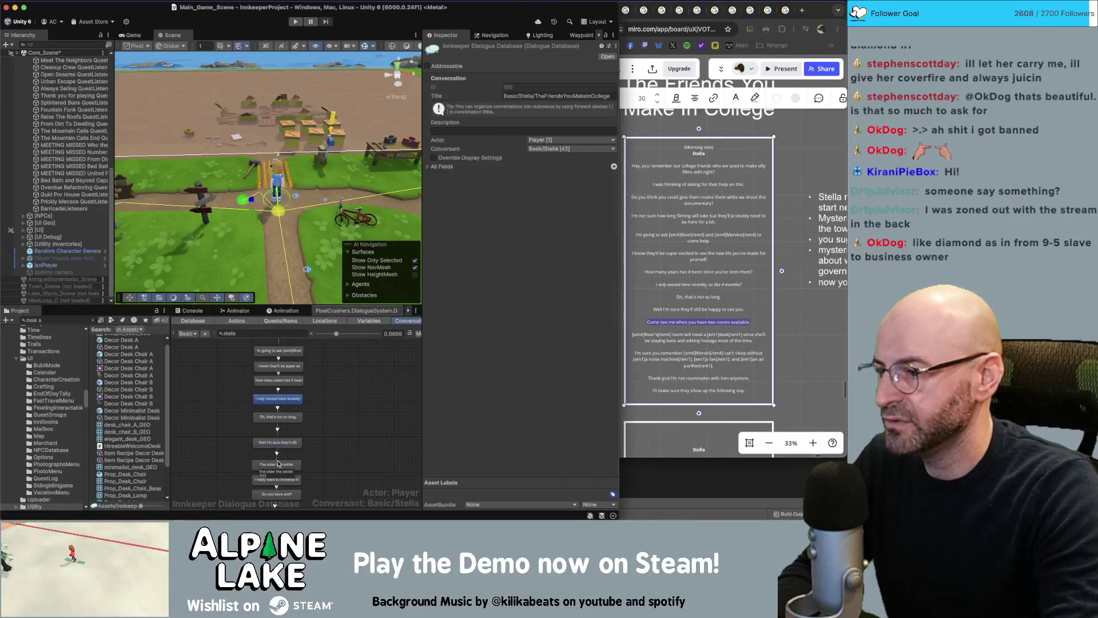
{"action": "left_click", "coordinate": [513, 177]}
{"action": "key", "text": "super+a"}
{"action": "key", "text": "super+v"}
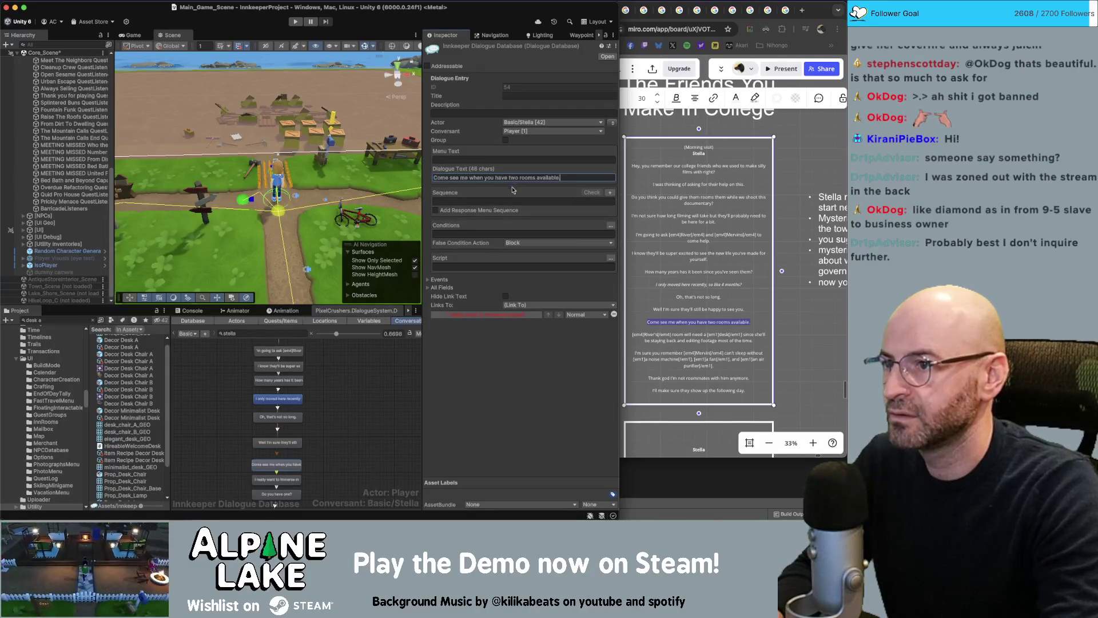
- Select River's room line in the Miro script and place the cursor after 'desk'
{"action": "left_click", "coordinate": [711, 338]}
{"action": "left_click_drag", "start_coordinate": [754, 341], "coordinate": [632, 334]}
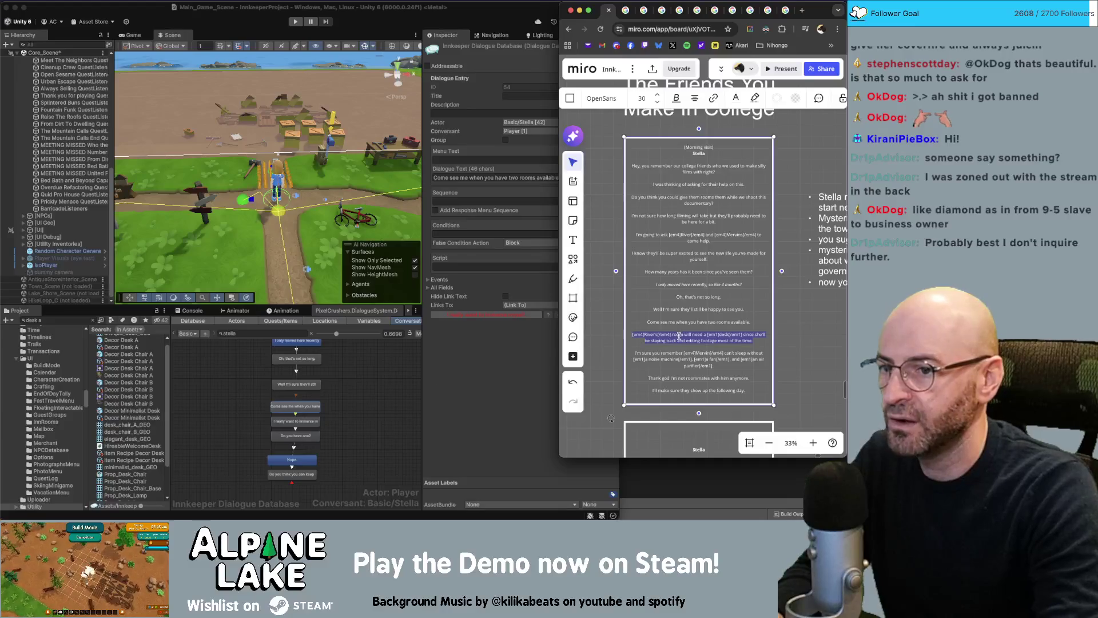
{"action": "left_click", "coordinate": [741, 334]}
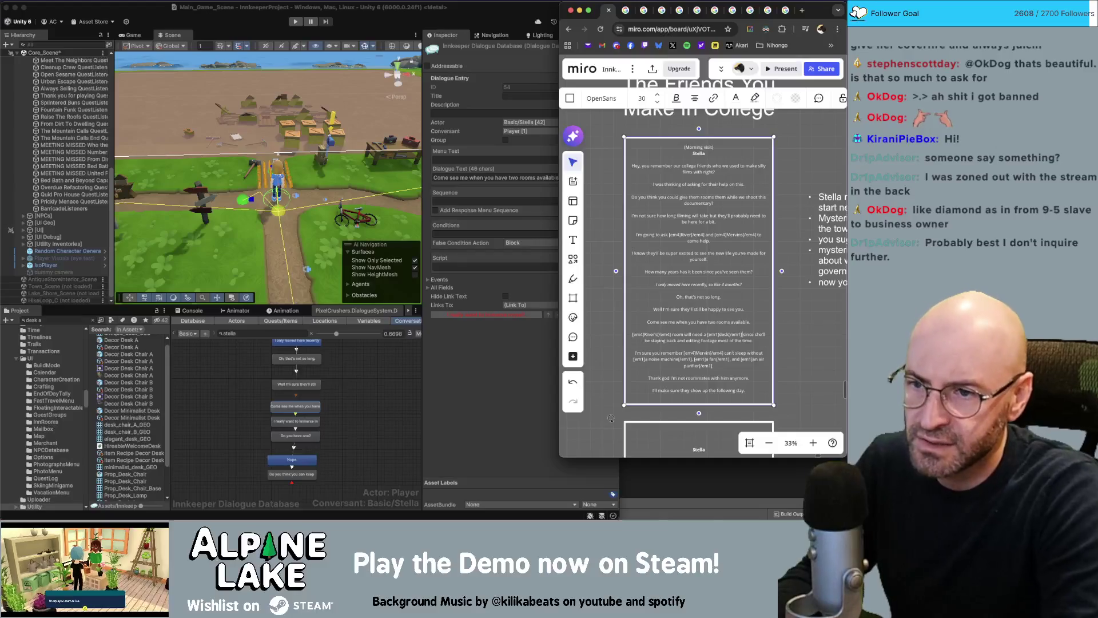
- Add 'and a [em1]desk chair[/em1]' to River's room paragraph and paste it into the 'I really want to immerse myself.' node
{"action": "type", "text": "and a [em1]de"}
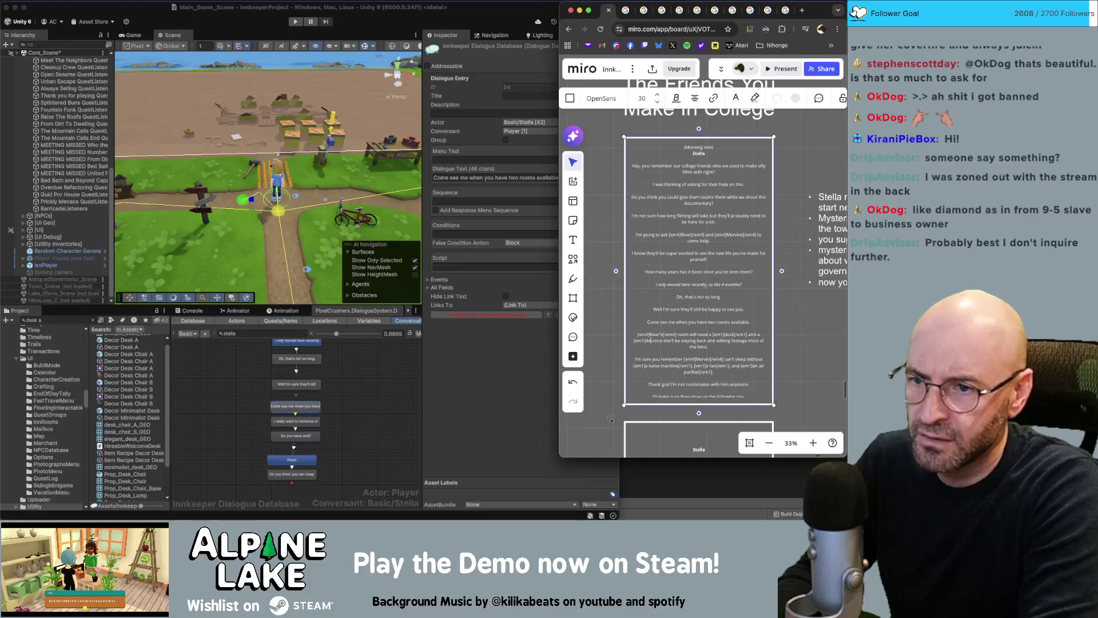
{"action": "type", "text": "sk chair[/em"}
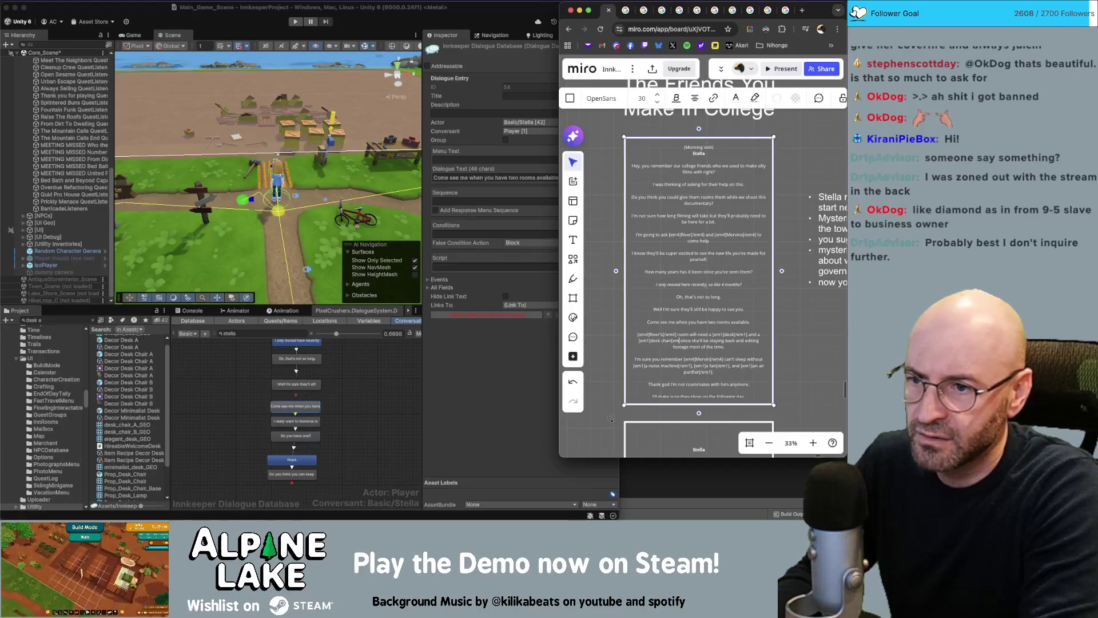
{"action": "type", "text": "1]"}
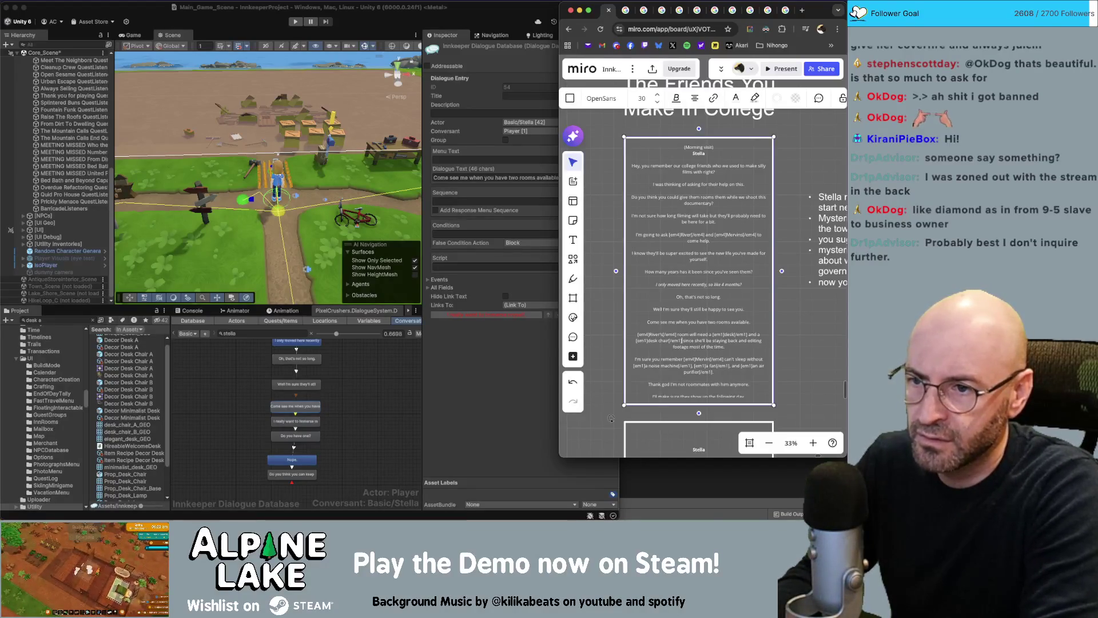
{"action": "left_click_drag", "start_coordinate": [729, 347], "coordinate": [635, 334]}
{"action": "key", "text": "ctrl+c"}
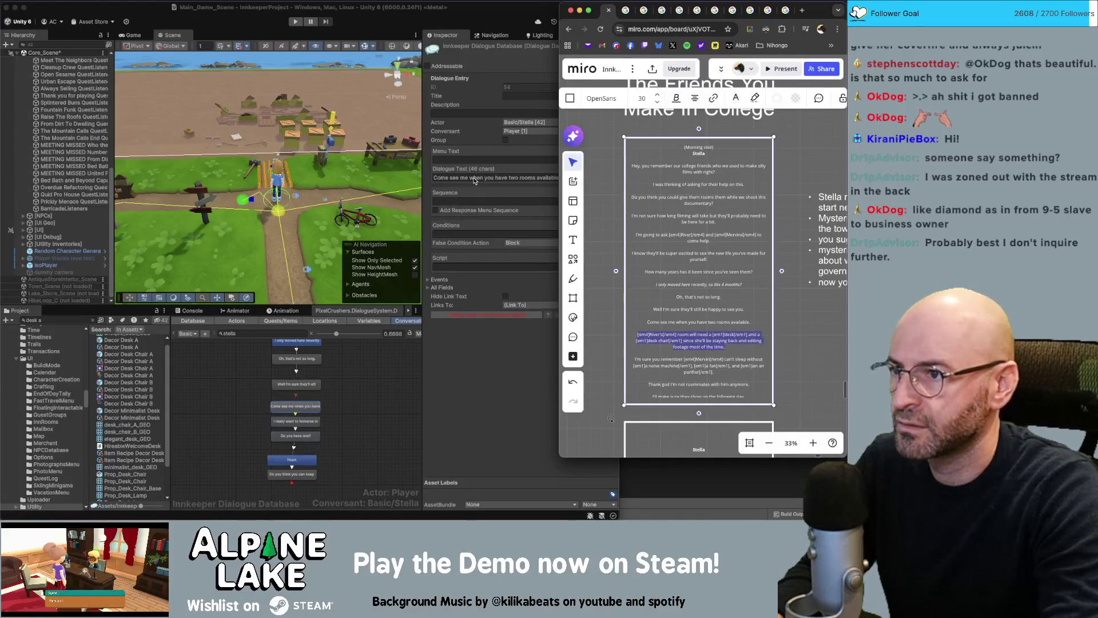
{"action": "left_click", "coordinate": [334, 410]}
{"action": "left_click", "coordinate": [313, 423]}
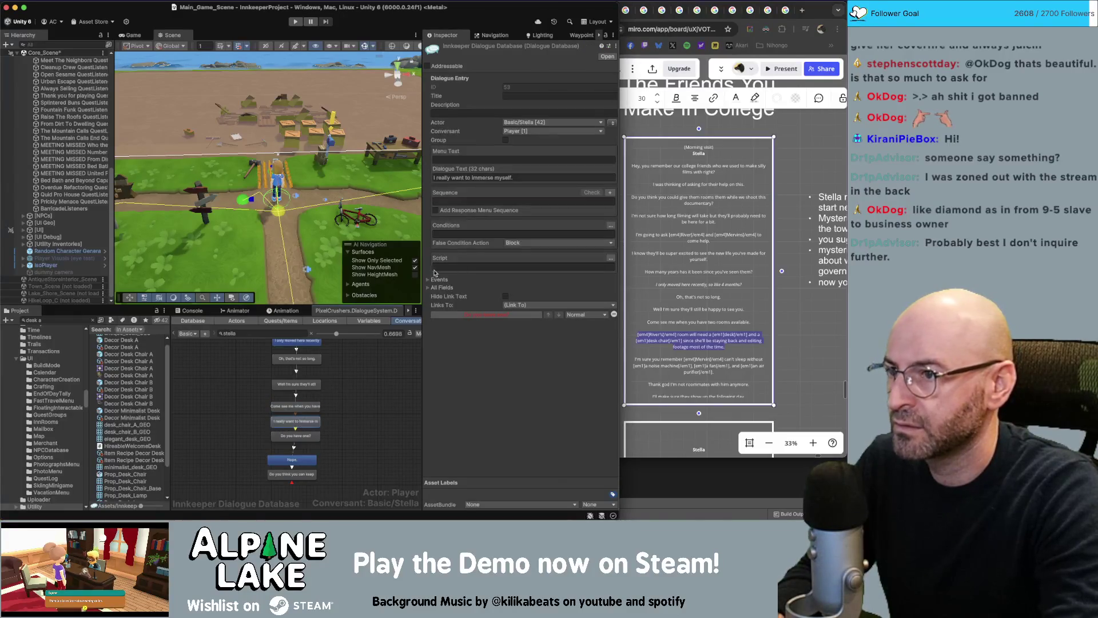
{"action": "left_click", "coordinate": [469, 178]}
{"action": "key", "text": "ctrl+v"}
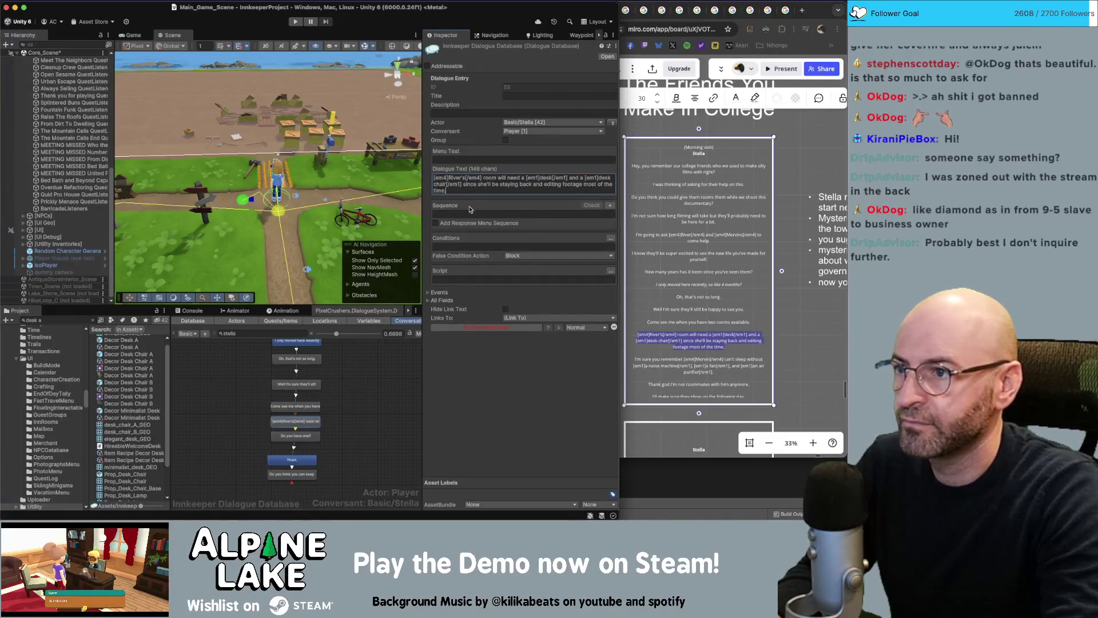
- Replace the 'Do you have one?' node's text with the 'I'm sure you remember' paragraph
{"action": "left_click", "coordinate": [708, 364]}
{"action": "left_click_drag", "start_coordinate": [720, 372], "coordinate": [634, 361]}
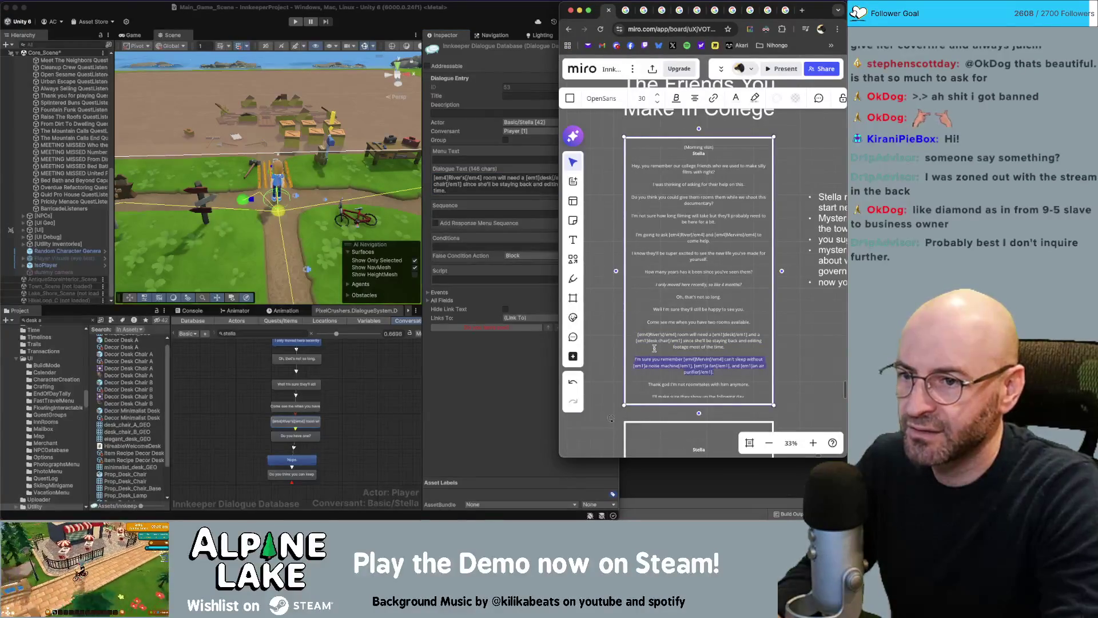
{"action": "left_click", "coordinate": [711, 359]}
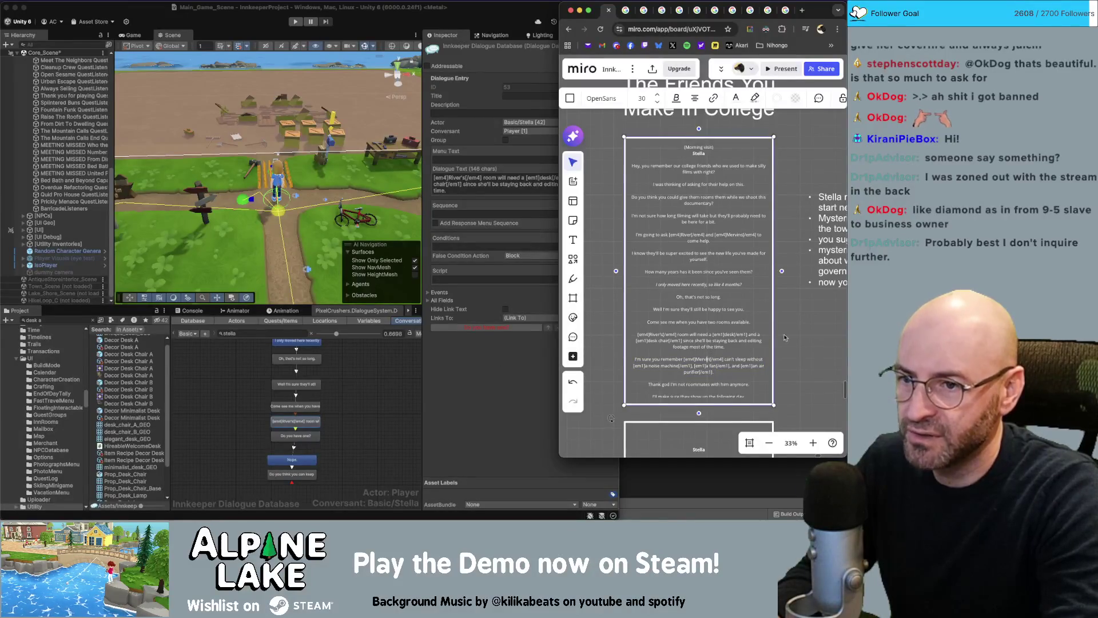
{"action": "left_click_drag", "start_coordinate": [722, 371], "coordinate": [640, 359]}
{"action": "key", "text": "super+c"}
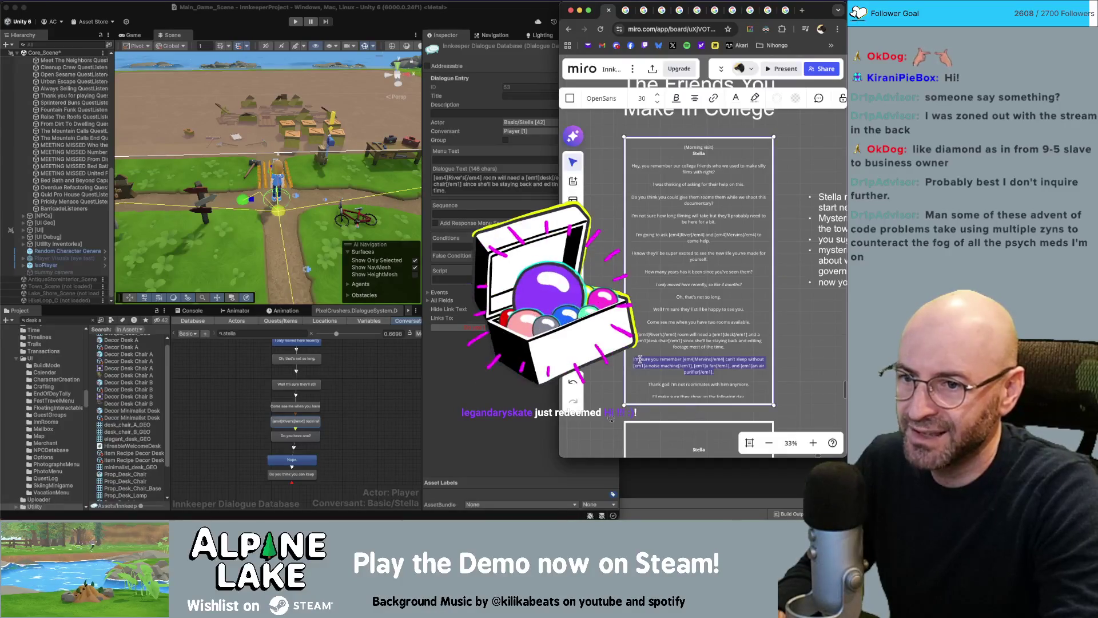
{"action": "key", "text": "Escape"}
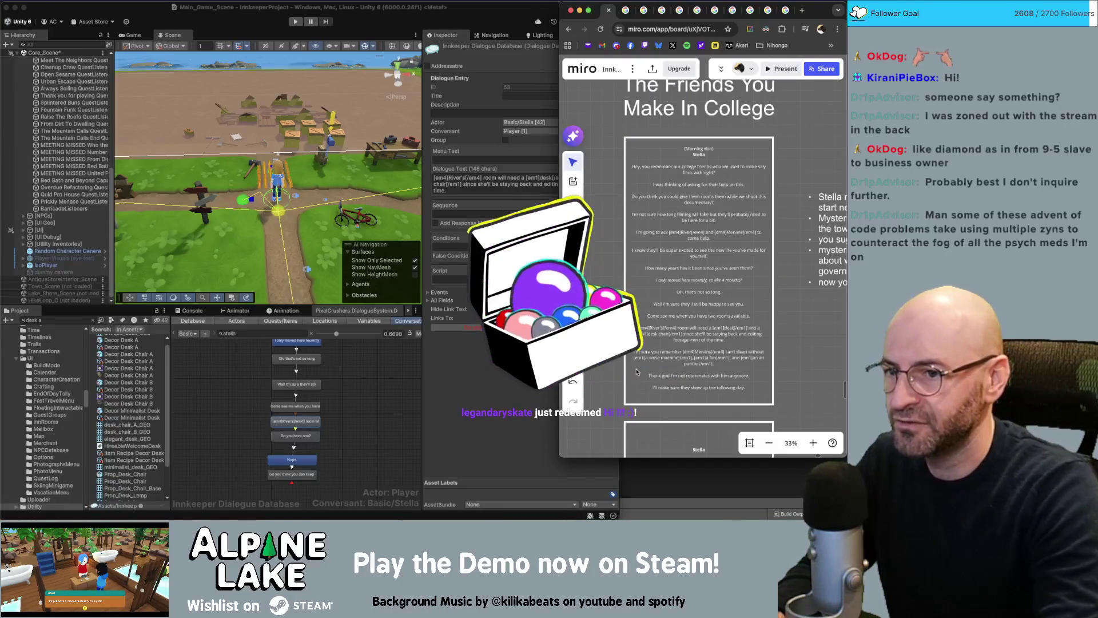
{"action": "double_click", "coordinate": [694, 356]}
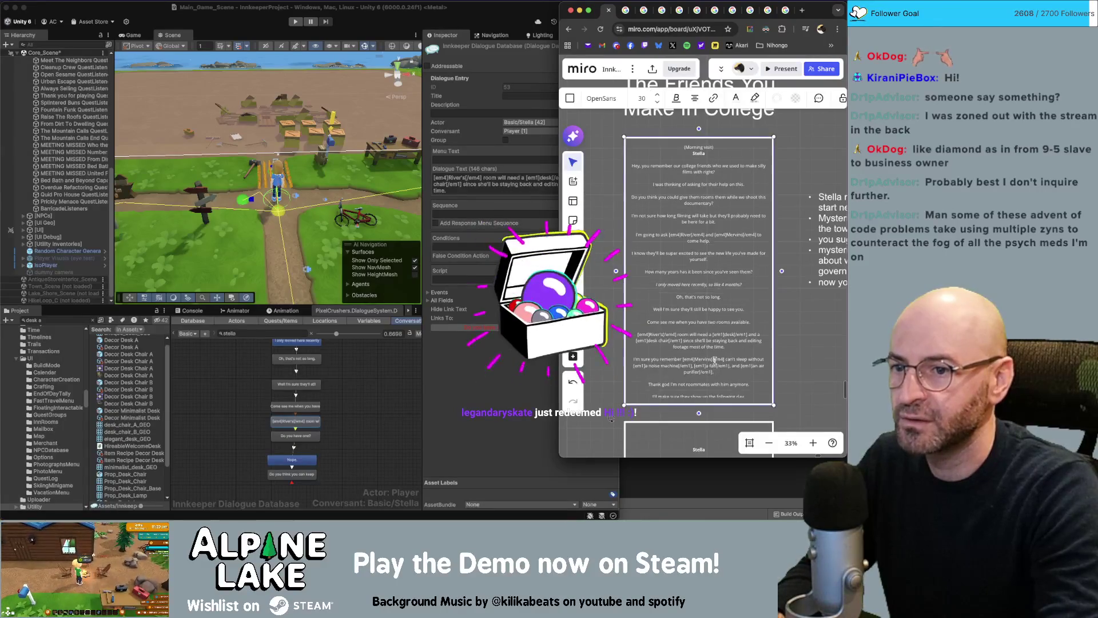
{"action": "left_click_drag", "start_coordinate": [705, 371], "coordinate": [633, 360]}
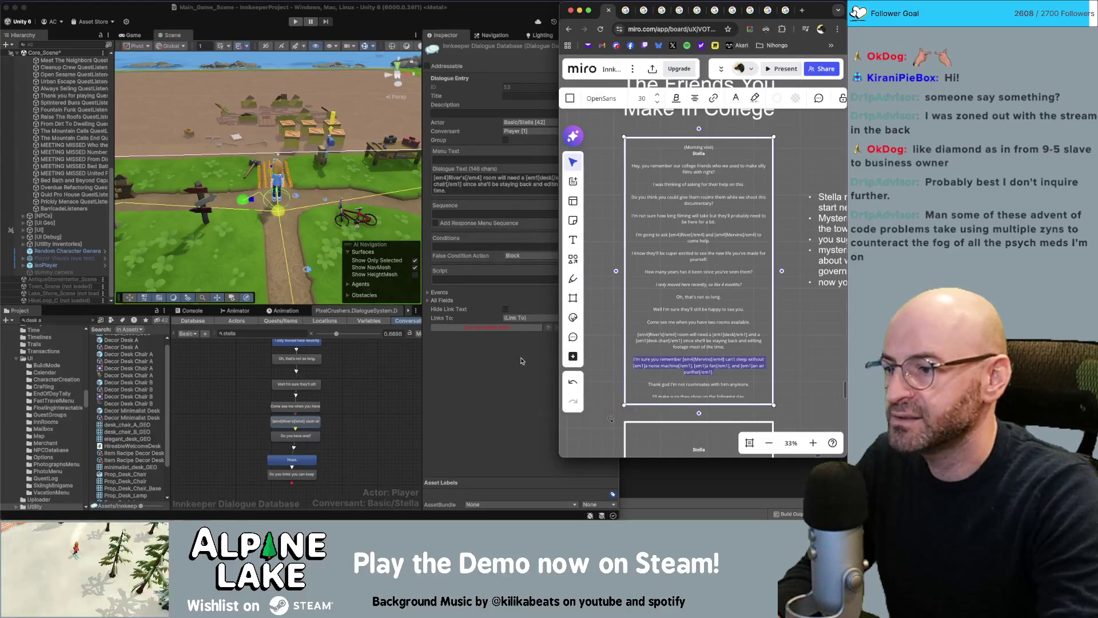
{"action": "left_click", "coordinate": [296, 435]}
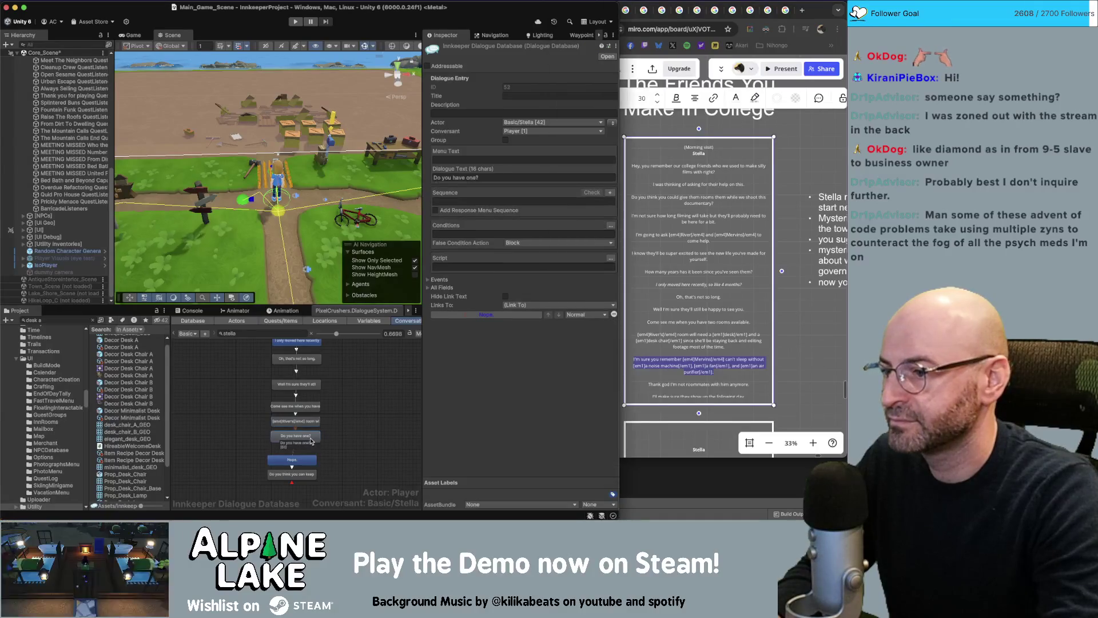
{"action": "left_click", "coordinate": [464, 181]}
{"action": "key", "text": "super+a"}
{"action": "key", "text": "super+v"}
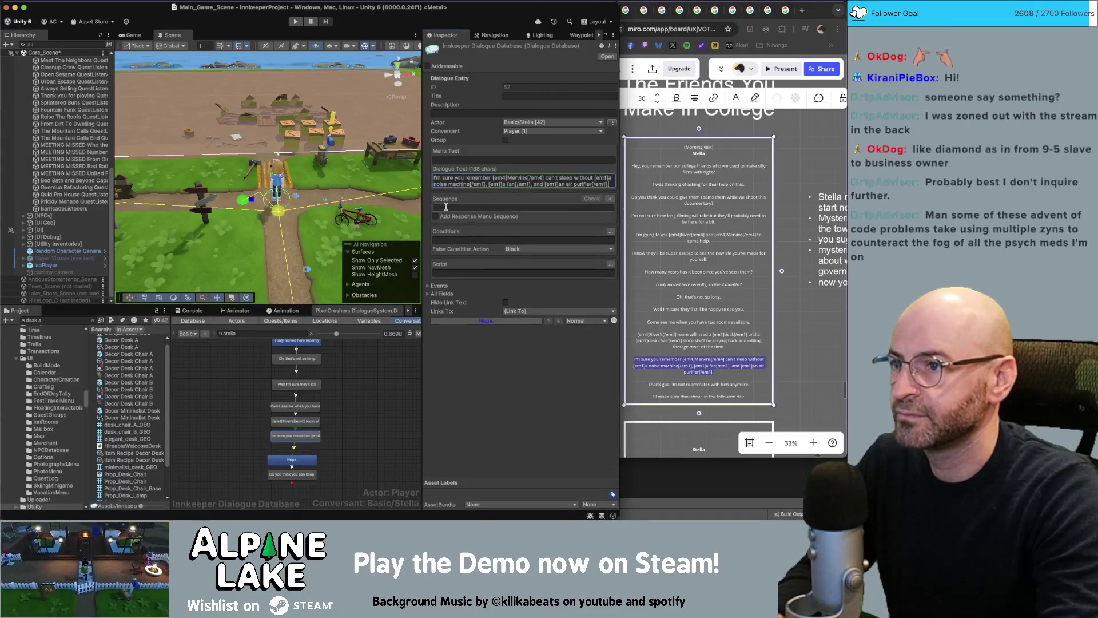
- Select the final conversation nodes and bring the Miro board forward
{"action": "scroll", "coordinate": [337, 436], "scroll_direction": "down", "scroll_amount": 3}
{"action": "left_click_drag", "start_coordinate": [342, 396], "coordinate": [317, 420]}
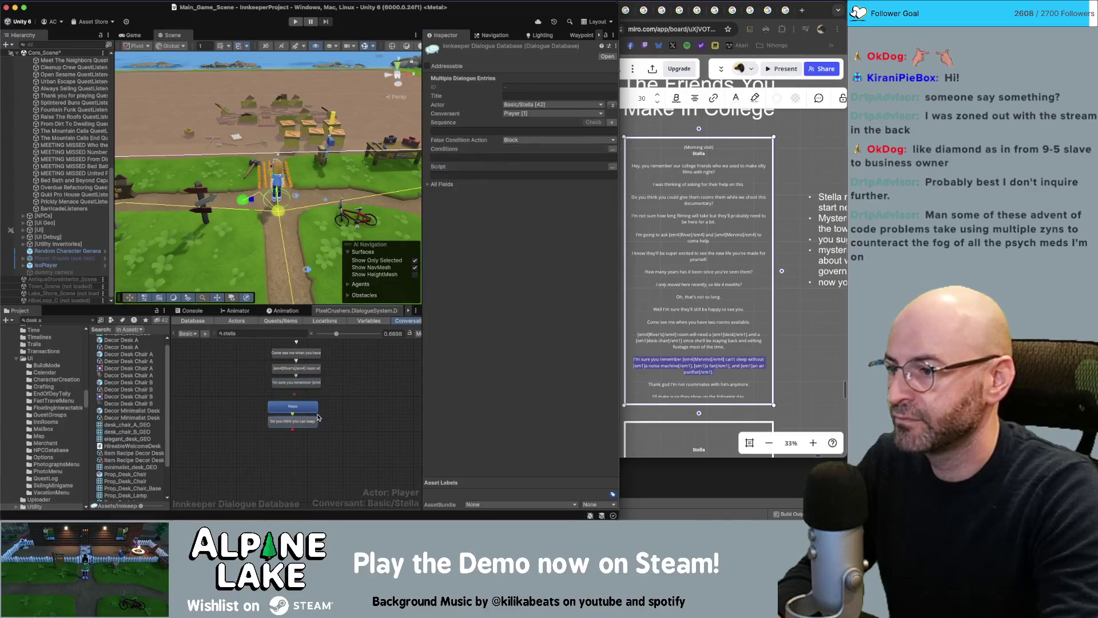
{"action": "left_click", "coordinate": [715, 320]}
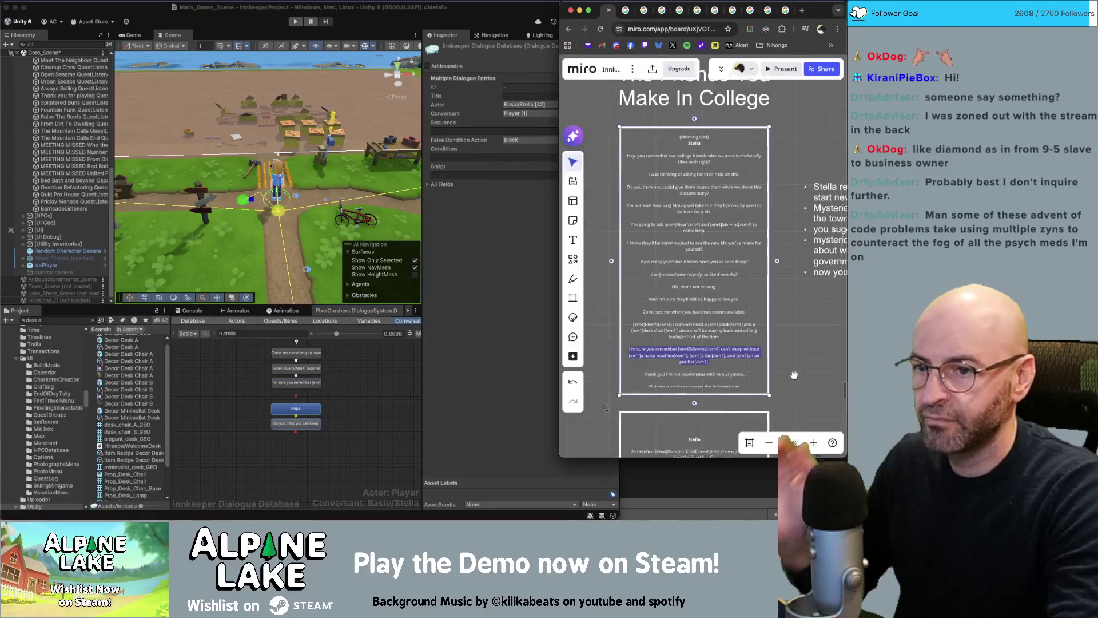
- Select the roommates line on Stella's second Miro card, undoing an accidental deletion
{"action": "scroll", "coordinate": [736, 366], "scroll_direction": "down", "scroll_amount": 3}
{"action": "scroll", "coordinate": [736, 366], "scroll_direction": "down", "scroll_amount": 3}
{"action": "left_click", "coordinate": [734, 308]}
{"action": "scroll", "coordinate": [709, 252], "scroll_direction": "up", "scroll_amount": 5}
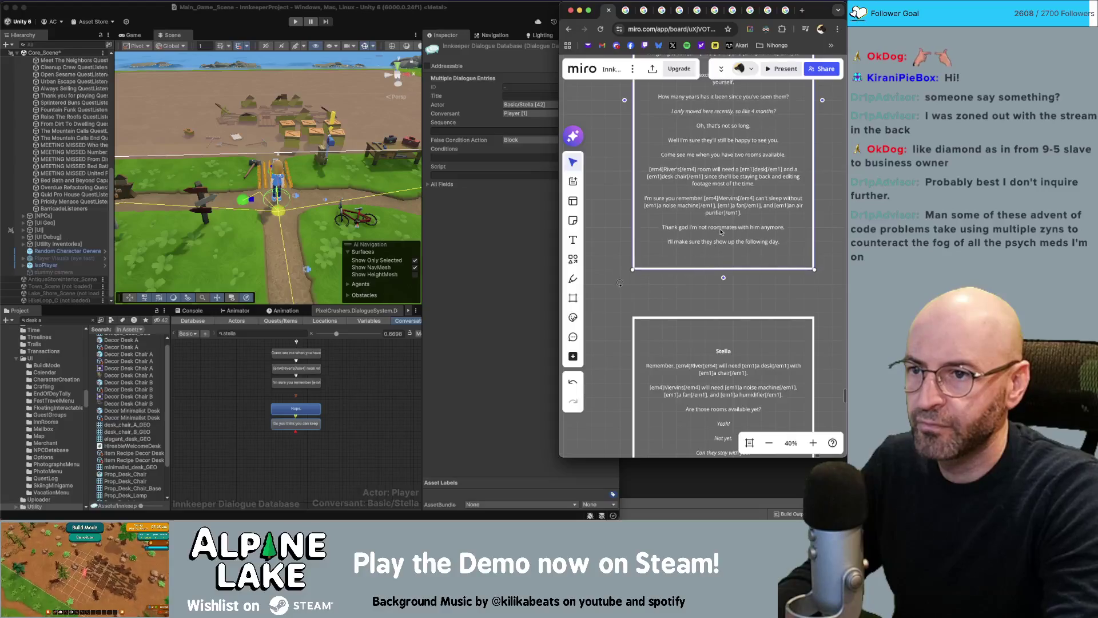
{"action": "left_click_drag", "start_coordinate": [786, 230], "coordinate": [693, 231]}
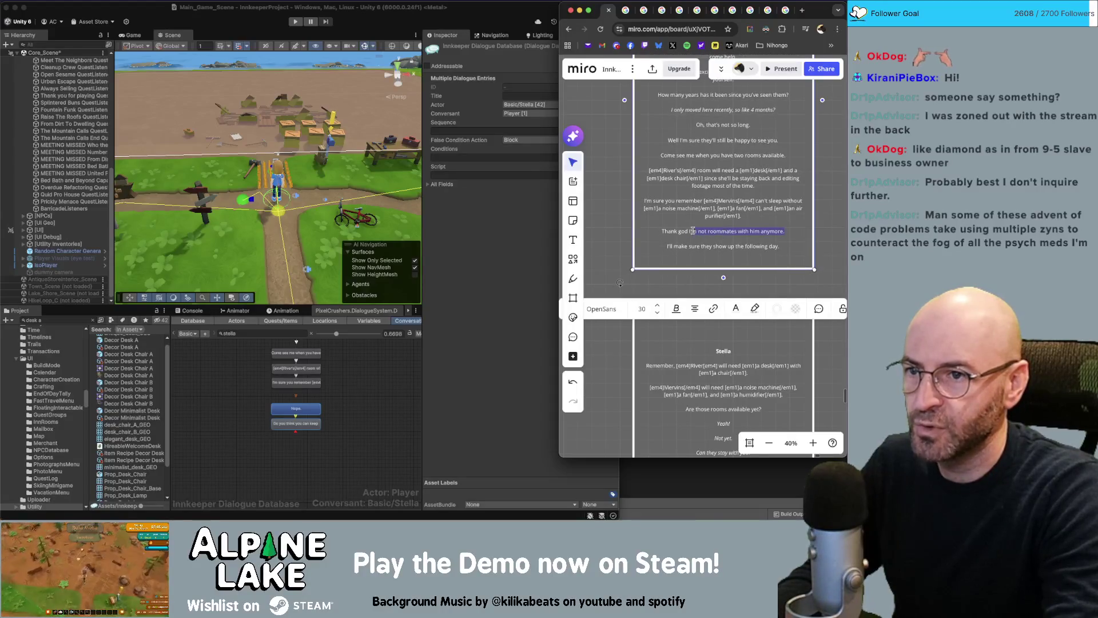
{"action": "key", "text": "BackSpace"}
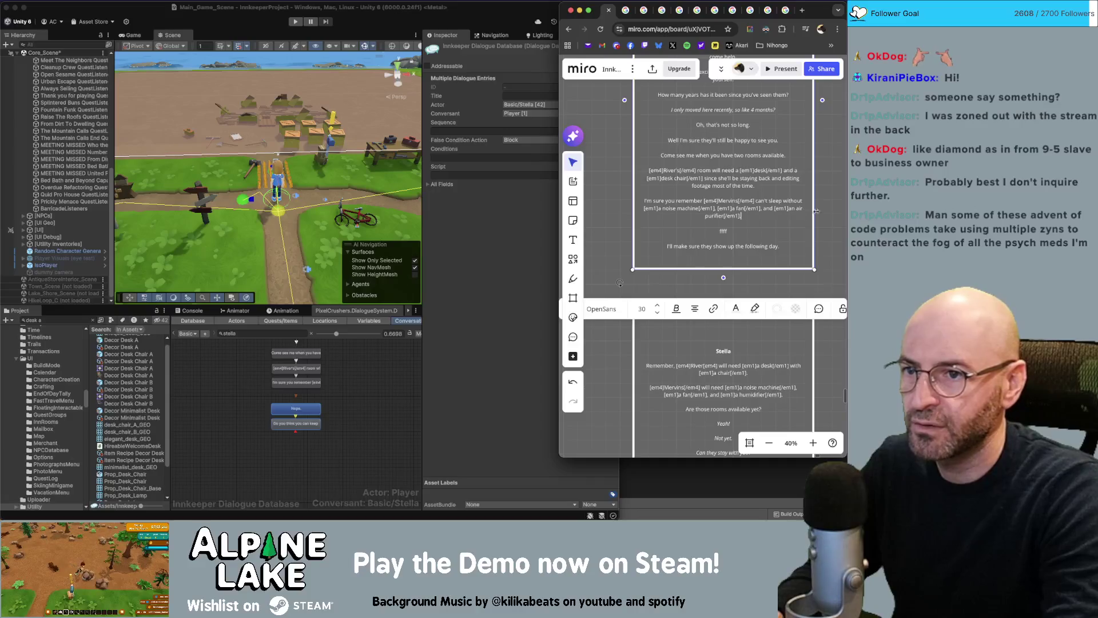
{"action": "key", "text": "super+z"}
{"action": "key", "text": "super+z"}
{"action": "left_click_drag", "start_coordinate": [790, 229], "coordinate": [665, 233]}
{"action": "key", "text": "super+c"}
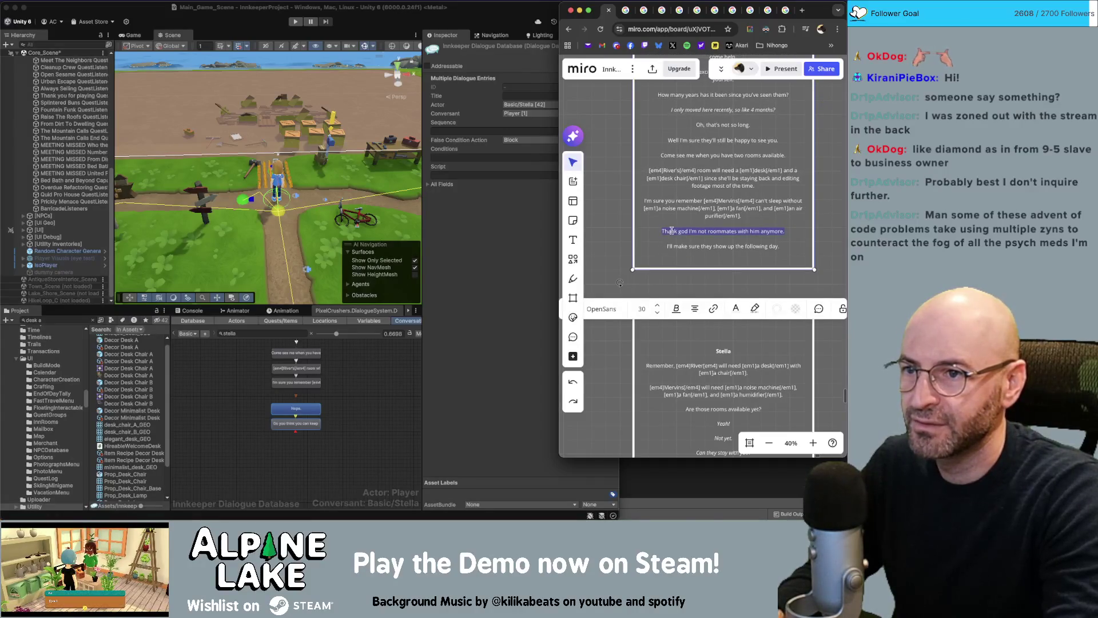
- Make Stella speak the 'Nope.' node with 'Thank god I'm not roommates with him anymore.'
{"action": "left_click", "coordinate": [395, 369]}
{"action": "left_click", "coordinate": [295, 409]}
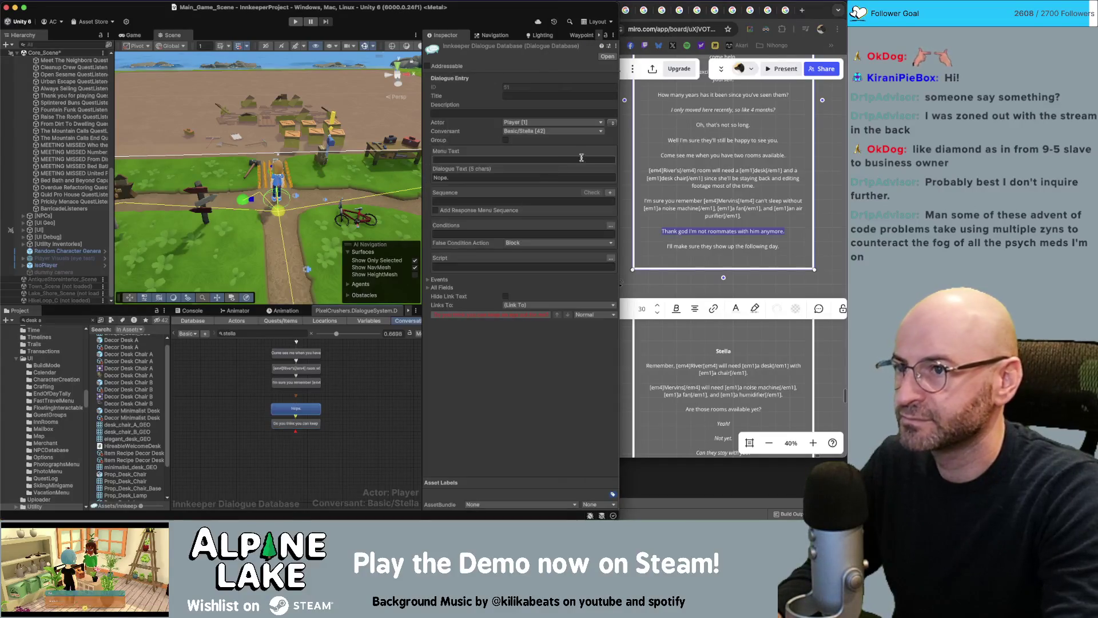
{"action": "left_click", "coordinate": [612, 123]}
{"action": "left_click", "coordinate": [489, 178]}
{"action": "key", "text": "super+v"}
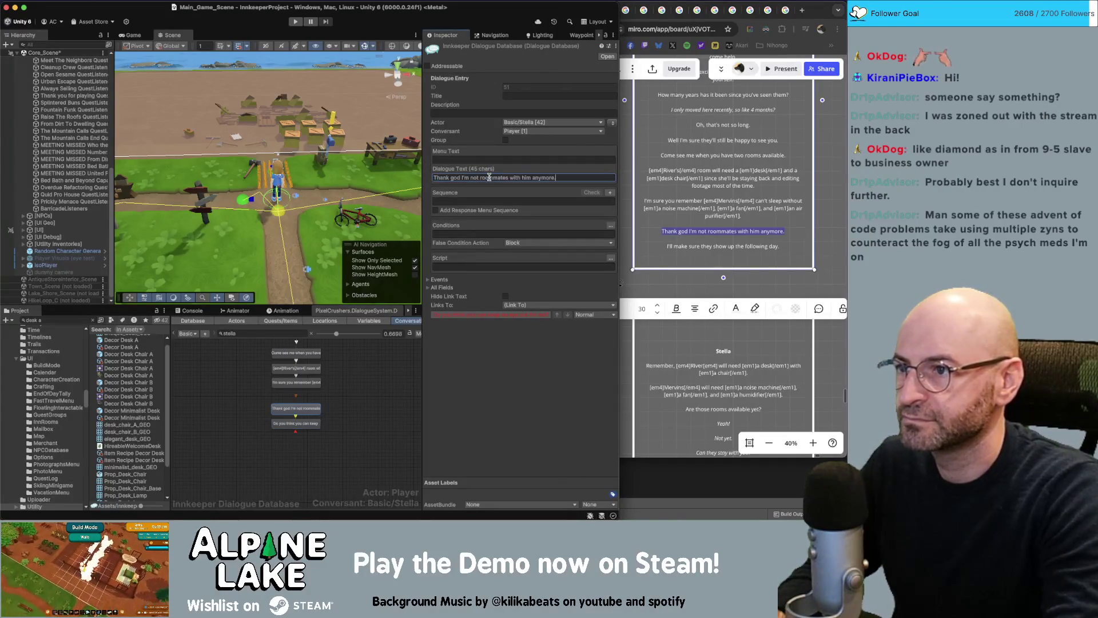
- Set the last node's text to 'I'll make sure they show up the following day.'
{"action": "left_click", "coordinate": [736, 230]}
{"action": "left_click_drag", "start_coordinate": [785, 246], "coordinate": [656, 245]}
{"action": "key", "text": "super+c"}
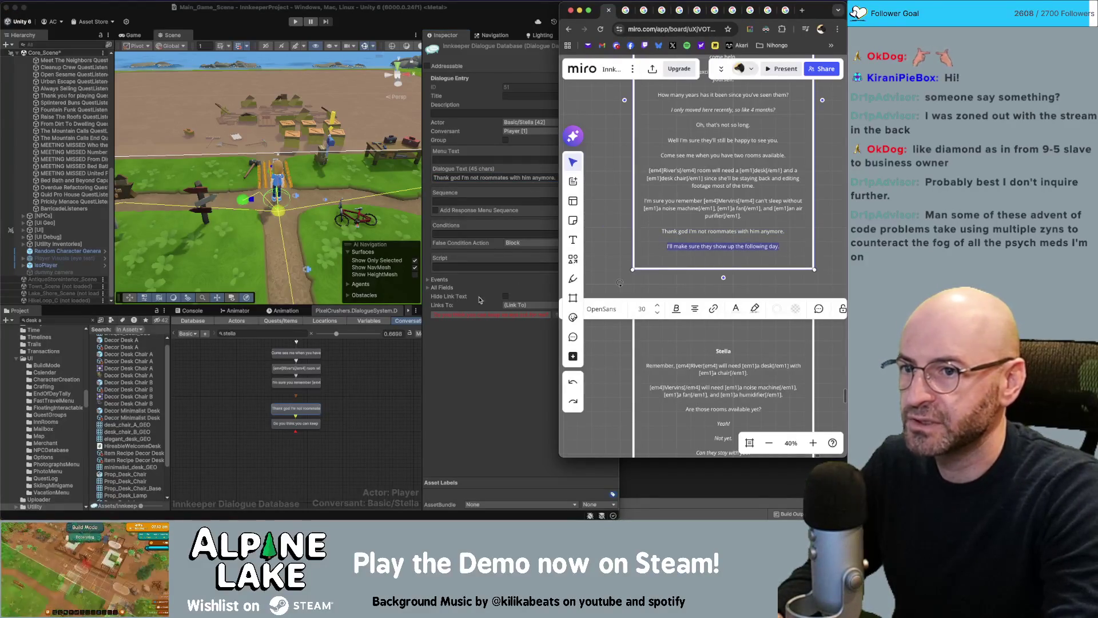
{"action": "left_click", "coordinate": [338, 350]}
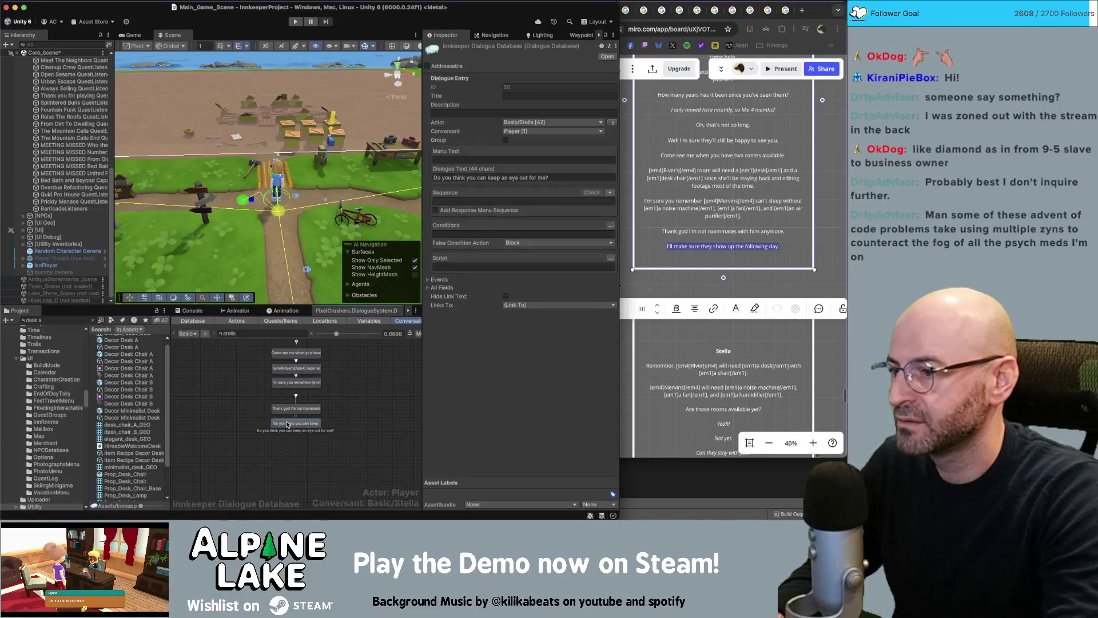
{"action": "left_click", "coordinate": [295, 423]}
{"action": "left_click", "coordinate": [497, 180]}
{"action": "key", "text": "super+a"}
{"action": "key", "text": "super+v"}
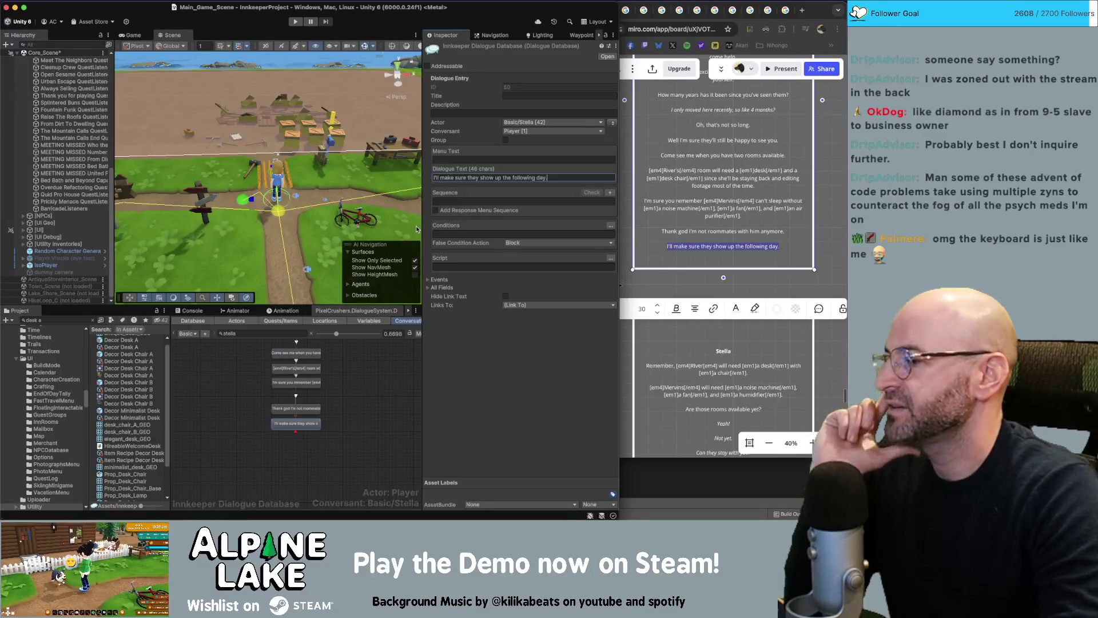
- Deselect, then reselect the conversation's last two nodes
{"action": "left_click", "coordinate": [377, 399]}
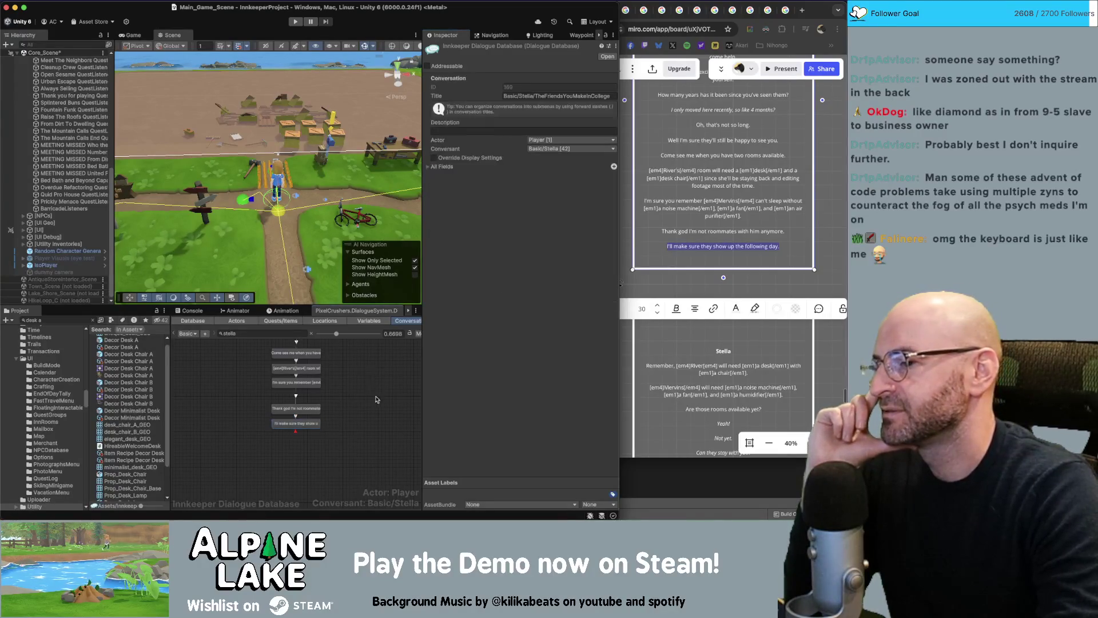
{"action": "scroll", "coordinate": [346, 380], "scroll_direction": "up", "scroll_amount": 1}
{"action": "left_click_drag", "start_coordinate": [340, 409], "coordinate": [313, 426]}
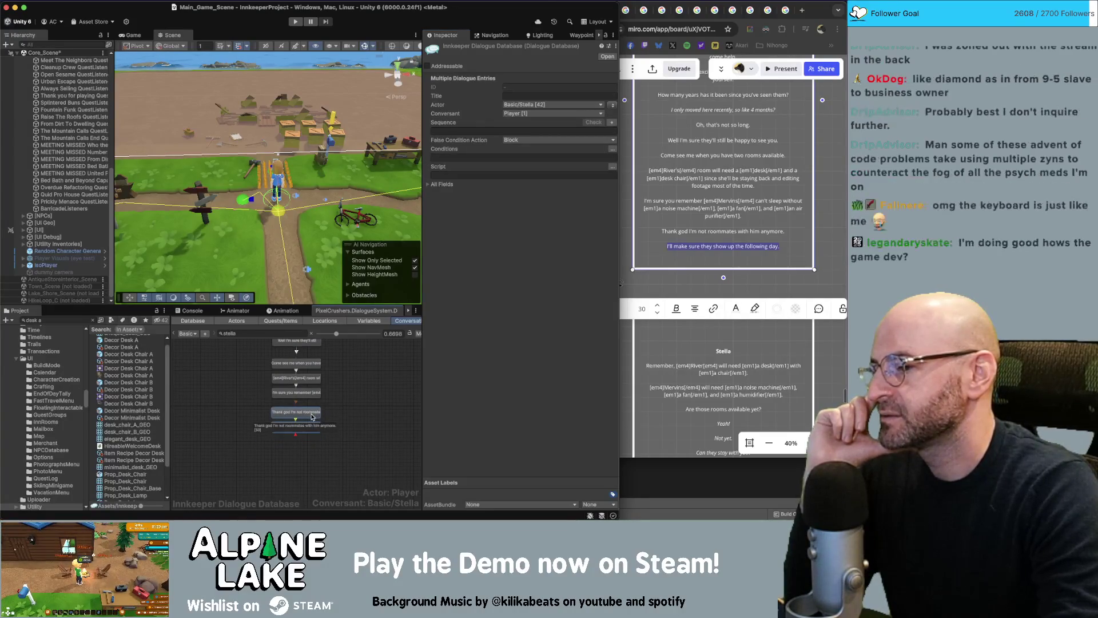
{"action": "scroll", "coordinate": [332, 389], "scroll_direction": "up", "scroll_amount": 5}
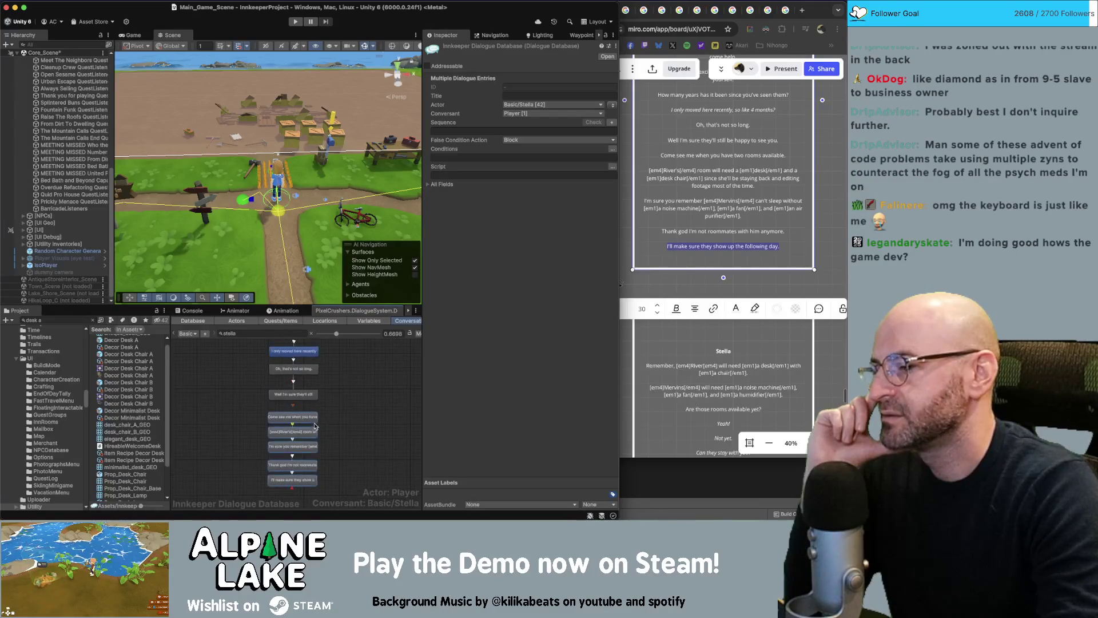
{"action": "left_click_drag", "start_coordinate": [314, 421], "coordinate": [314, 418]}
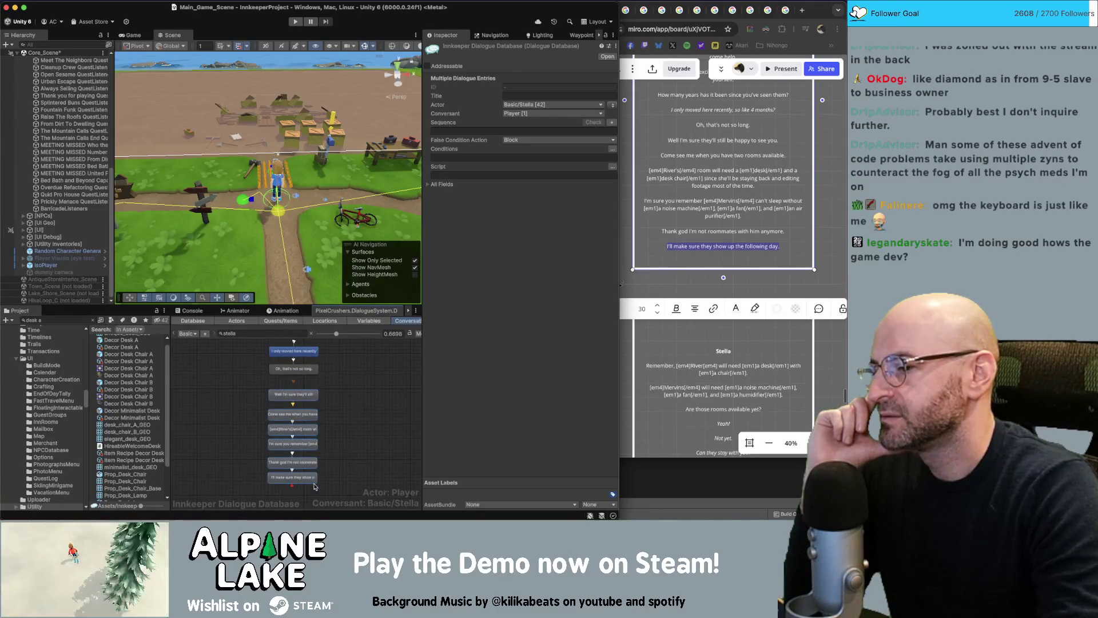
{"action": "left_click", "coordinate": [338, 386]}
{"action": "scroll", "coordinate": [338, 385], "scroll_direction": "up", "scroll_amount": 1}
{"action": "scroll", "coordinate": [338, 429], "scroll_direction": "down", "scroll_amount": 3}
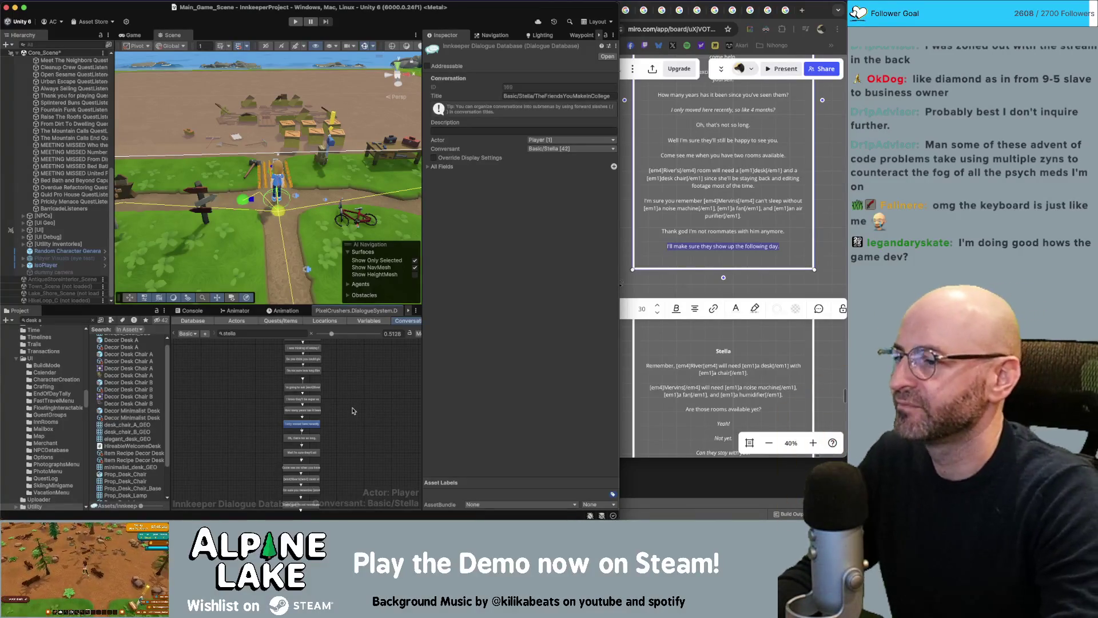
{"action": "scroll", "coordinate": [351, 397], "scroll_direction": "up", "scroll_amount": 2}
{"action": "scroll", "coordinate": [358, 417], "scroll_direction": "up", "scroll_amount": 2}
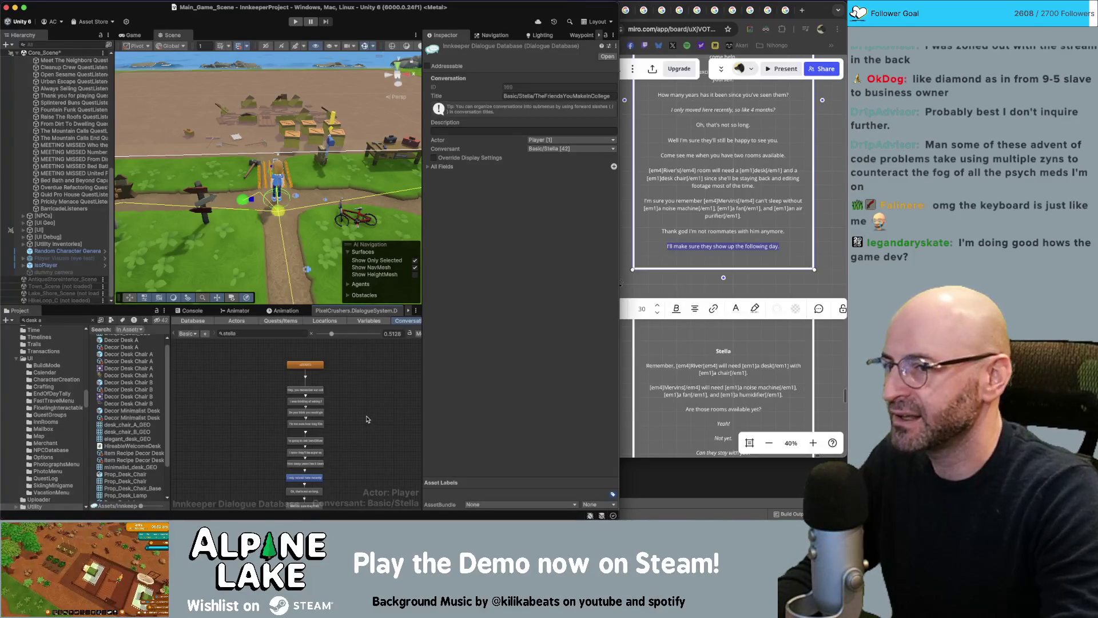
- Add a period after 'following day' in Stella's Miro card
{"action": "left_click", "coordinate": [704, 260]}
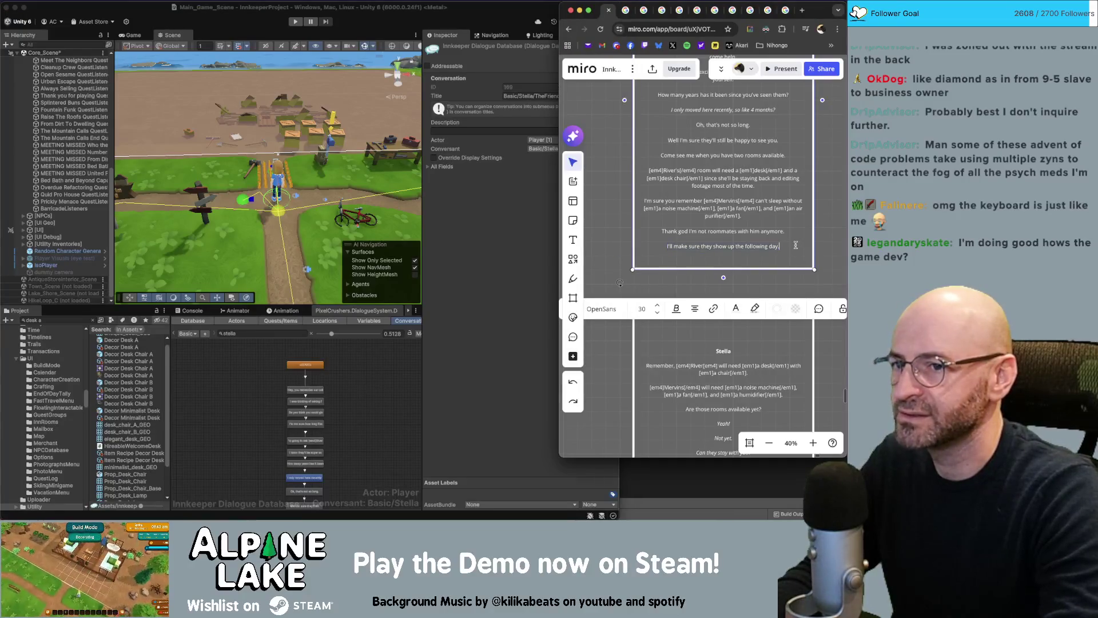
{"action": "key", "text": "Return"}
{"action": "key", "text": "BackSpace"}
{"action": "type", "text": "."}
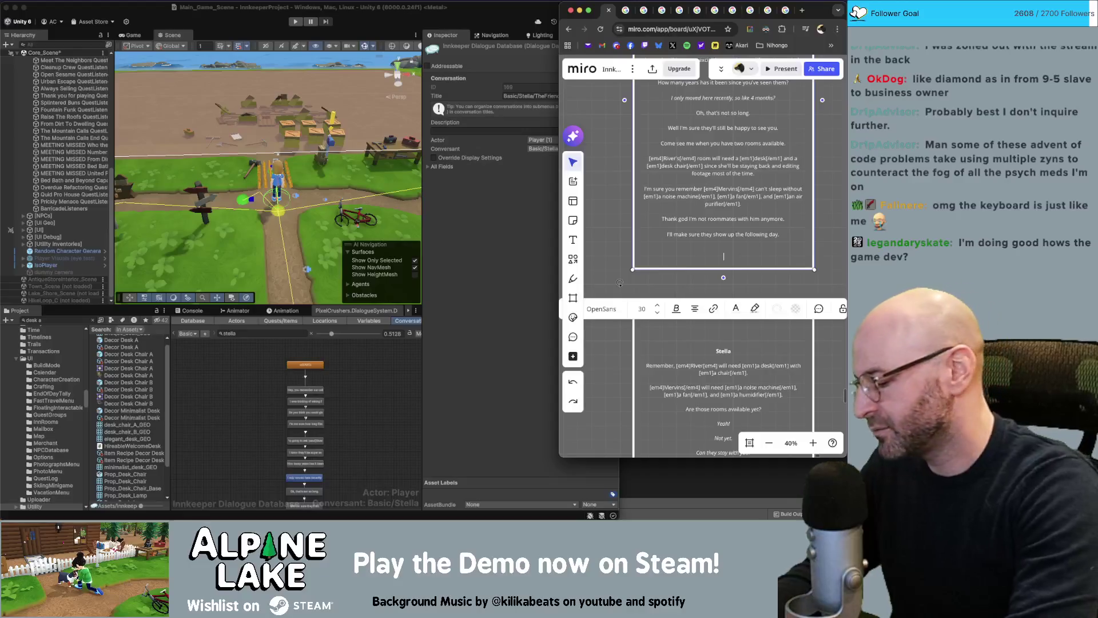
- Type test characters on a new line below the sentence, then mostly delete them
{"action": "key", "text": "Return"}
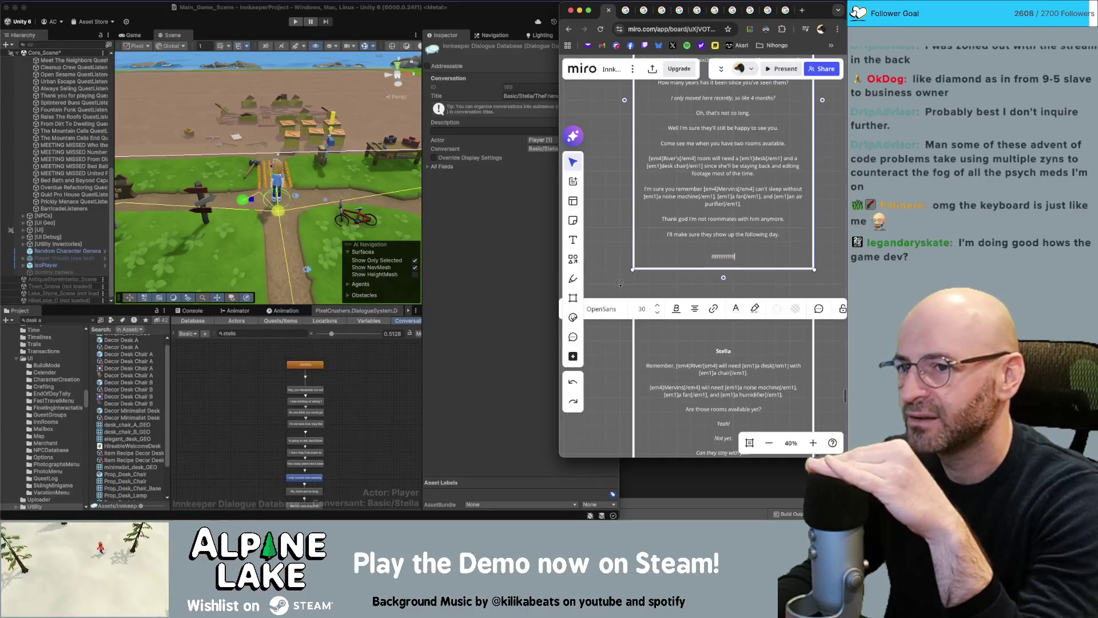
{"action": "type", "text": "fffffffff"}
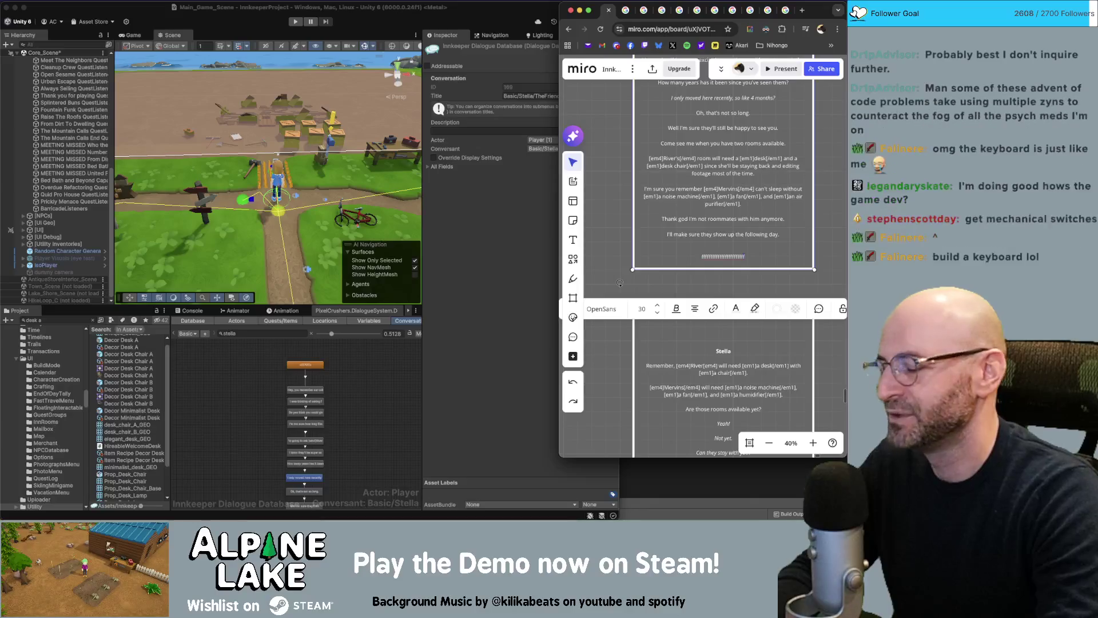
{"action": "key", "text": "super+a"}
{"action": "key", "text": "BackSpace"}
{"action": "key", "text": "BackSpace"}
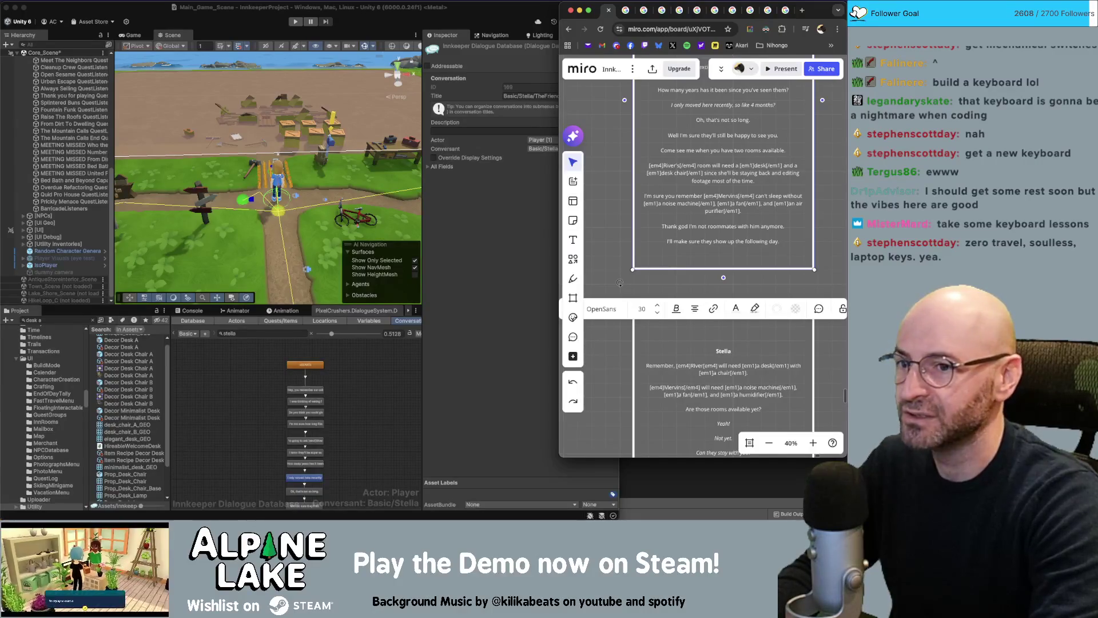
{"action": "type", "text": "[asssssss"}
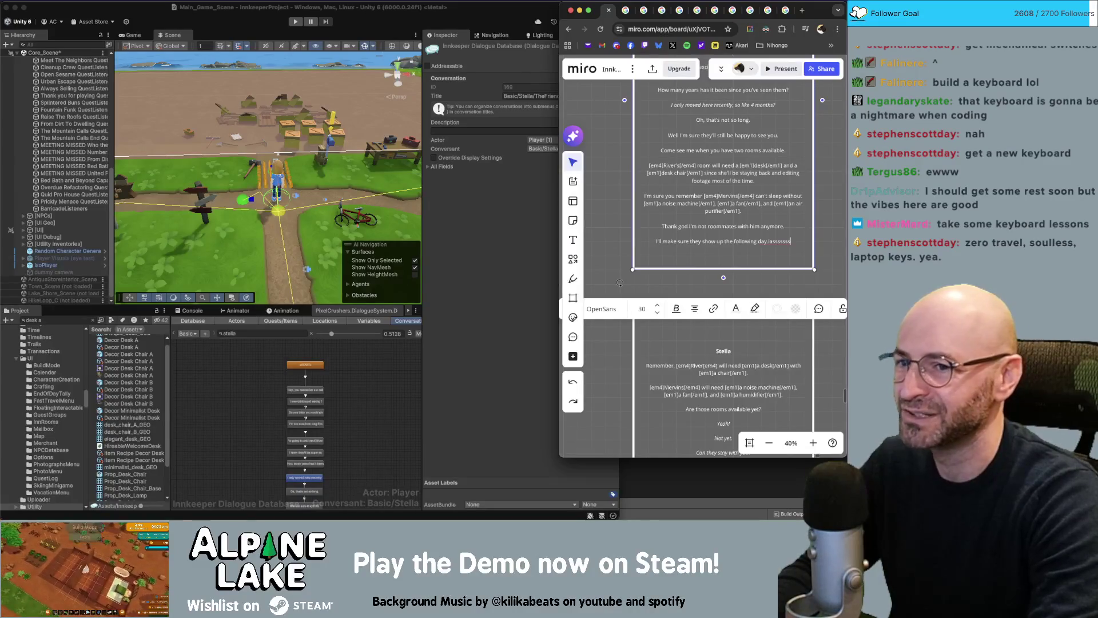
{"action": "key", "text": "BackSpace"}
{"action": "key", "text": "BackSpace"}
{"action": "key", "text": "BackSpace"}
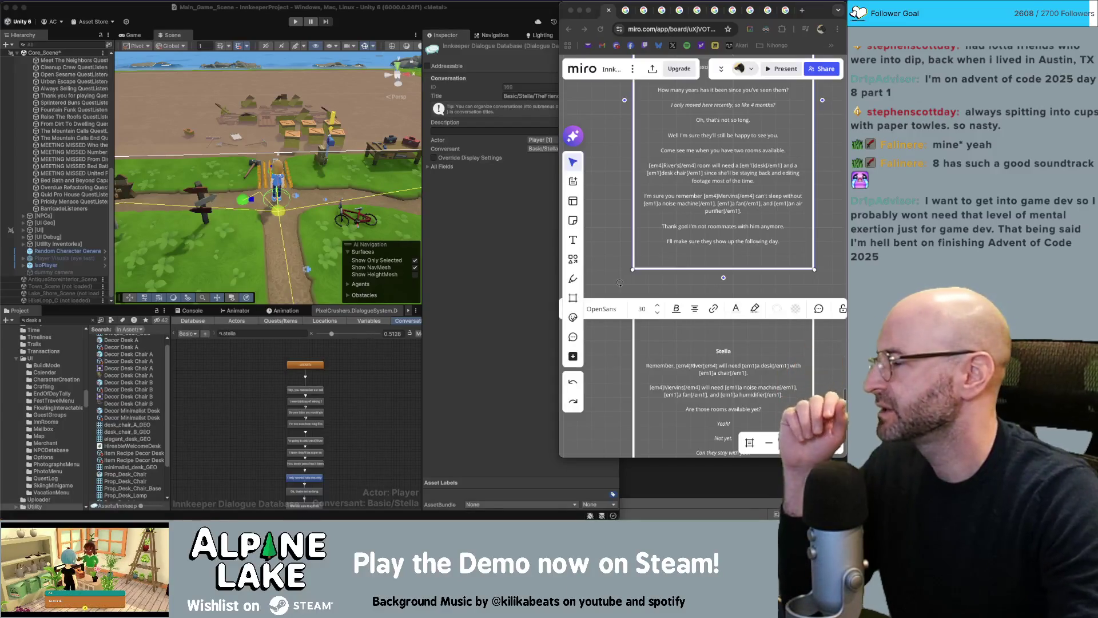
{"action": "left_click", "coordinate": [361, 372]}
{"action": "scroll", "coordinate": [372, 407], "scroll_direction": "down", "scroll_amount": 5}
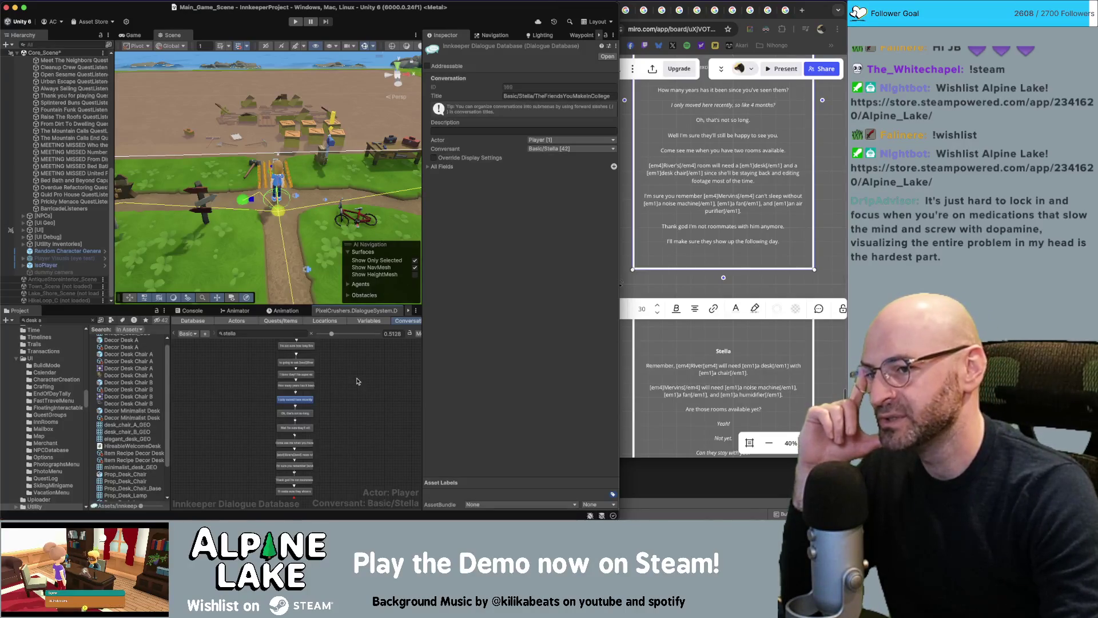
{"action": "left_click", "coordinate": [656, 279]}
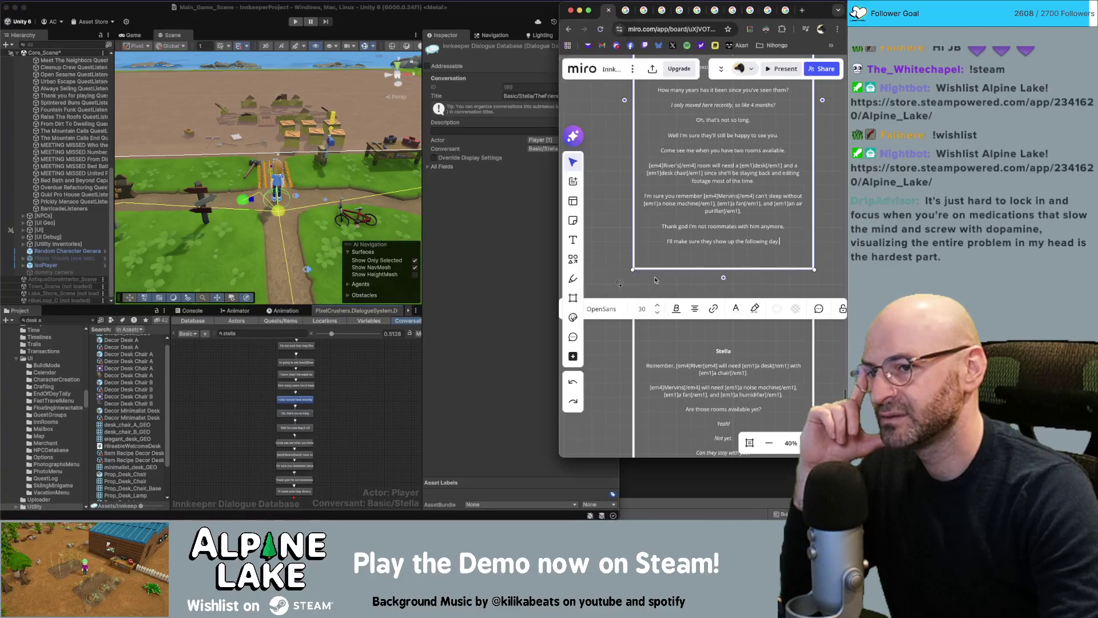
- Exit Miro text editing, deselect Stella's shape, and bring Unity's TheFriendsYouMakeInCollege graph forward
{"action": "left_click", "coordinate": [634, 283]}
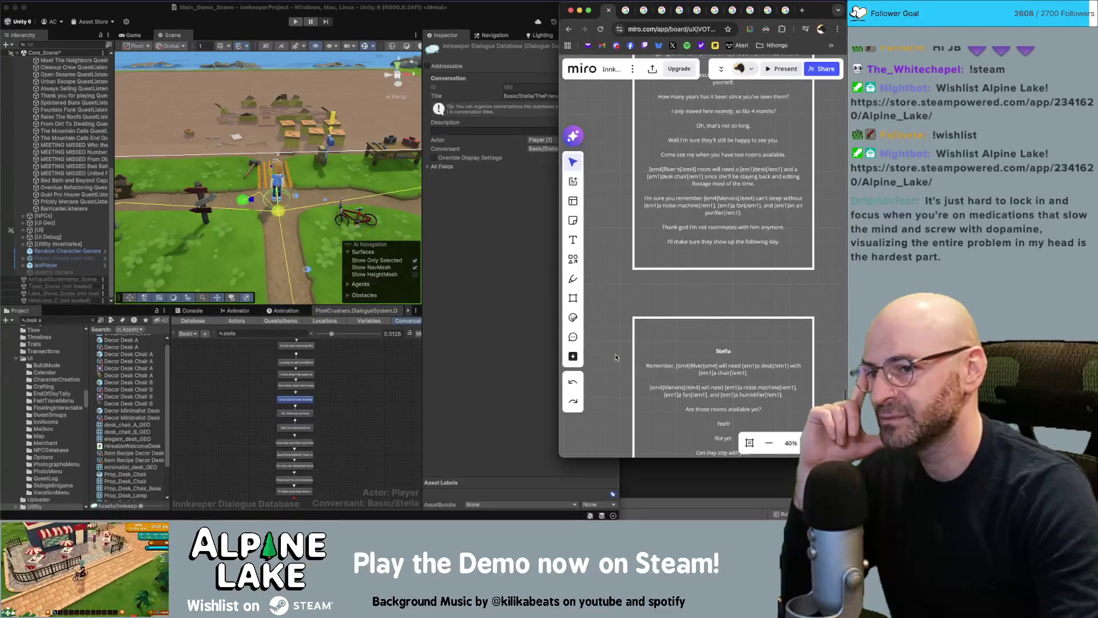
{"action": "scroll", "coordinate": [616, 357], "scroll_direction": "down", "scroll_amount": 2}
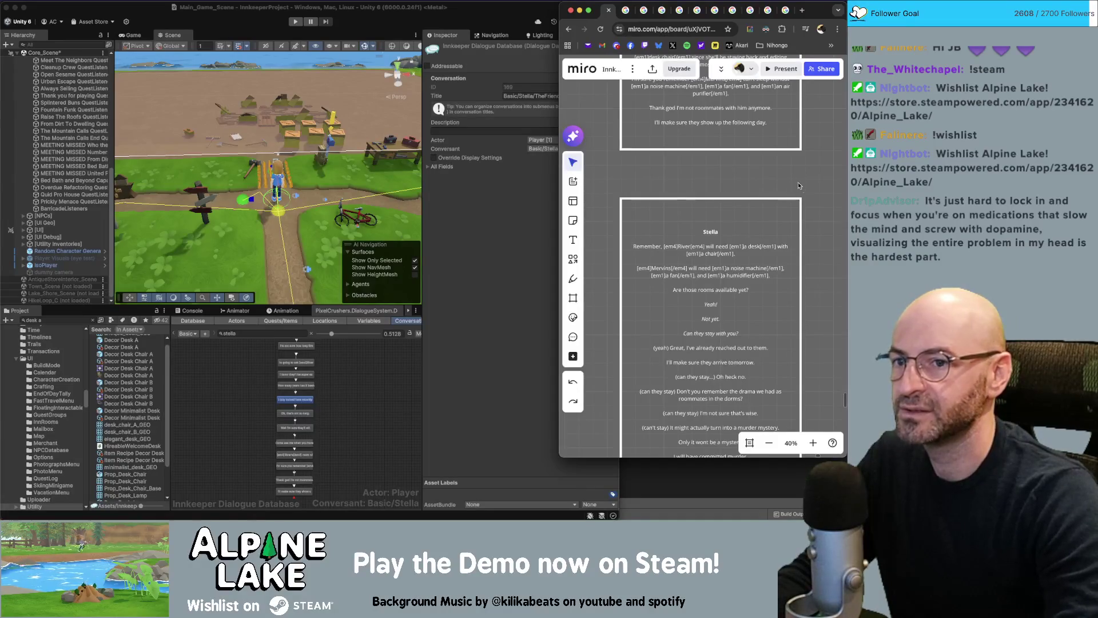
{"action": "left_click", "coordinate": [718, 197]}
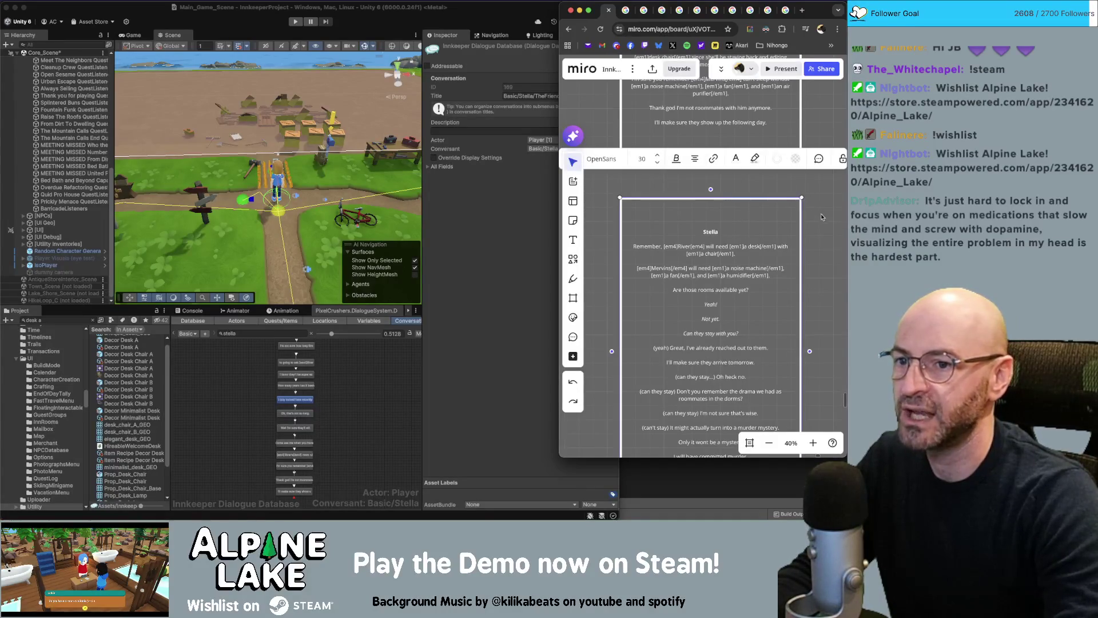
{"action": "left_click", "coordinate": [834, 241]}
{"action": "left_click", "coordinate": [377, 377]}
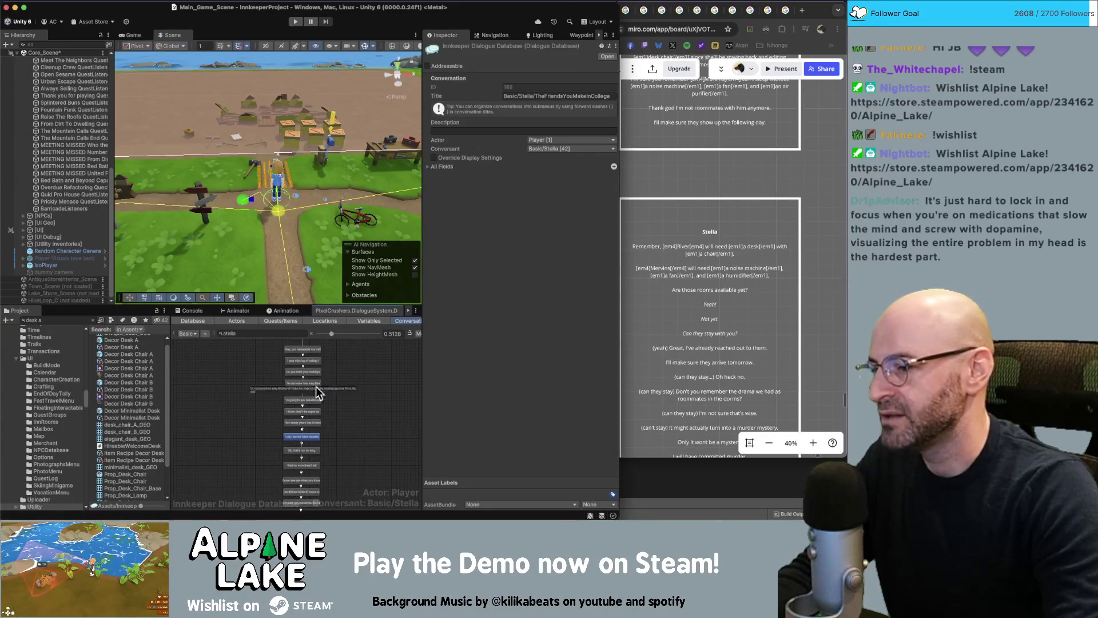
- Add a closing node after the last line, spoken by Stella, with sequence Continue()
{"action": "scroll", "coordinate": [375, 411], "scroll_direction": "down", "scroll_amount": 3}
{"action": "scroll", "coordinate": [322, 424], "scroll_direction": "up", "scroll_amount": 5}
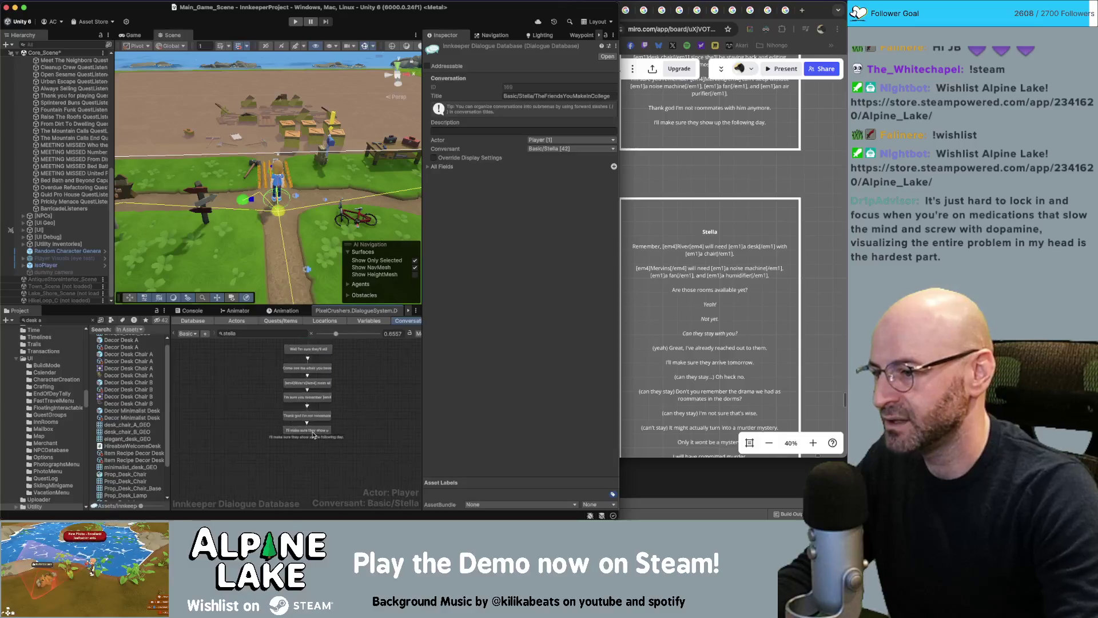
{"action": "right_click", "coordinate": [321, 424]}
{"action": "left_click", "coordinate": [343, 410]}
{"action": "left_click", "coordinate": [315, 439]}
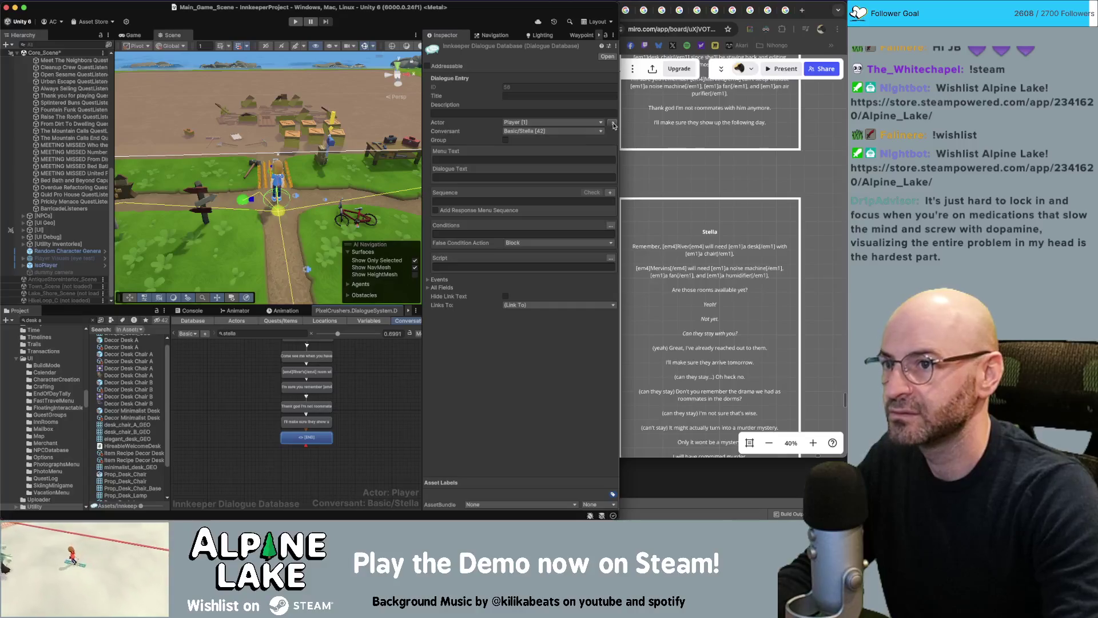
{"action": "left_click", "coordinate": [612, 124]}
{"action": "left_click", "coordinate": [473, 201]}
{"action": "type", "text": "Co"}
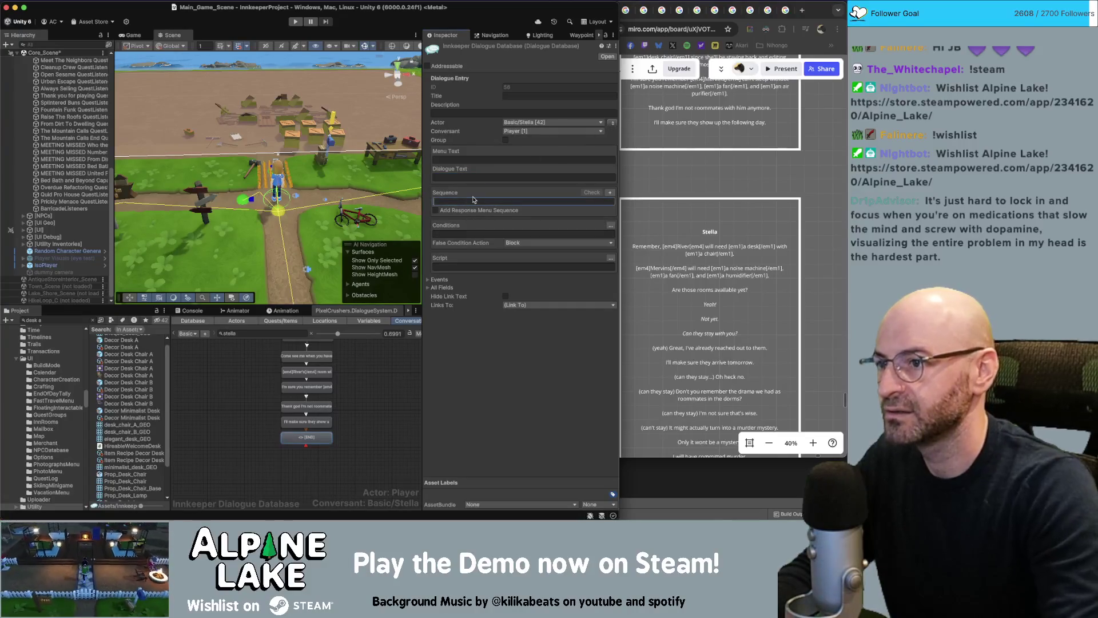
{"action": "type", "text": "ntinue"}
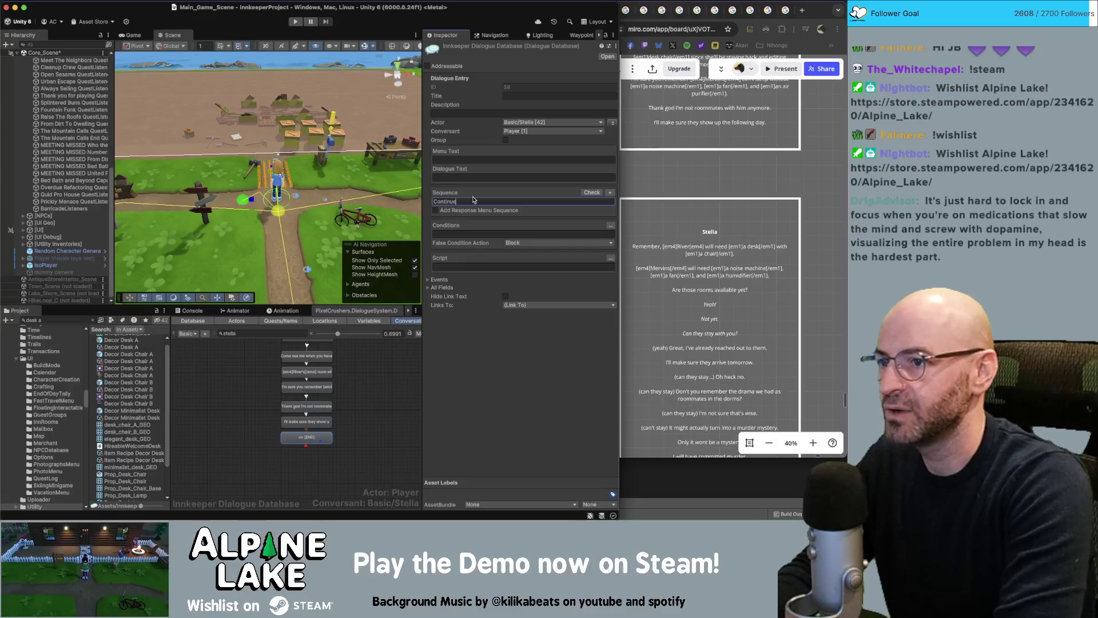
{"action": "type", "text": "()"}
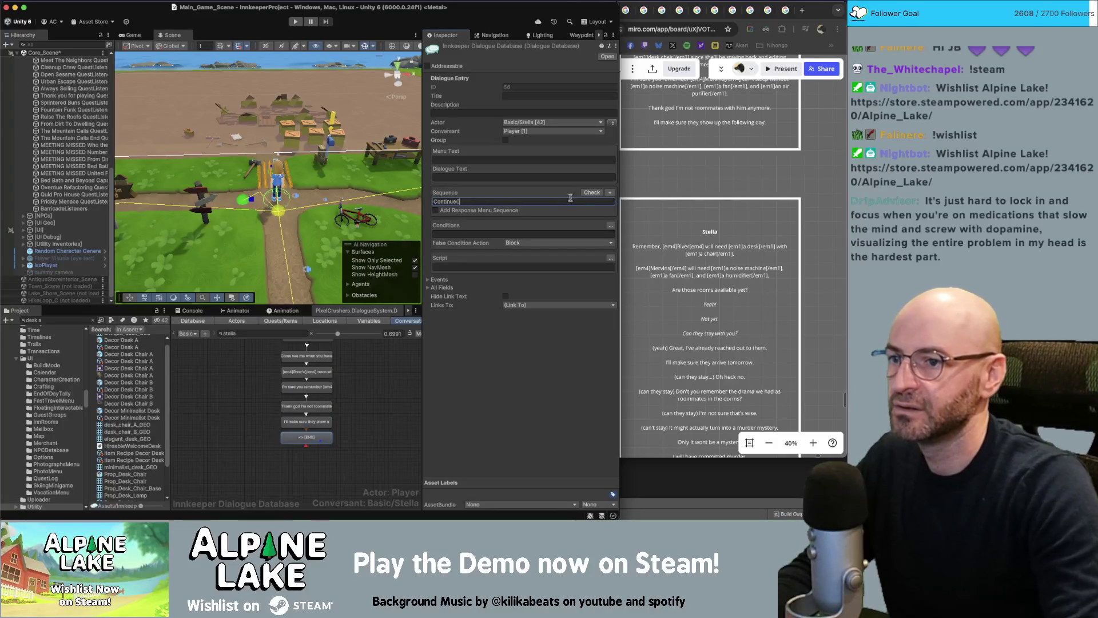
{"action": "left_click", "coordinate": [595, 233]}
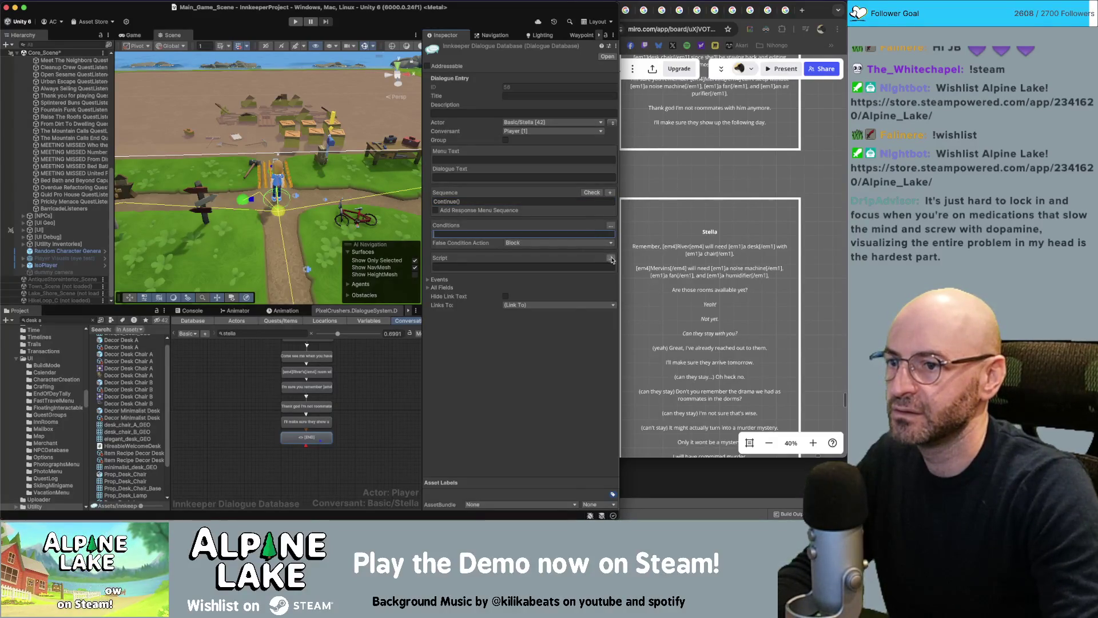
- In the node's script wizard, set The Friends You Make In College quest to active
{"action": "left_click", "coordinate": [611, 258]}
{"action": "left_click", "coordinate": [442, 269]}
{"action": "left_click", "coordinate": [469, 268]}
{"action": "left_click", "coordinate": [465, 259]}
{"action": "left_click", "coordinate": [489, 268]}
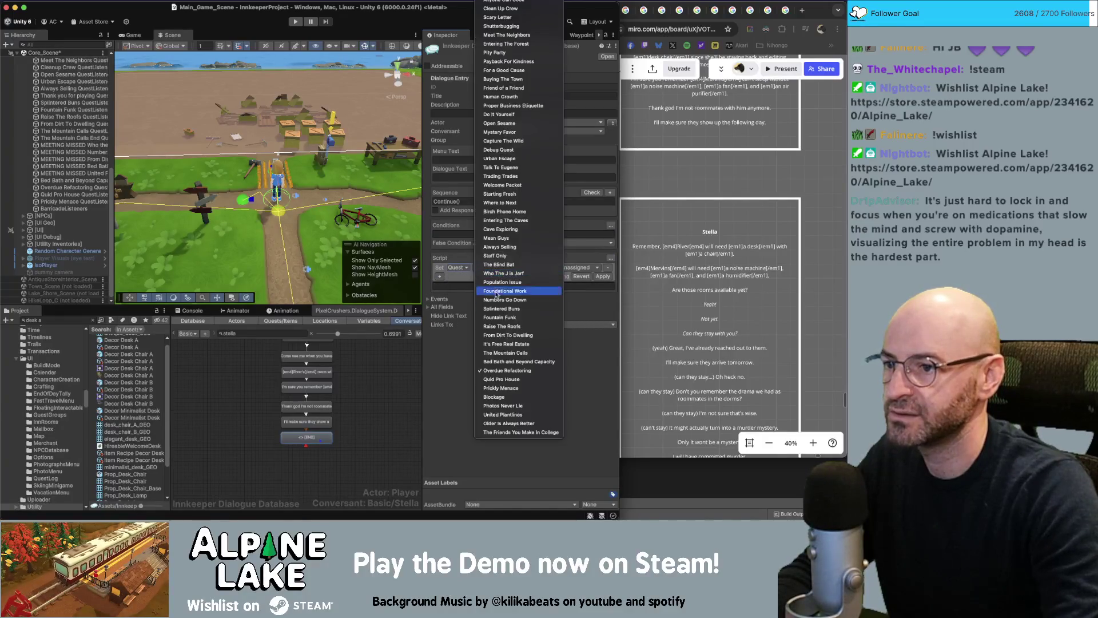
{"action": "left_click", "coordinate": [515, 432]}
{"action": "left_click", "coordinate": [538, 269]}
{"action": "left_click", "coordinate": [583, 269]}
{"action": "left_click", "coordinate": [584, 269]}
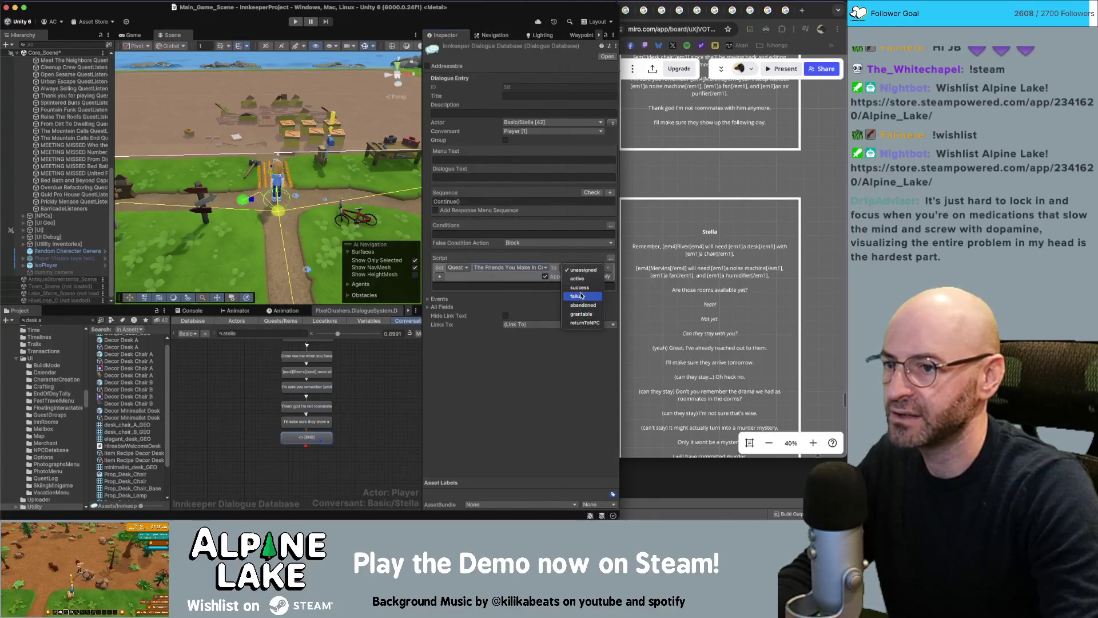
{"action": "left_click", "coordinate": [578, 278]}
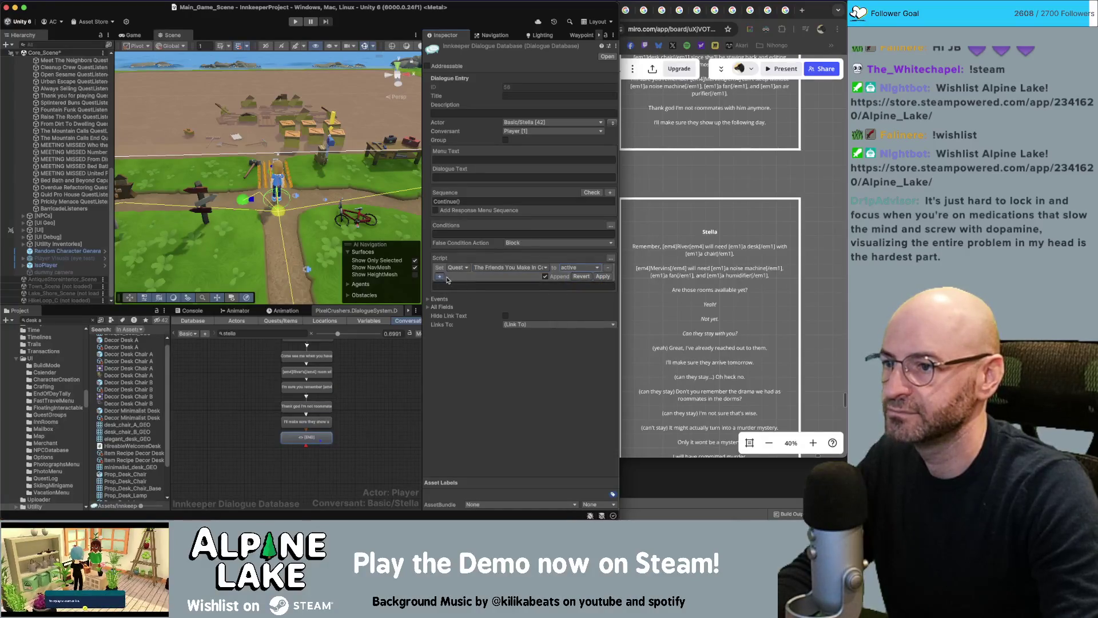
- Add a script action setting the quest's entry 1 active, and apply the script
{"action": "left_click", "coordinate": [445, 278]}
{"action": "left_click", "coordinate": [466, 277]}
{"action": "left_click", "coordinate": [482, 280]}
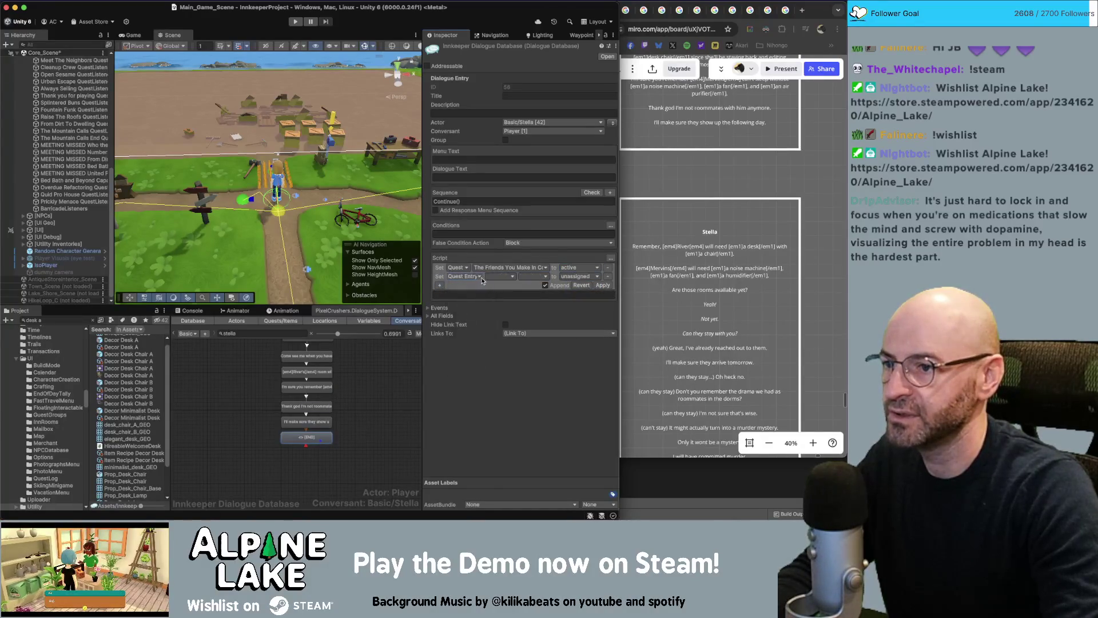
{"action": "left_click", "coordinate": [504, 279]}
{"action": "left_click", "coordinate": [529, 373]}
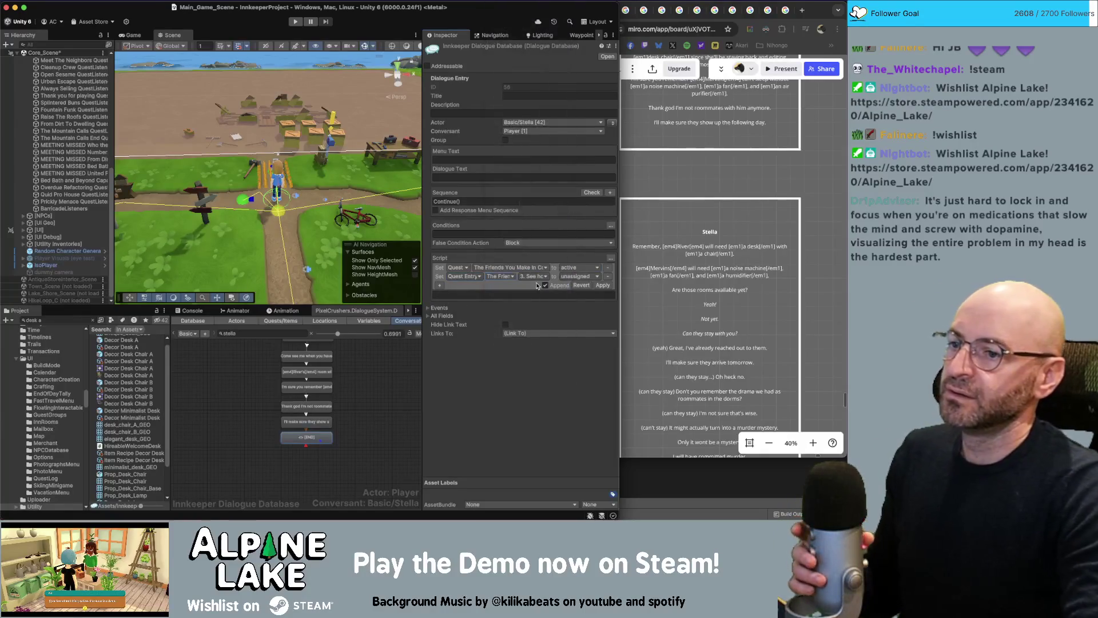
{"action": "left_click", "coordinate": [534, 278]}
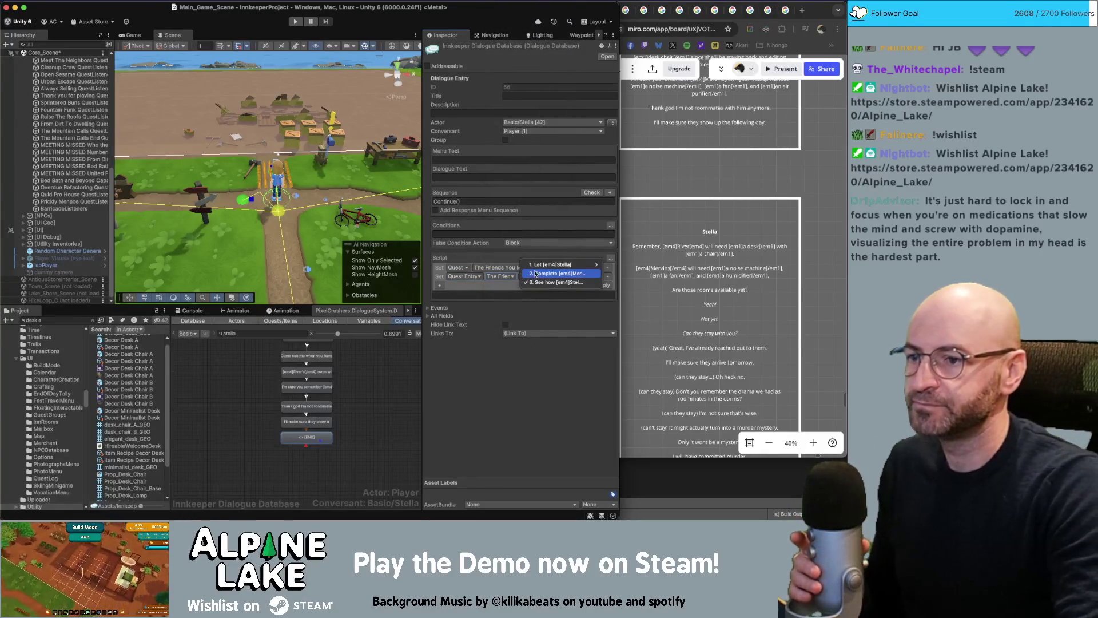
{"action": "left_click", "coordinate": [536, 265]}
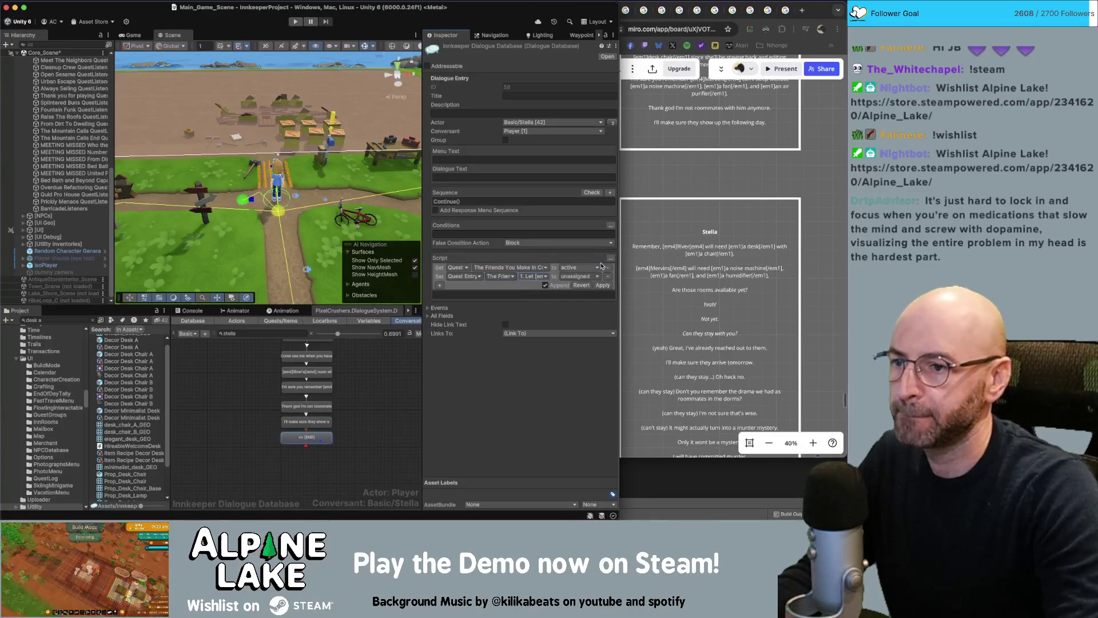
{"action": "left_click", "coordinate": [568, 280]}
{"action": "left_click", "coordinate": [569, 286]}
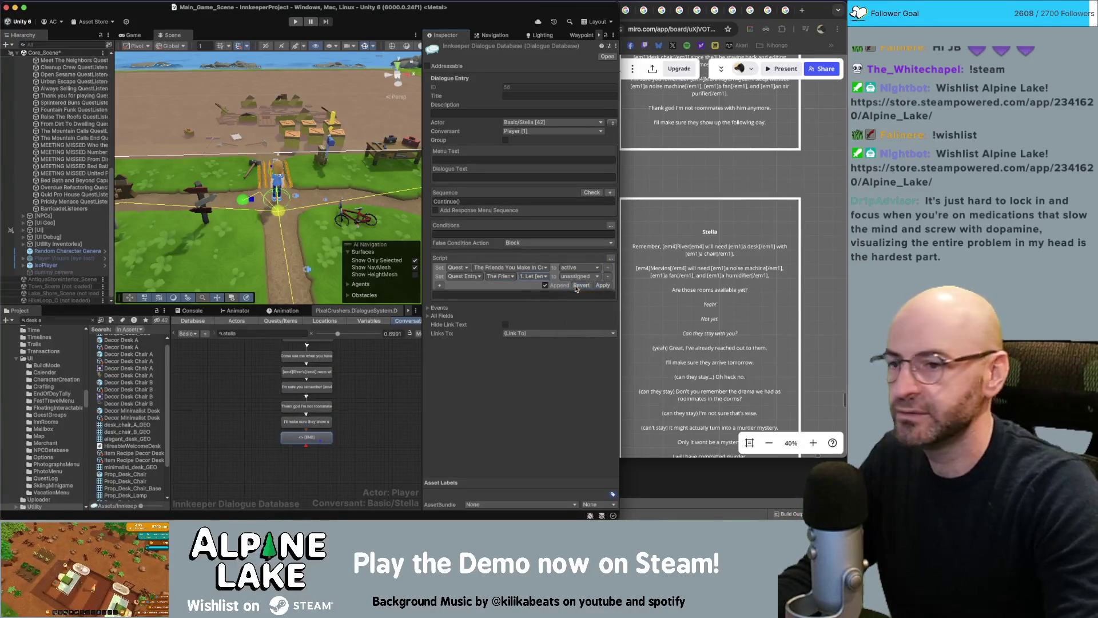
{"action": "left_click", "coordinate": [600, 286]}
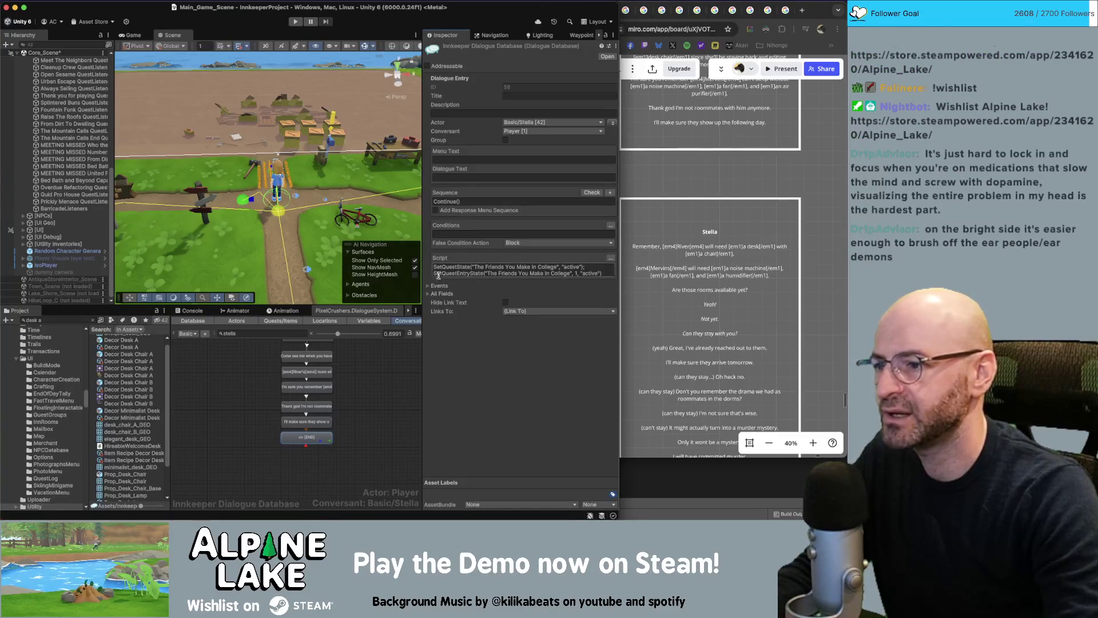
{"action": "left_click", "coordinate": [369, 378]}
{"action": "scroll", "coordinate": [371, 377], "scroll_direction": "down", "scroll_amount": 2}
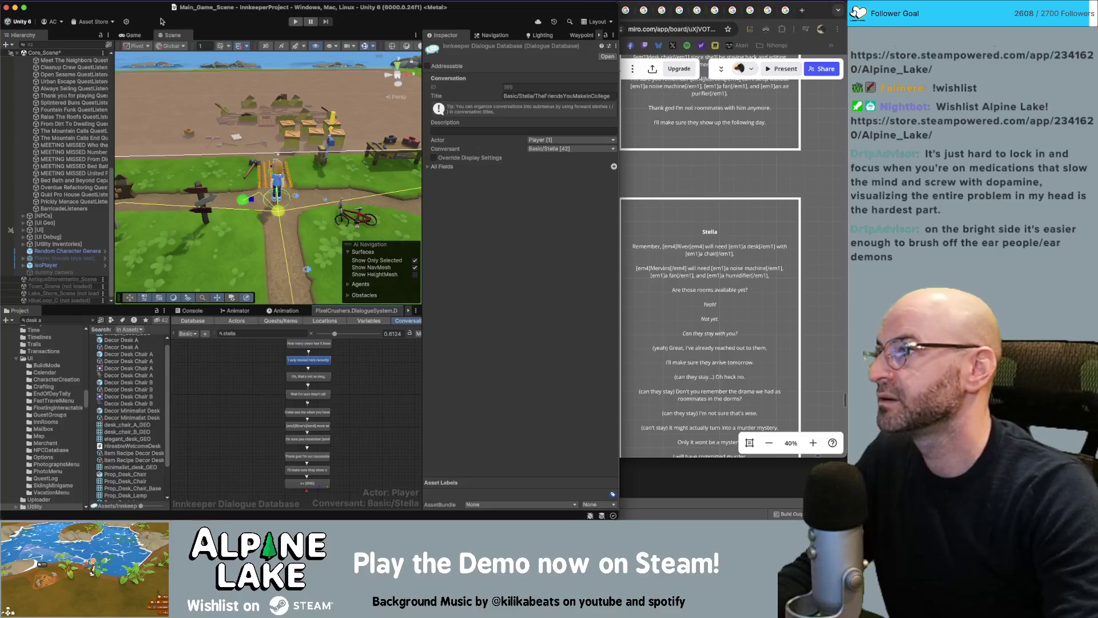
- Add a second day-start conversation to Stella's default schedule
{"action": "left_click", "coordinate": [63, 320]}
{"action": "type", "text": "s"}
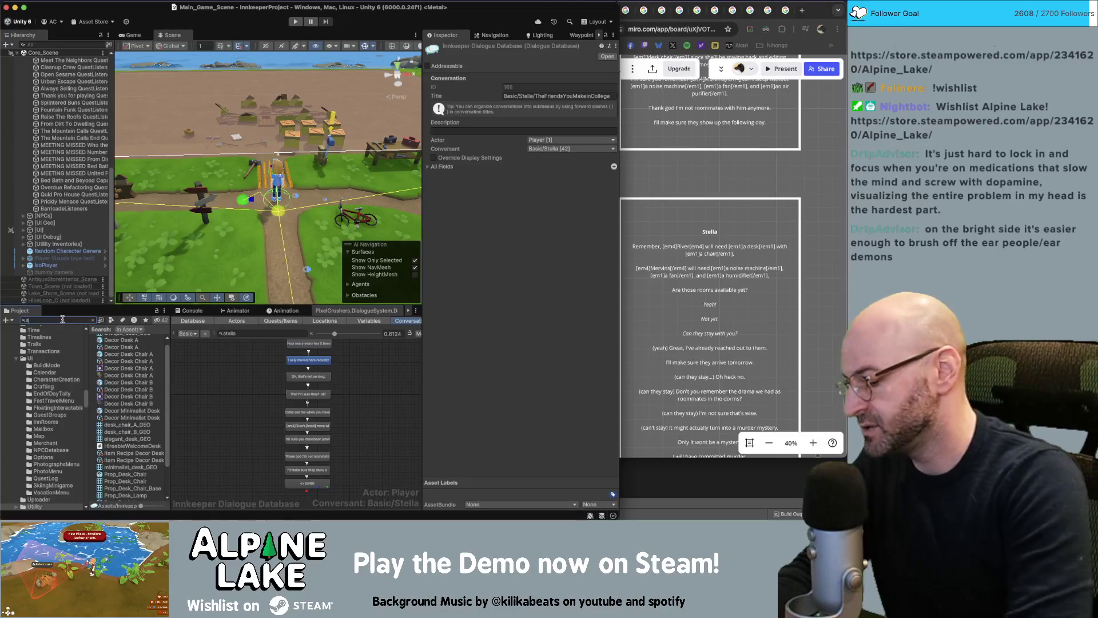
{"action": "type", "text": "tella schedule"}
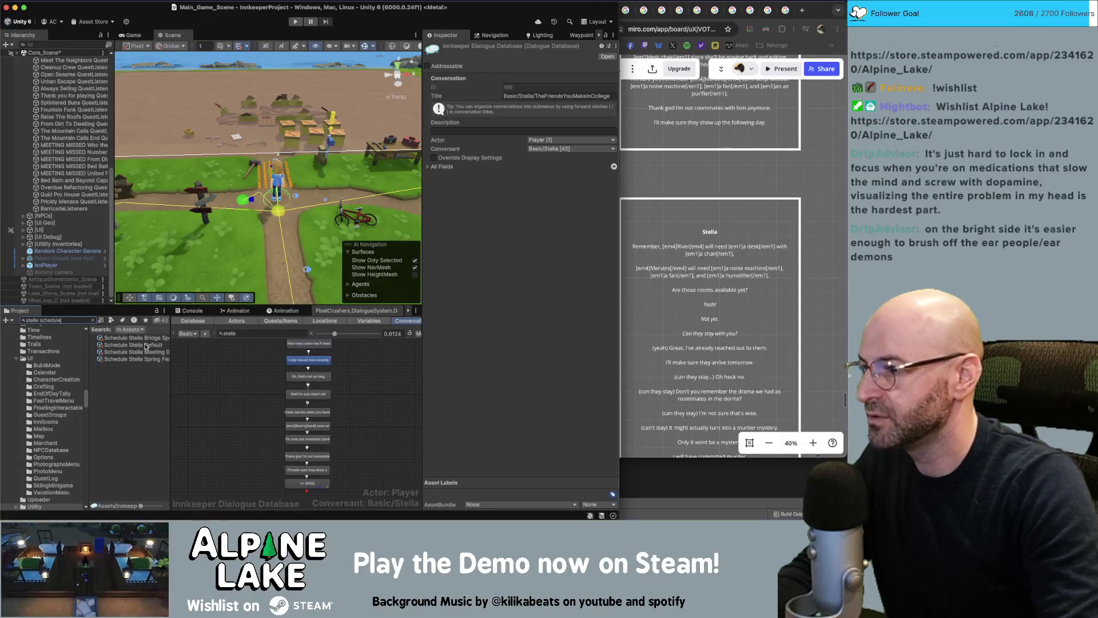
{"action": "left_click", "coordinate": [146, 345]}
{"action": "left_click", "coordinate": [434, 208]}
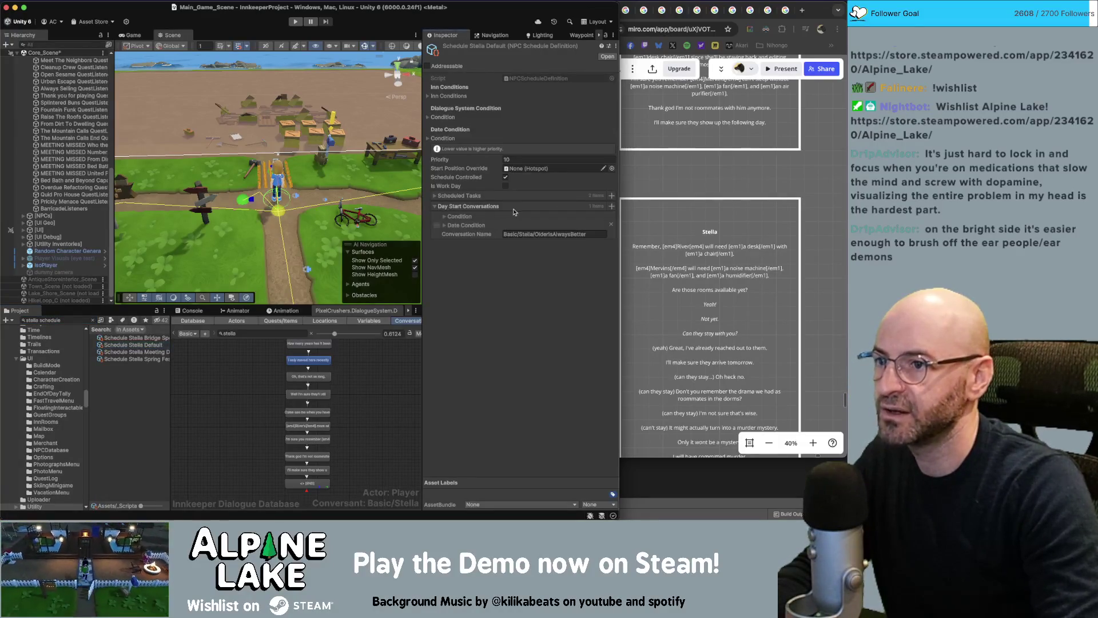
{"action": "left_click", "coordinate": [611, 206]}
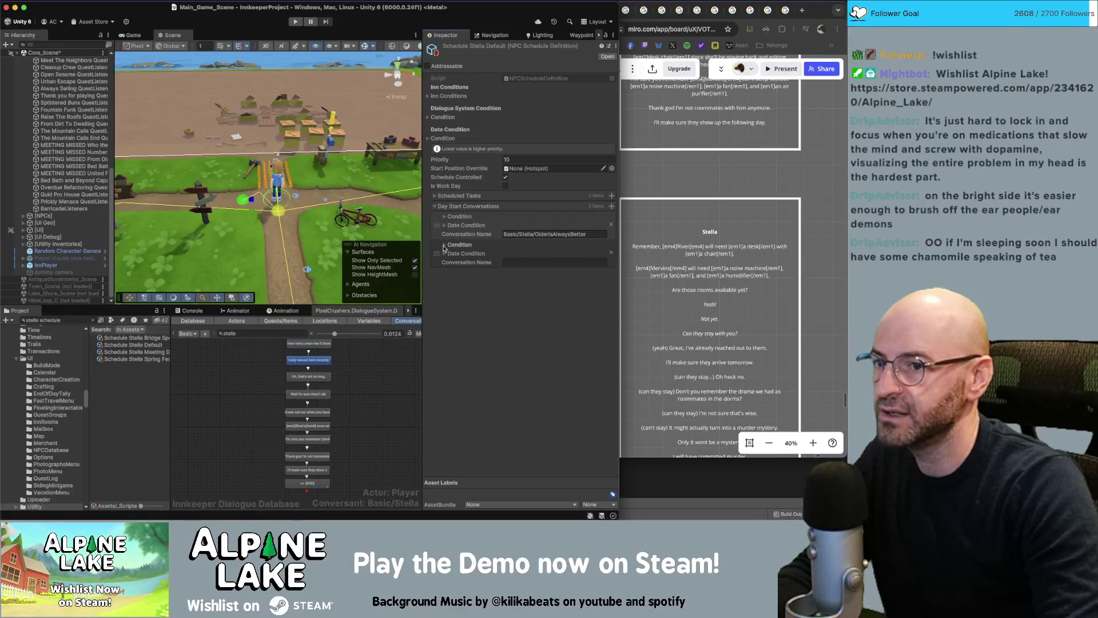
{"action": "left_click", "coordinate": [444, 246]}
- Consult the Miro story board for the conversation's requirements, then return to Unity
{"action": "scroll", "coordinate": [714, 309], "scroll_direction": "up", "scroll_amount": 3}
{"action": "scroll", "coordinate": [713, 309], "scroll_direction": "down", "scroll_amount": 5}
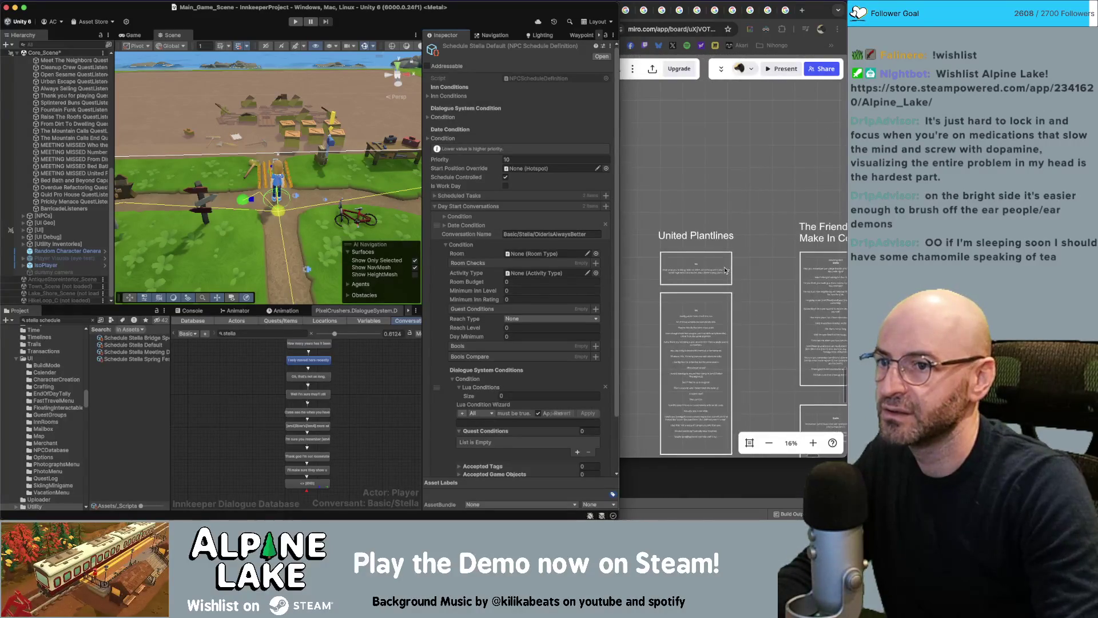
{"action": "left_click", "coordinate": [685, 139]}
{"action": "left_click_drag", "start_coordinate": [559, 114], "coordinate": [173, 114]}
{"action": "scroll", "coordinate": [417, 303], "scroll_direction": "down", "scroll_amount": 5}
{"action": "scroll", "coordinate": [417, 303], "scroll_direction": "up", "scroll_amount": 10}
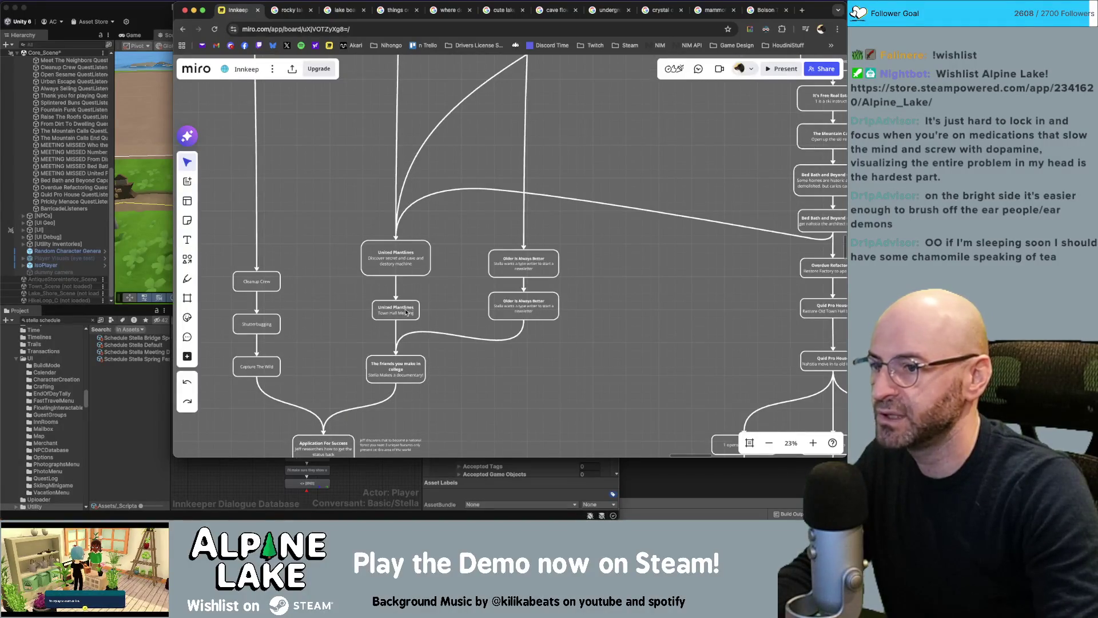
{"action": "left_click", "coordinate": [138, 13]}
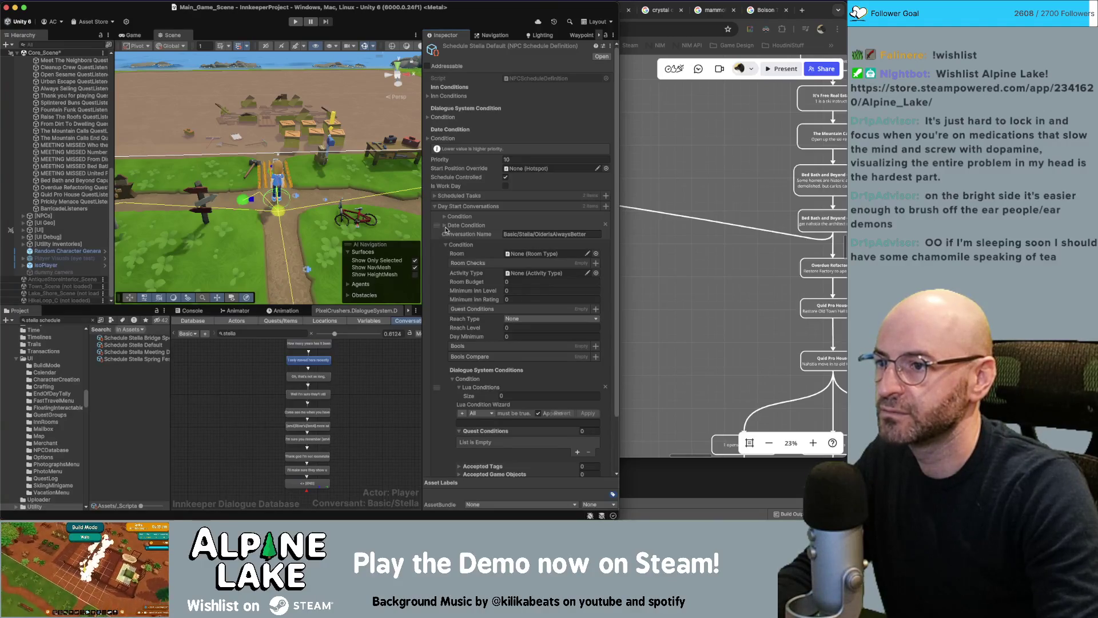
- Add quest conditions requiring United Plantlines at Success and Older Is Always Better
{"action": "left_click", "coordinate": [446, 246]}
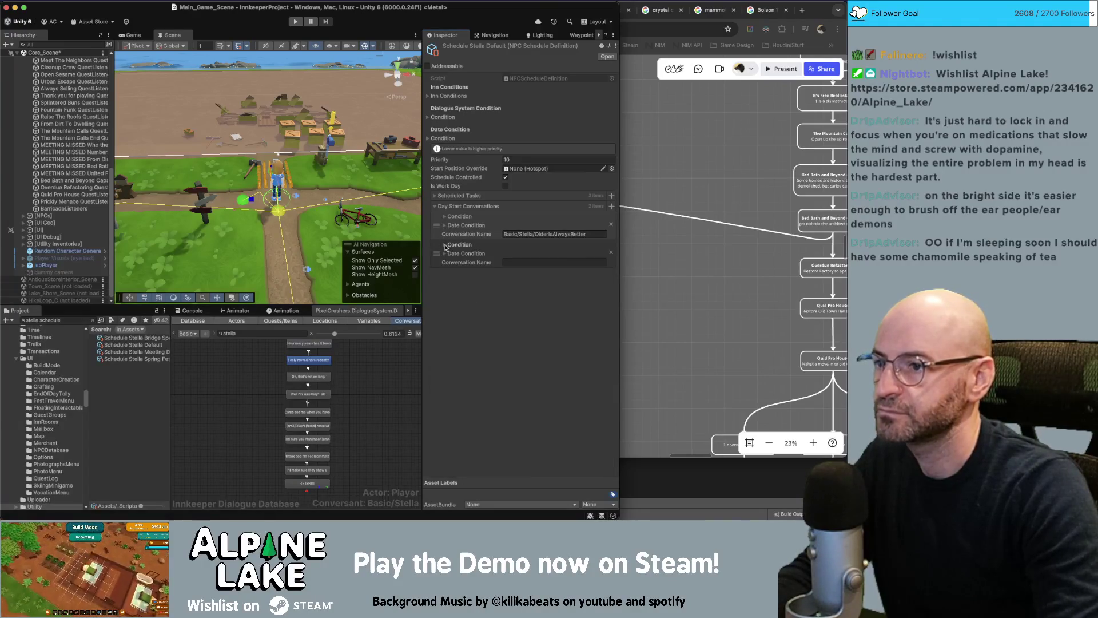
{"action": "left_click", "coordinate": [446, 246]}
{"action": "scroll", "coordinate": [454, 372], "scroll_direction": "down", "scroll_amount": 2}
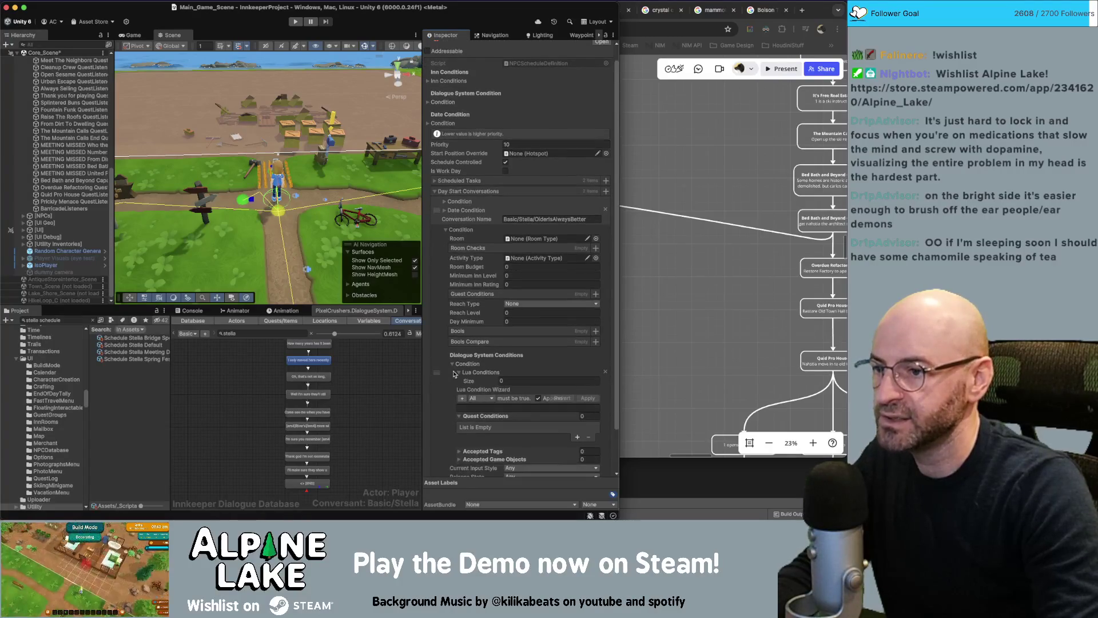
{"action": "left_click", "coordinate": [458, 357]}
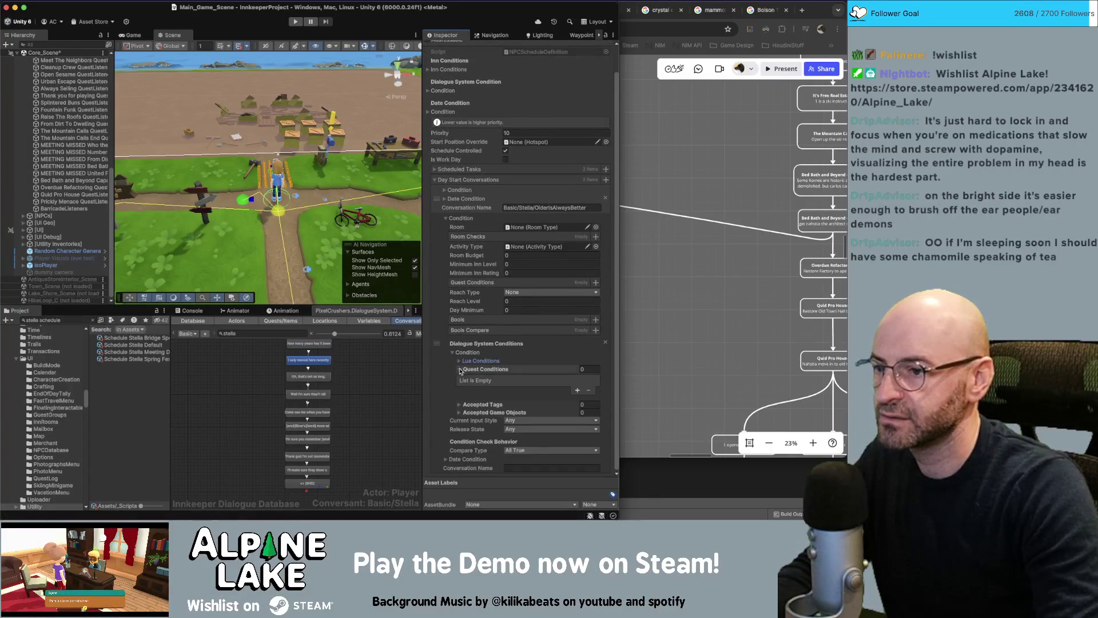
{"action": "left_click", "coordinate": [578, 390]}
{"action": "left_click", "coordinate": [495, 381]}
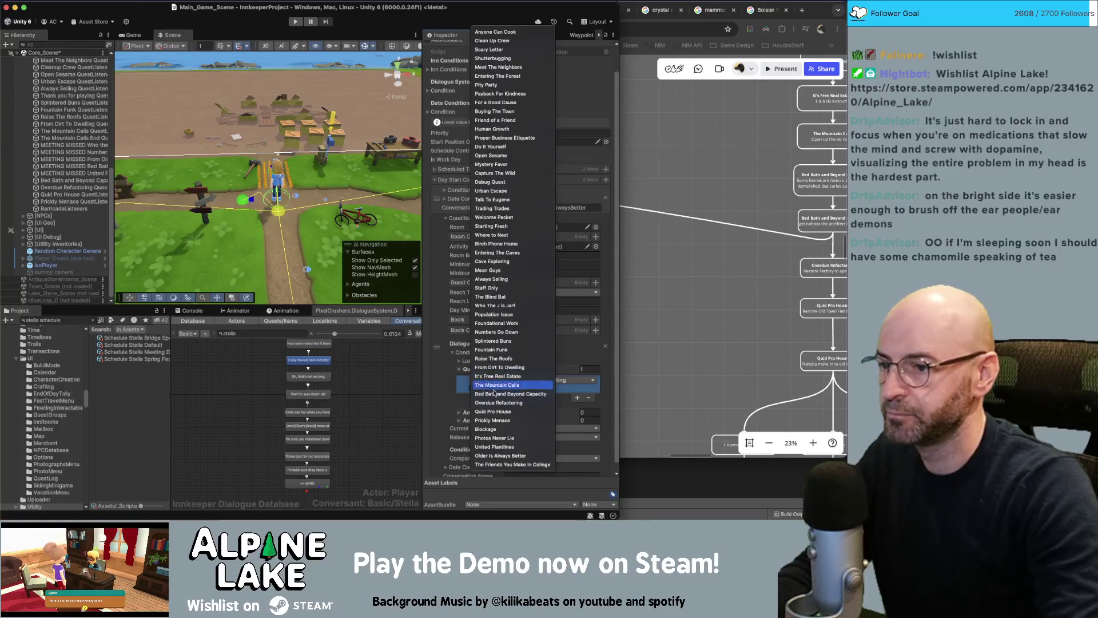
{"action": "left_click", "coordinate": [508, 447]}
{"action": "left_click", "coordinate": [569, 380]}
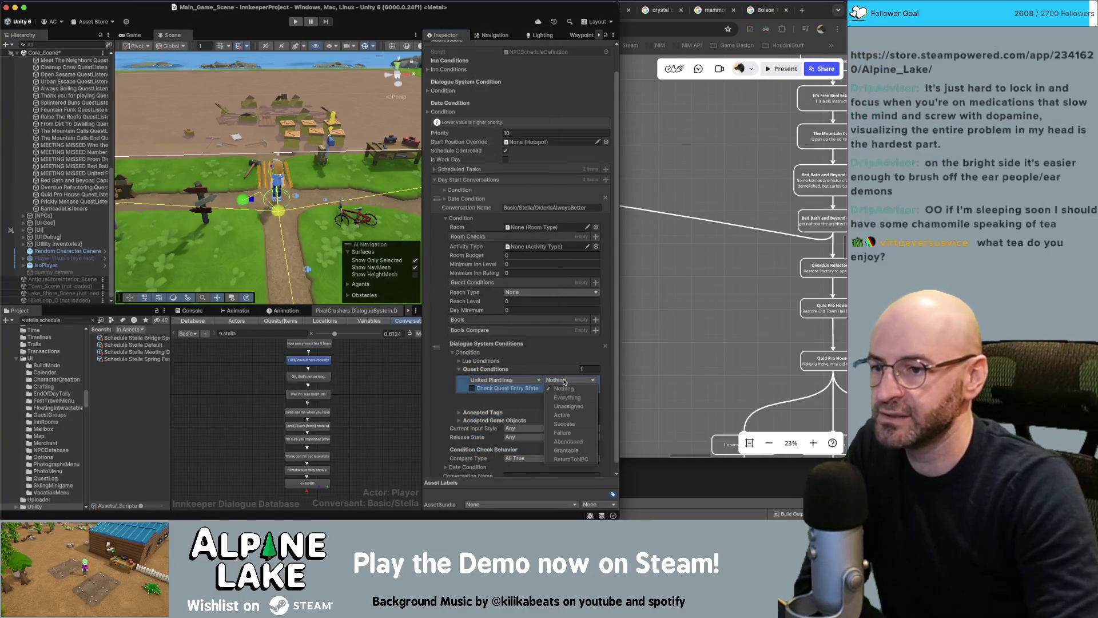
{"action": "left_click", "coordinate": [564, 423]}
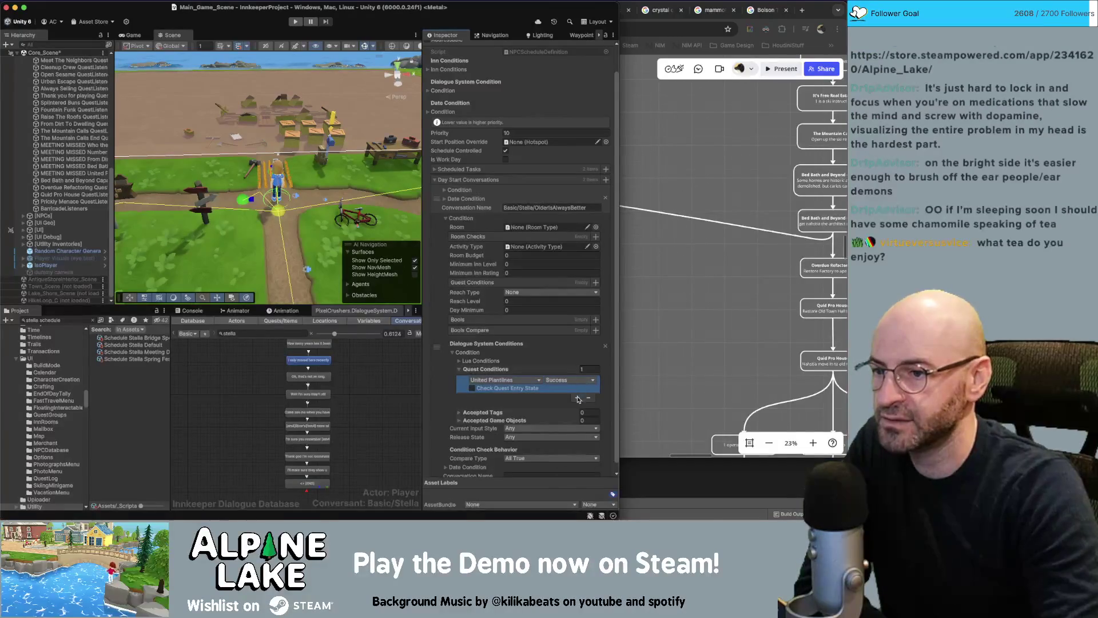
{"action": "left_click", "coordinate": [578, 398]}
{"action": "left_click", "coordinate": [520, 396]}
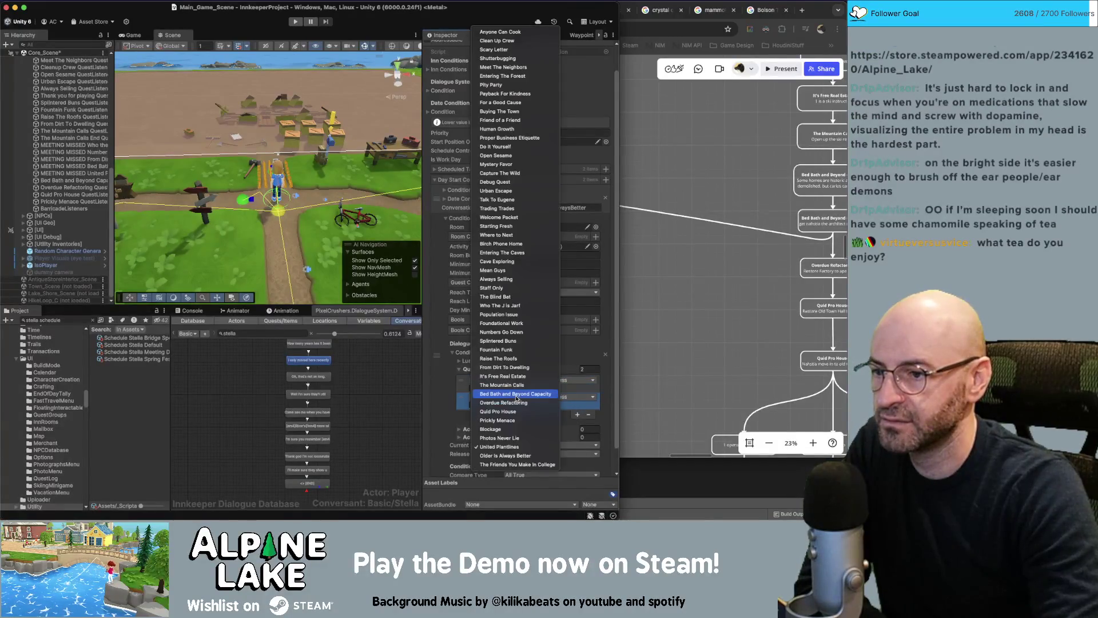
{"action": "left_click", "coordinate": [510, 457]}
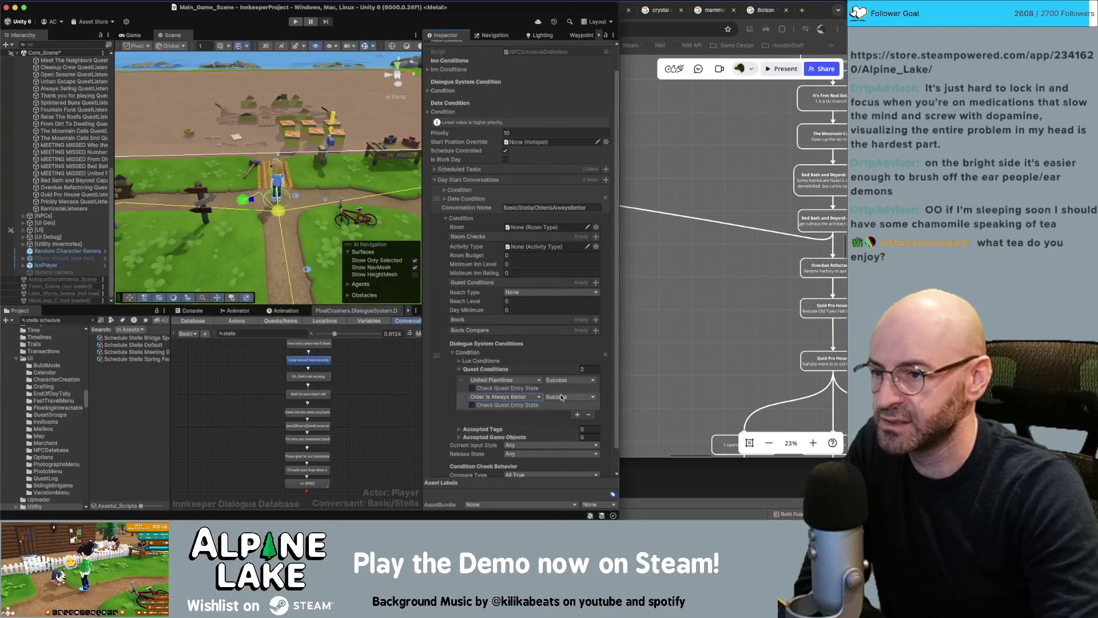
- Set the entry's conversation name to Basic/Stella/TheFriendsYouMakeInCollege
{"action": "scroll", "coordinate": [480, 391], "scroll_direction": "down", "scroll_amount": 2}
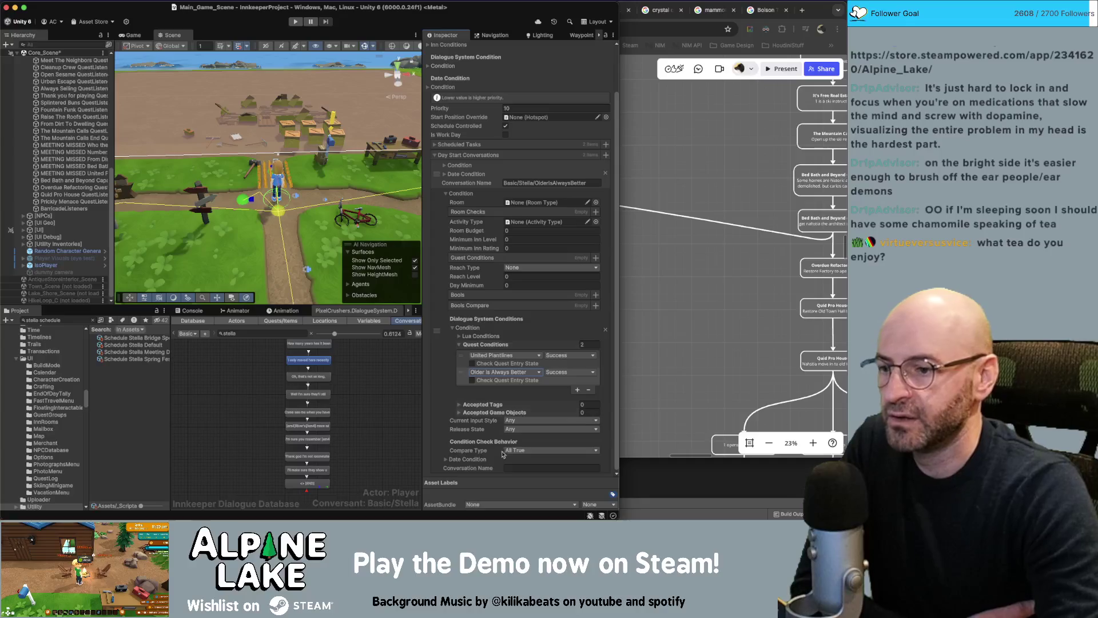
{"action": "left_click", "coordinate": [515, 468]}
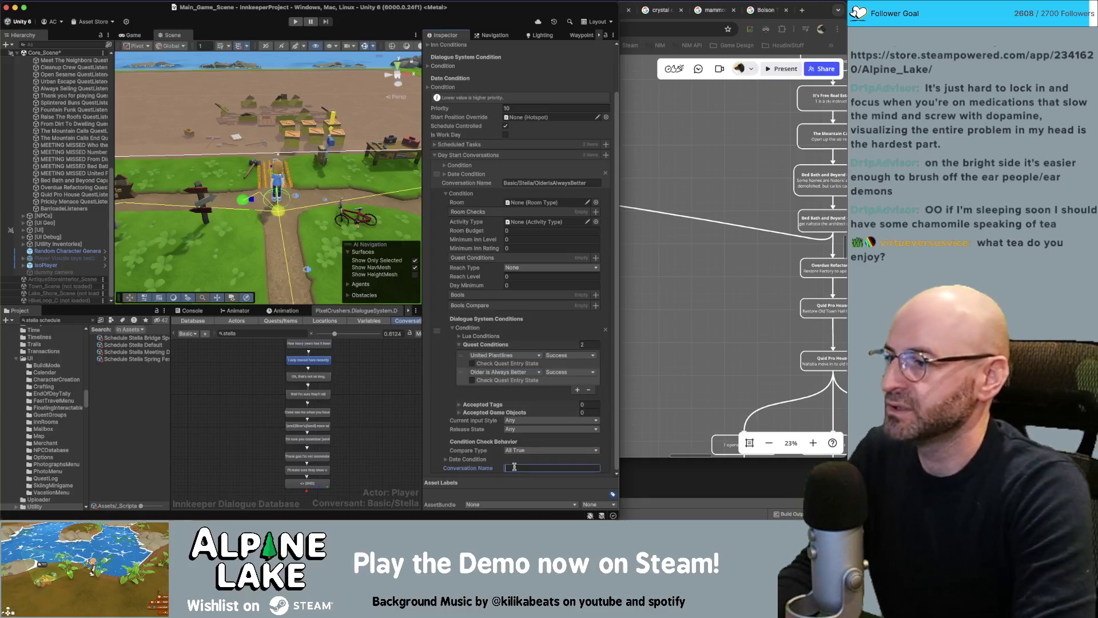
{"action": "type", "text": "Basic/Stella/The"}
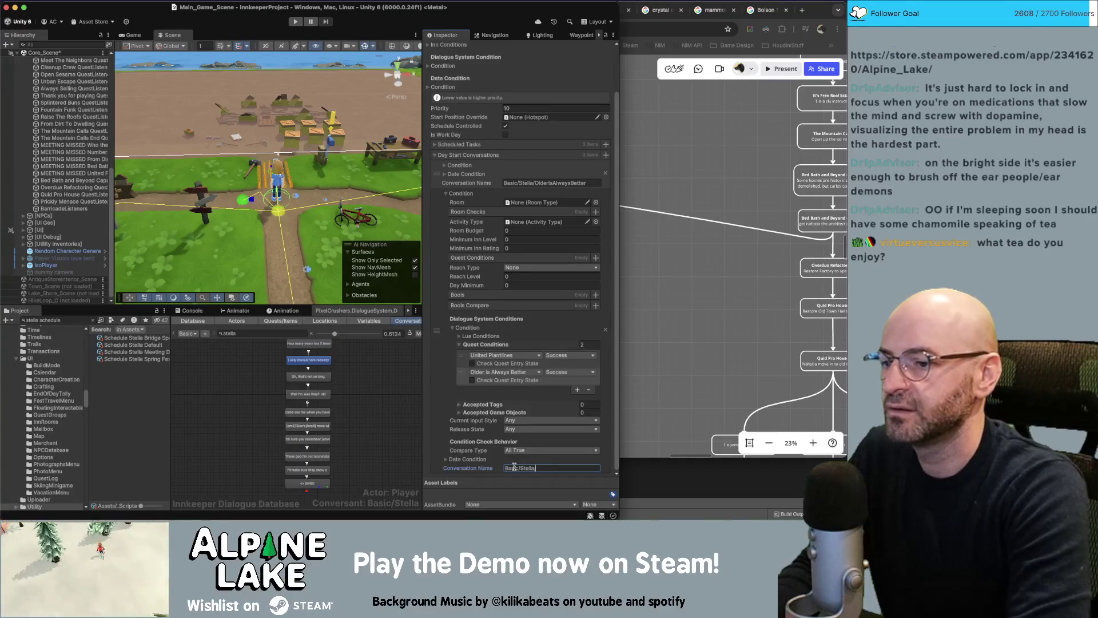
{"action": "type", "text": "FriendsYouM"}
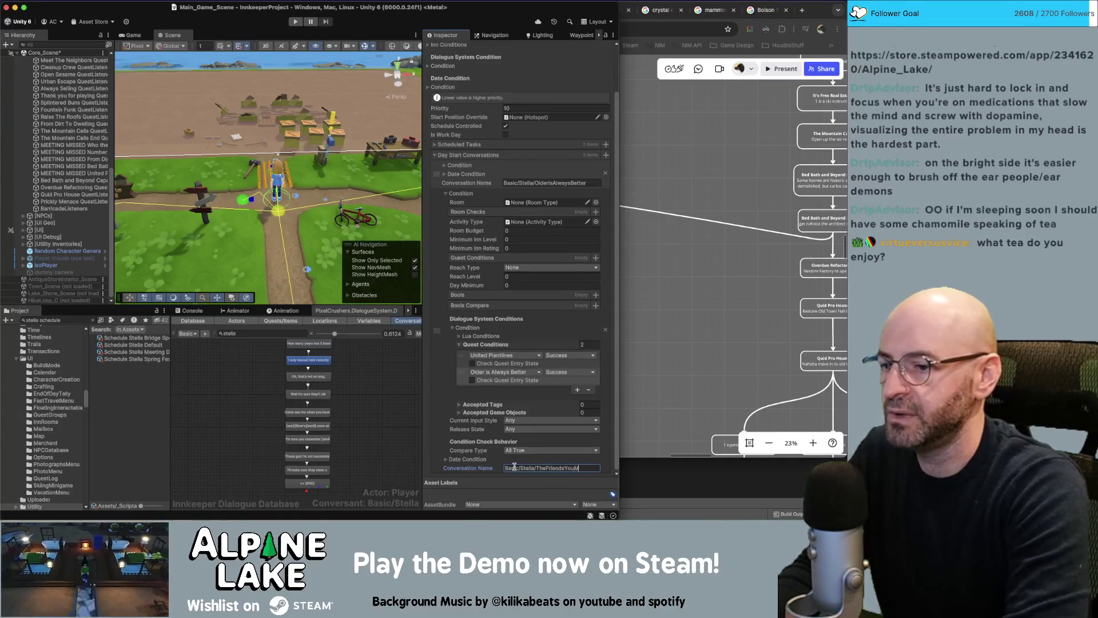
{"action": "type", "text": "InCollege"}
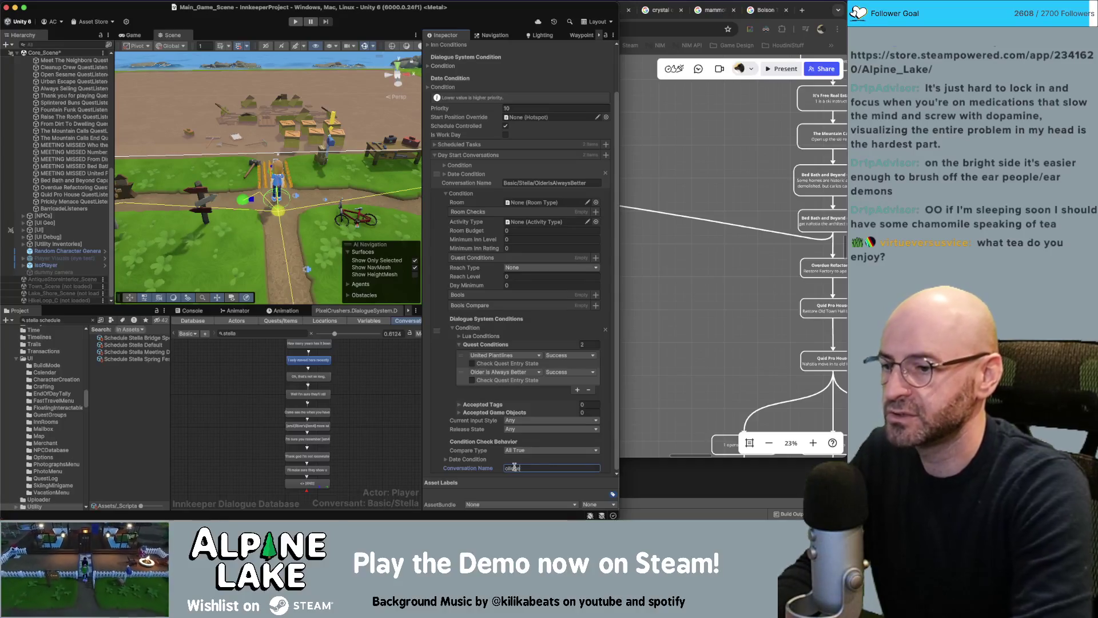
{"action": "left_click", "coordinate": [218, 355]}
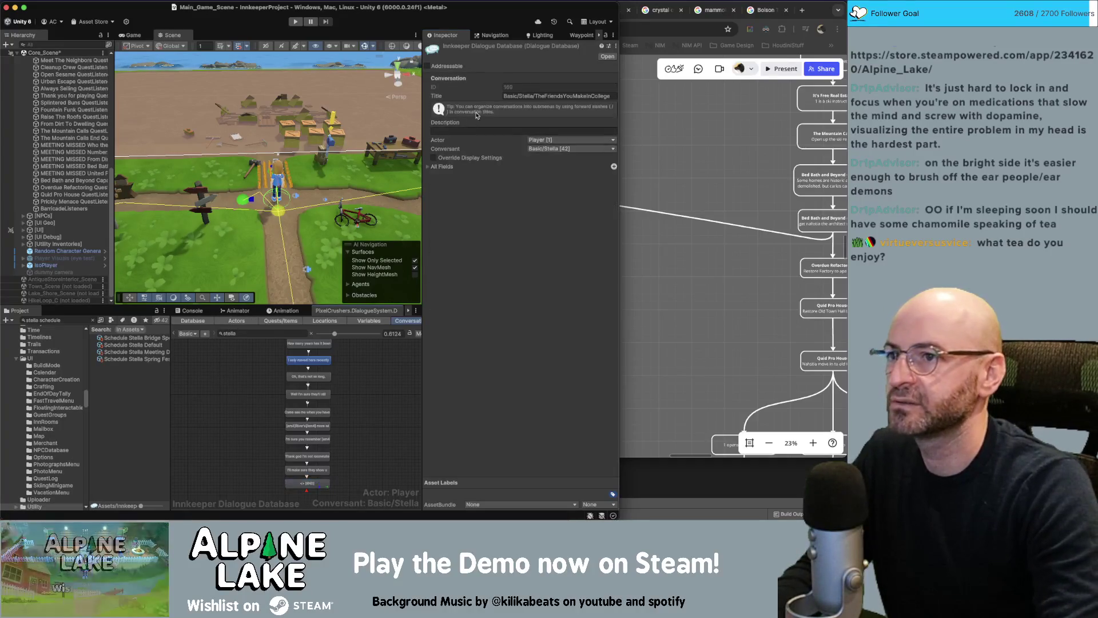
{"action": "left_click", "coordinate": [532, 97]}
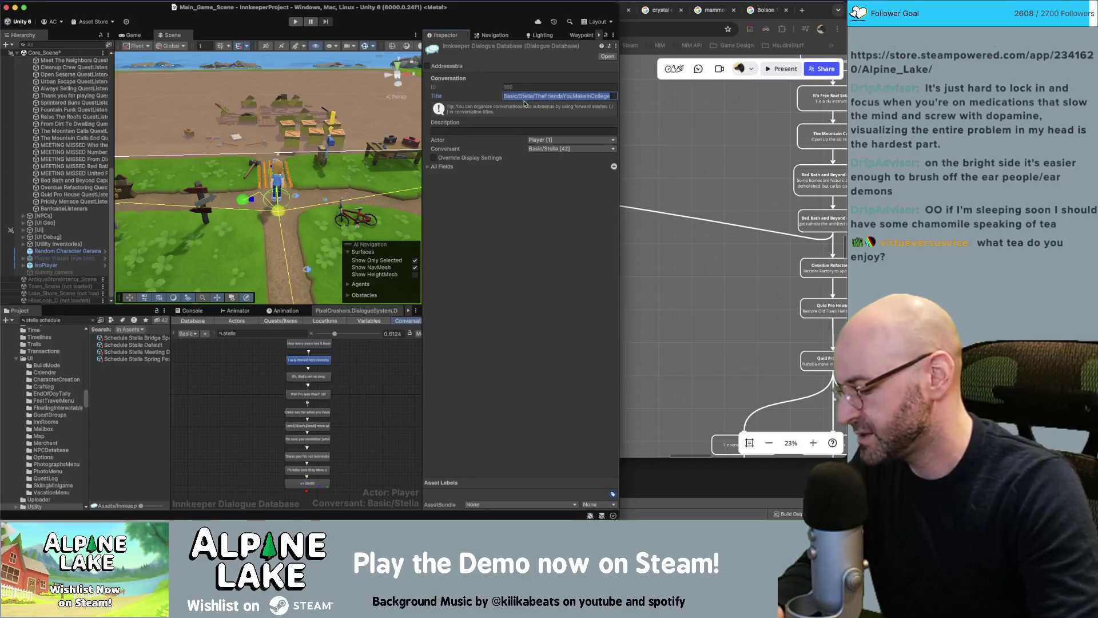
{"action": "left_click", "coordinate": [152, 346]}
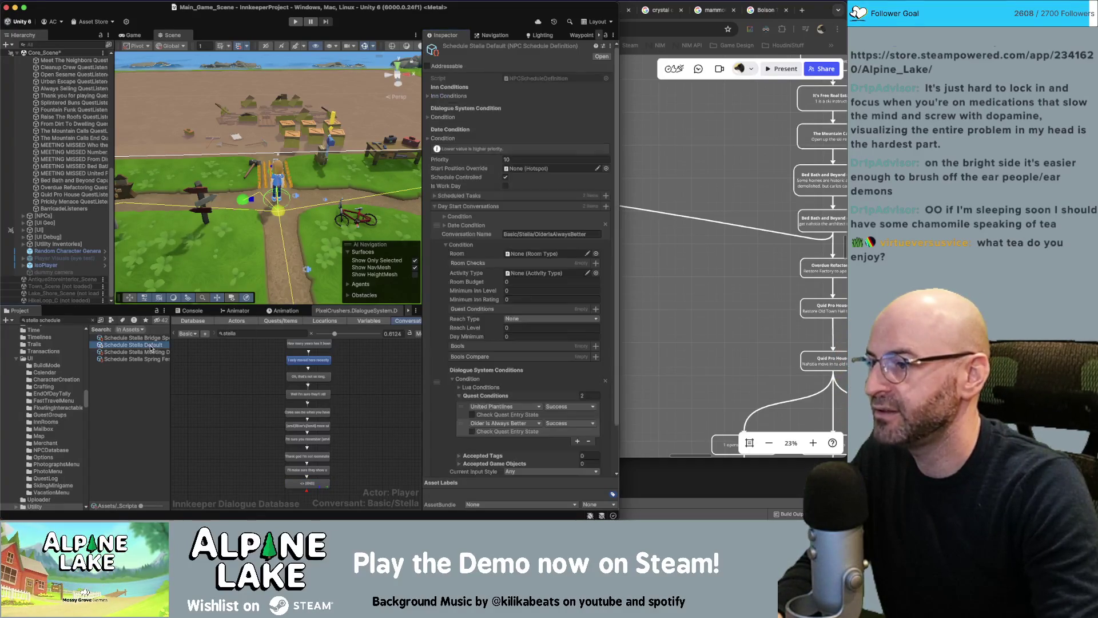
{"action": "scroll", "coordinate": [428, 416], "scroll_direction": "down", "scroll_amount": 3}
{"action": "left_click", "coordinate": [509, 465]}
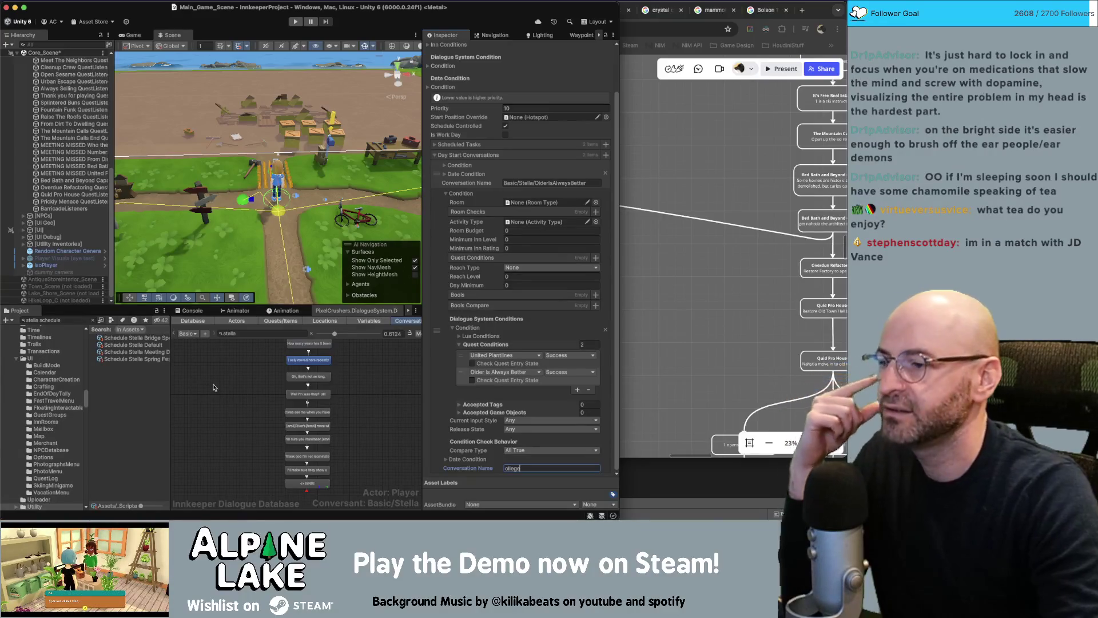
{"action": "left_click", "coordinate": [212, 383]}
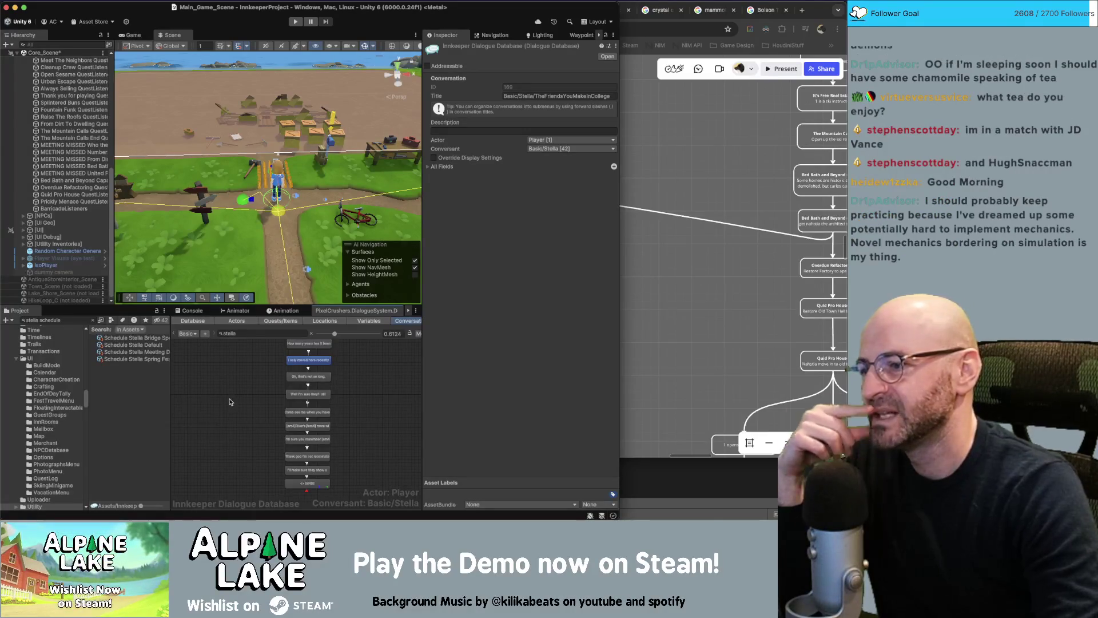
{"action": "left_click", "coordinate": [715, 309]}
{"action": "scroll", "coordinate": [603, 274], "scroll_direction": "up", "scroll_amount": 3}
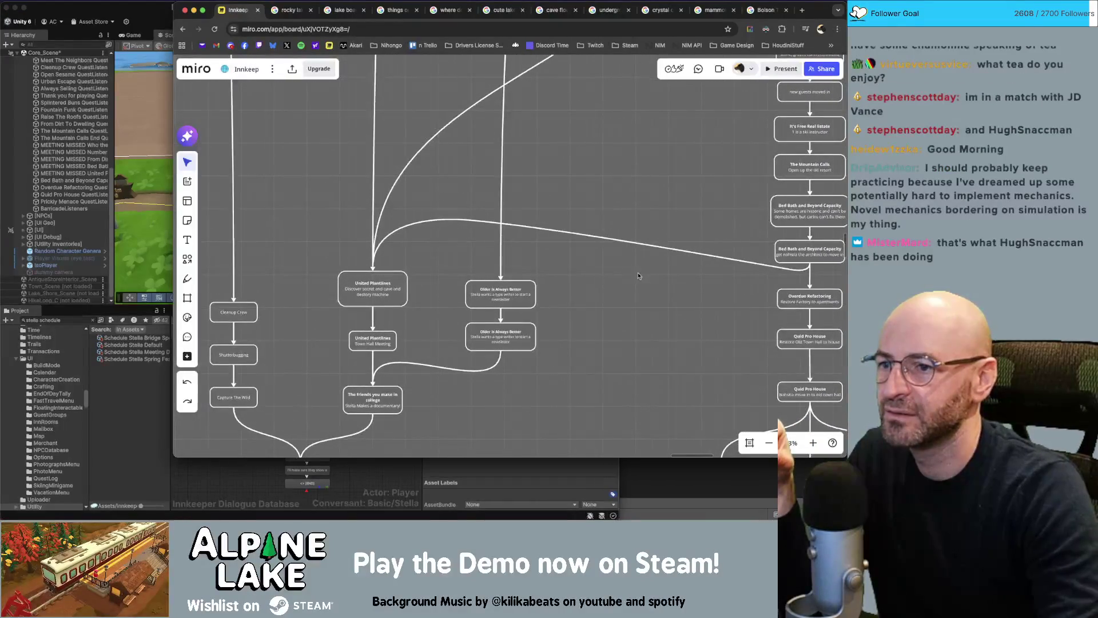
- Pan and zoom the Miro flowchart over to the quest nodes on the right
{"action": "left_click_drag", "start_coordinate": [639, 276], "coordinate": [519, 272]}
{"action": "scroll", "coordinate": [517, 277], "scroll_direction": "down", "scroll_amount": 5}
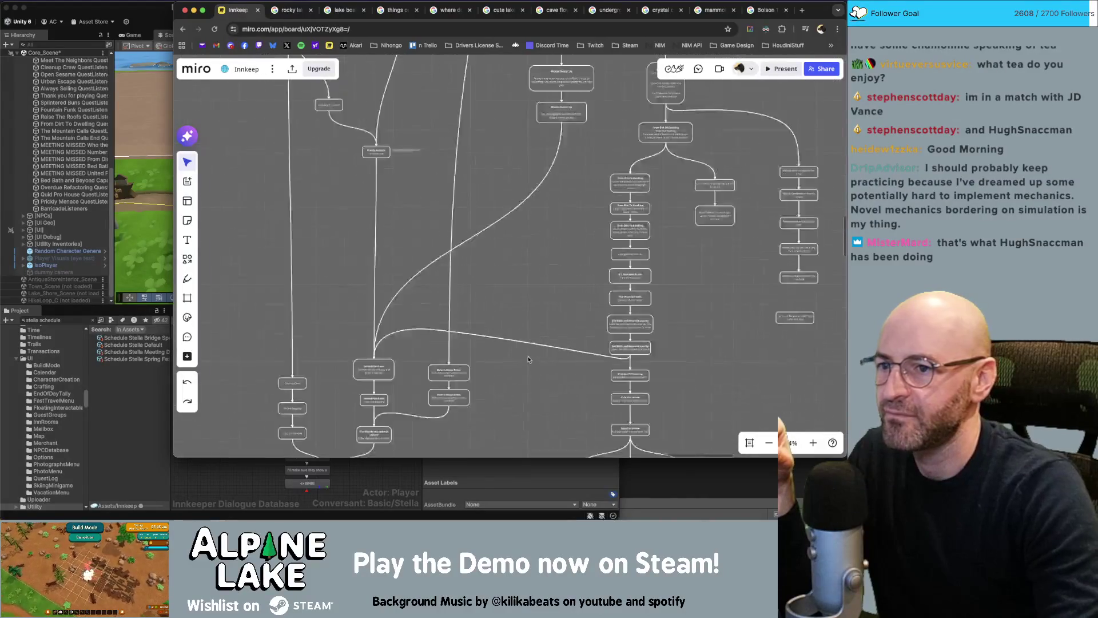
{"action": "scroll", "coordinate": [526, 283], "scroll_direction": "up", "scroll_amount": 5}
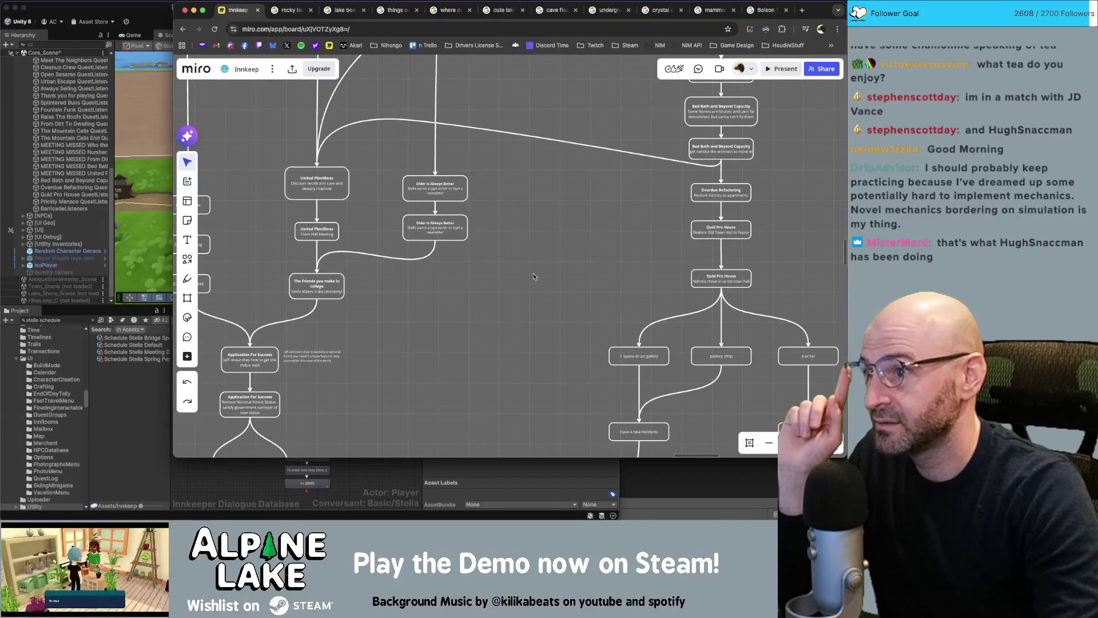
{"action": "scroll", "coordinate": [533, 276], "scroll_direction": "up", "scroll_amount": 4}
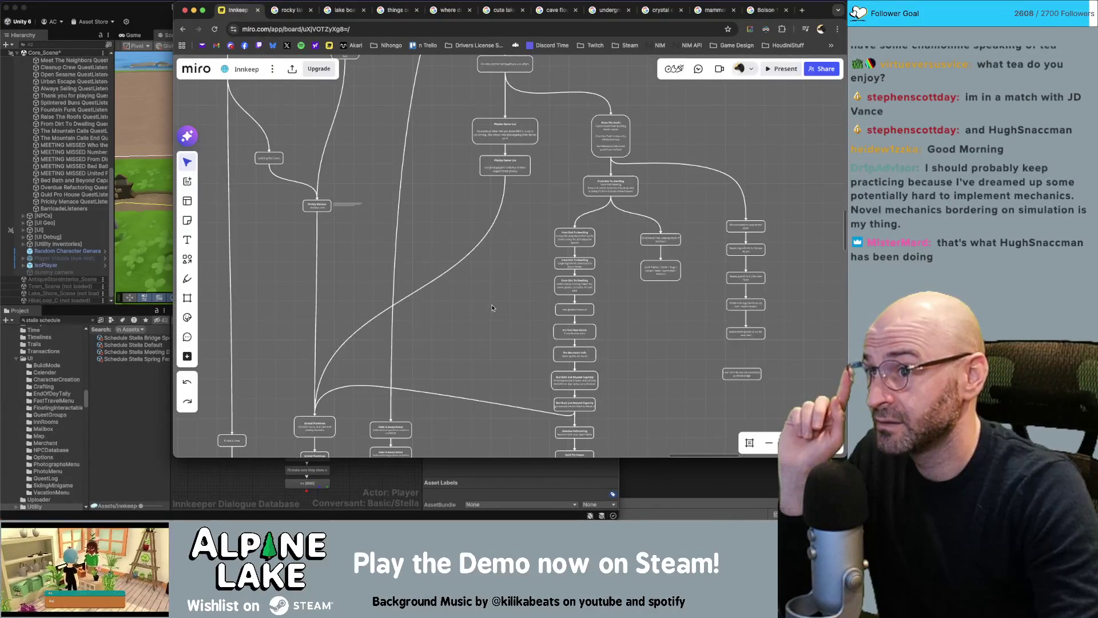
{"action": "scroll", "coordinate": [489, 221], "scroll_direction": "up", "scroll_amount": 5}
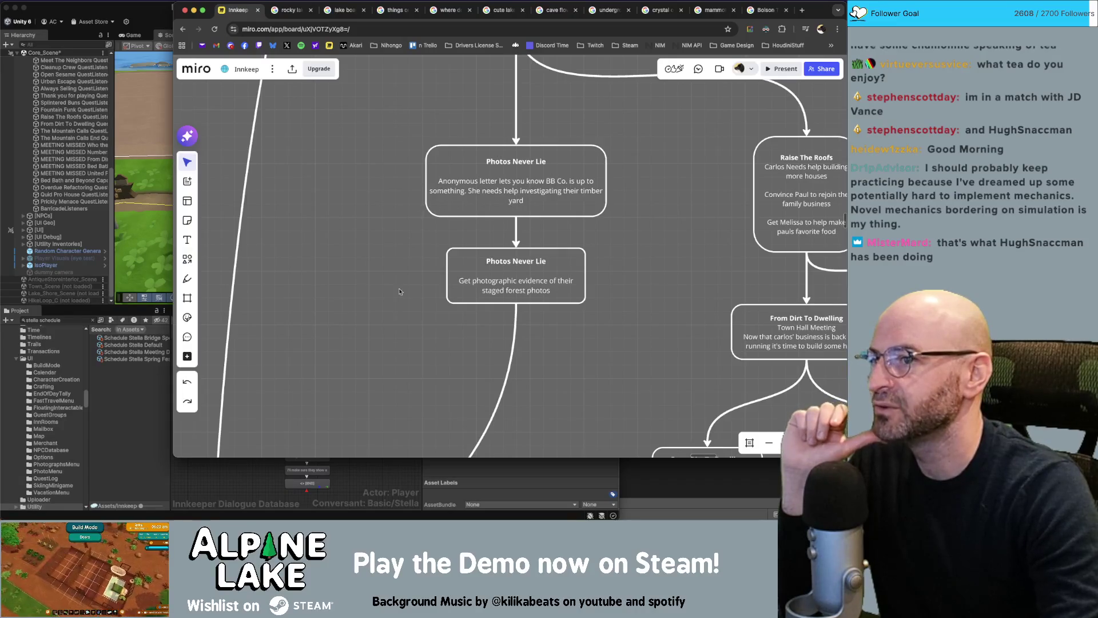
{"action": "scroll", "coordinate": [394, 281], "scroll_direction": "down", "scroll_amount": 5}
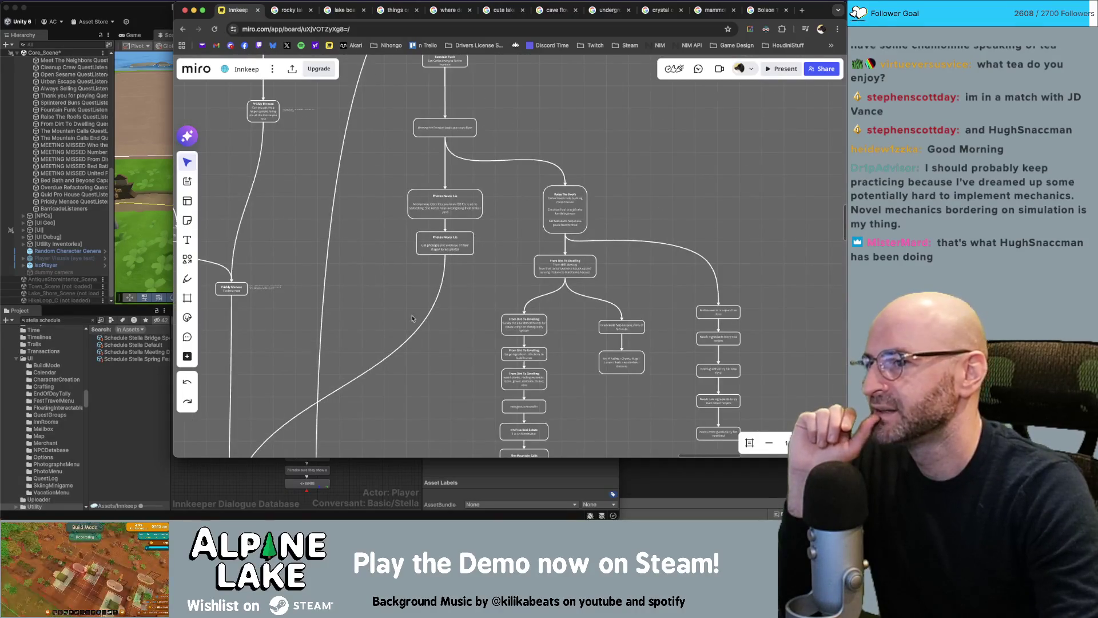
{"action": "scroll", "coordinate": [429, 352], "scroll_direction": "down", "scroll_amount": 4}
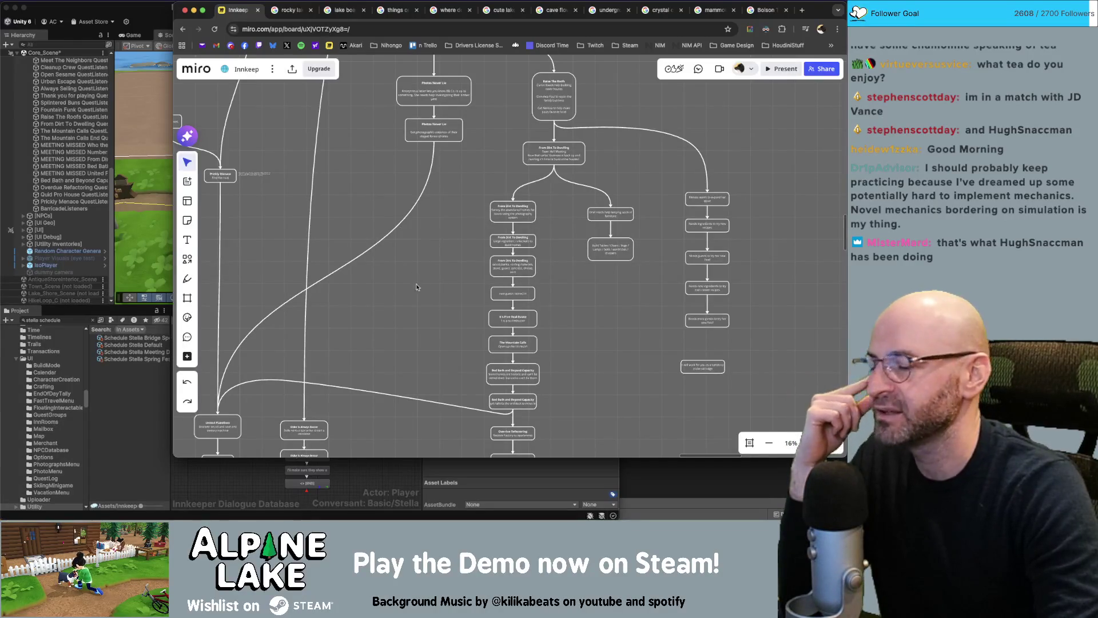
{"action": "scroll", "coordinate": [423, 283], "scroll_direction": "down", "scroll_amount": 5}
{"action": "scroll", "coordinate": [423, 284], "scroll_direction": "left", "scroll_amount": 3}
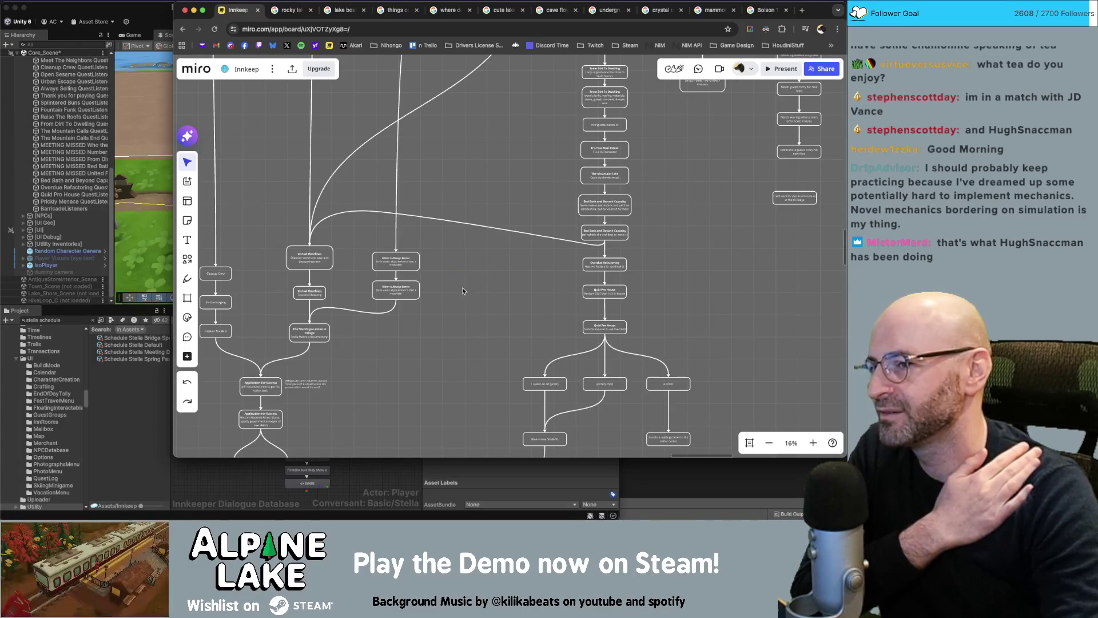
{"action": "left_click_drag", "start_coordinate": [464, 290], "coordinate": [508, 271]}
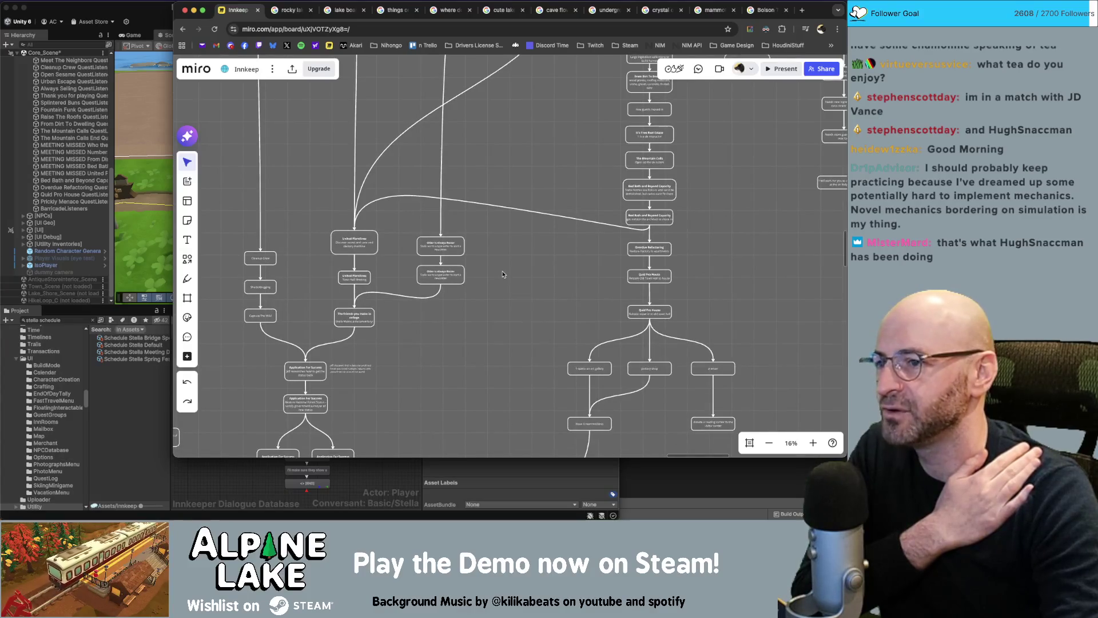
{"action": "scroll", "coordinate": [503, 274], "scroll_direction": "down", "scroll_amount": 2}
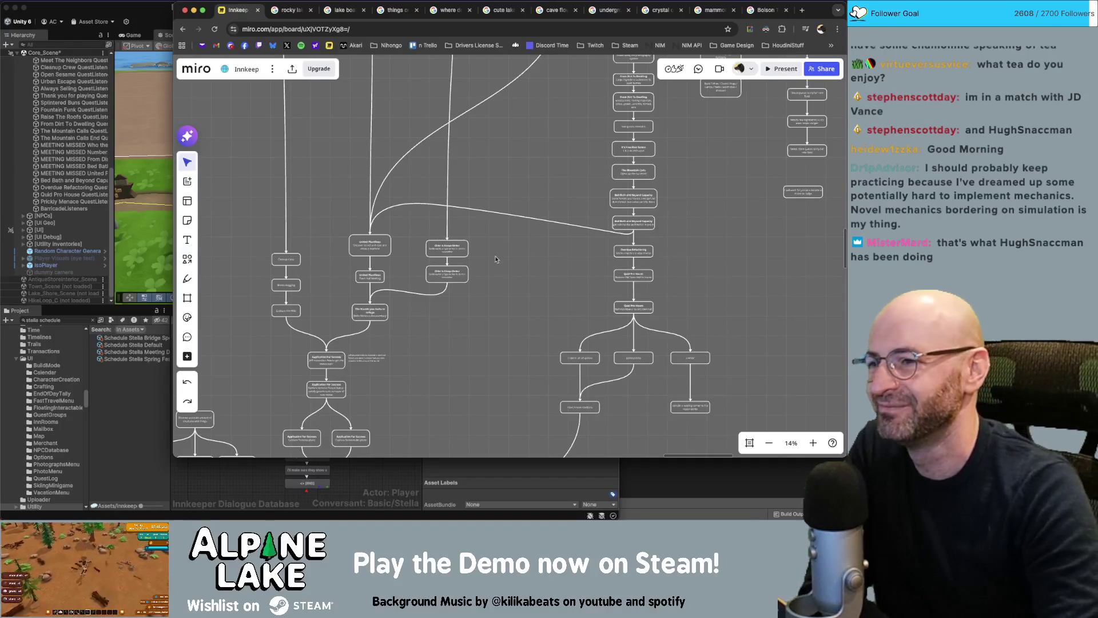
- Reshape the long connector between quest nodes, flattening its arc and moving its end left
{"action": "left_click", "coordinate": [489, 215]}
{"action": "left_click", "coordinate": [490, 239]}
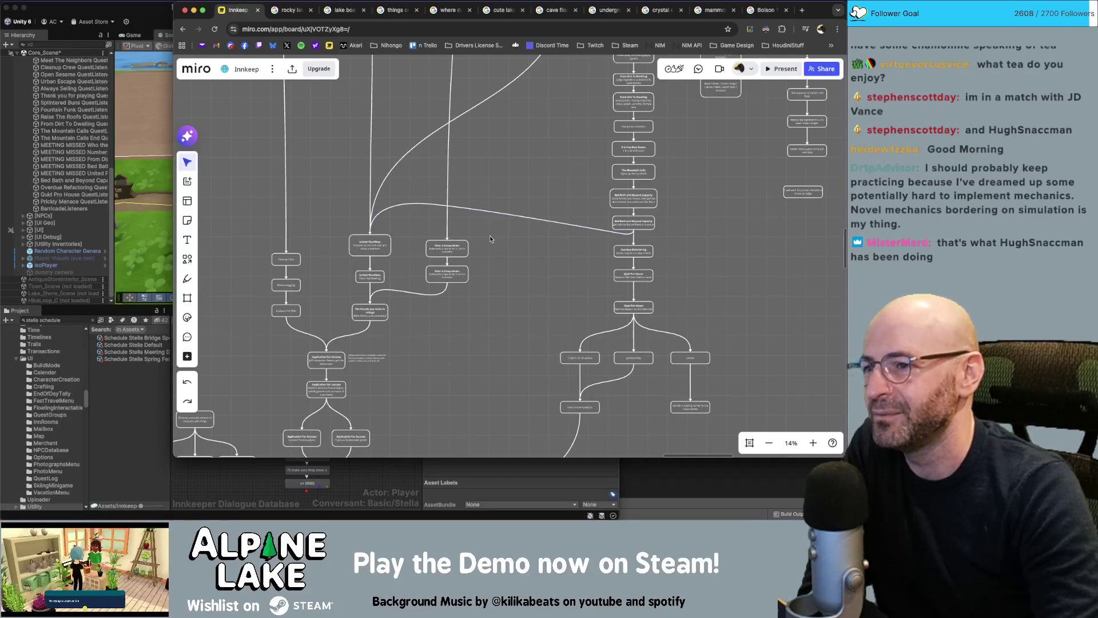
{"action": "left_click", "coordinate": [426, 206]}
{"action": "left_click_drag", "start_coordinate": [426, 205], "coordinate": [396, 222]}
{"action": "left_click", "coordinate": [525, 262]}
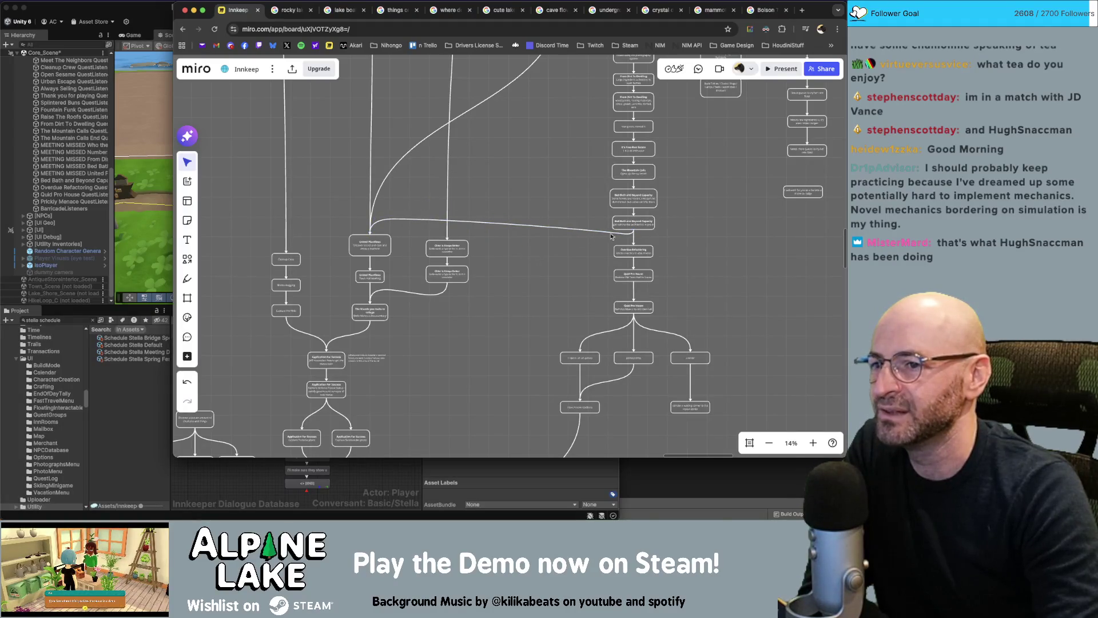
{"action": "left_click", "coordinate": [576, 233]}
{"action": "mouse_move", "coordinate": [622, 236]}
{"action": "left_mouse_down"}
{"action": "mouse_move", "coordinate": [586, 234]}
{"action": "mouse_move", "coordinate": [606, 240]}
{"action": "mouse_move", "coordinate": [592, 248]}
{"action": "left_mouse_up"}
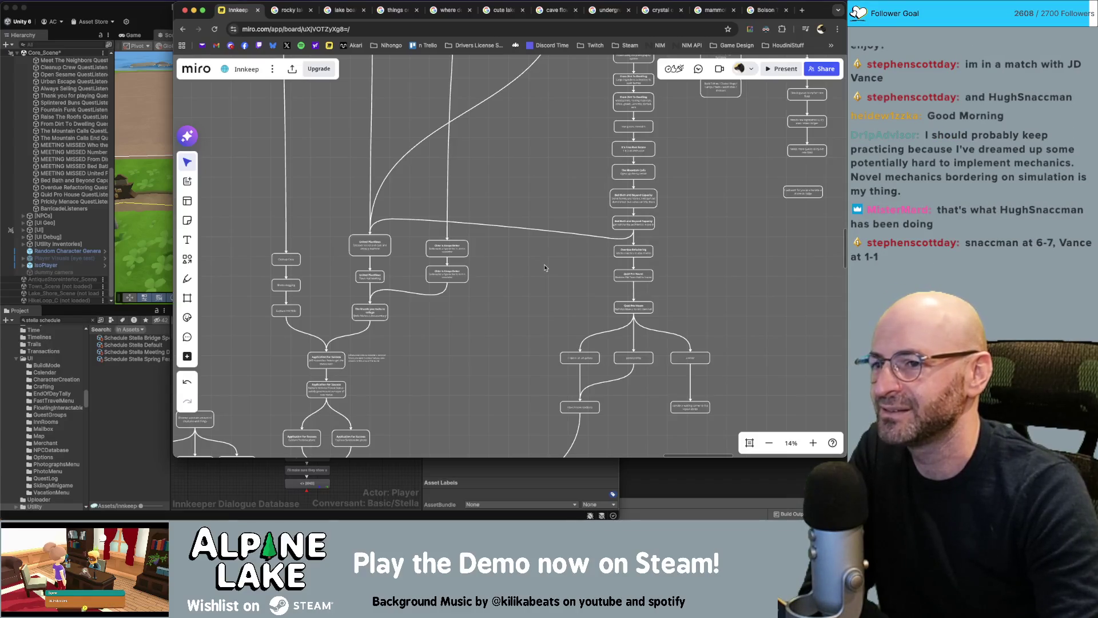
- Zoom in on the two Older Is Always Better cards
{"action": "scroll", "coordinate": [532, 289], "scroll_direction": "down", "scroll_amount": 5}
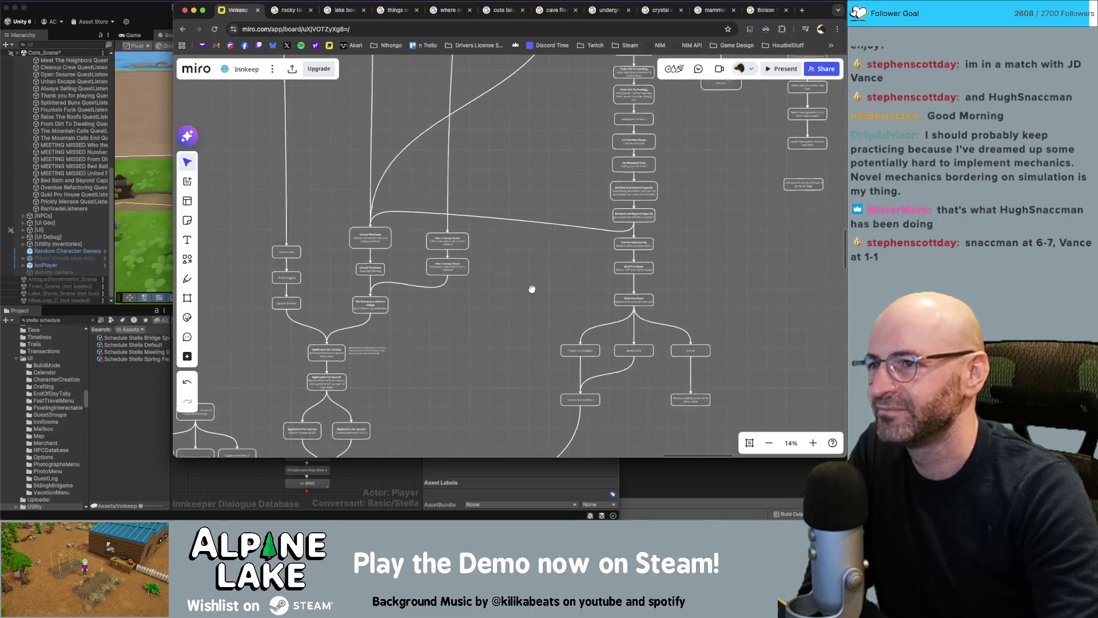
{"action": "scroll", "coordinate": [523, 297], "scroll_direction": "up", "scroll_amount": 3}
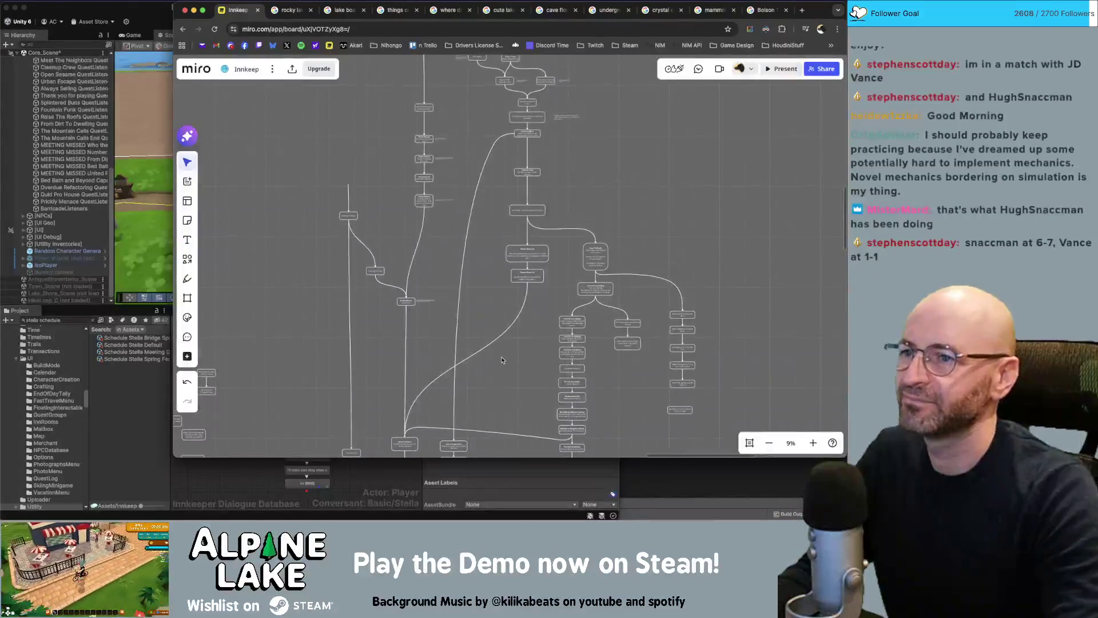
{"action": "scroll", "coordinate": [510, 156], "scroll_direction": "up", "scroll_amount": 2}
{"action": "scroll", "coordinate": [511, 156], "scroll_direction": "down", "scroll_amount": 5}
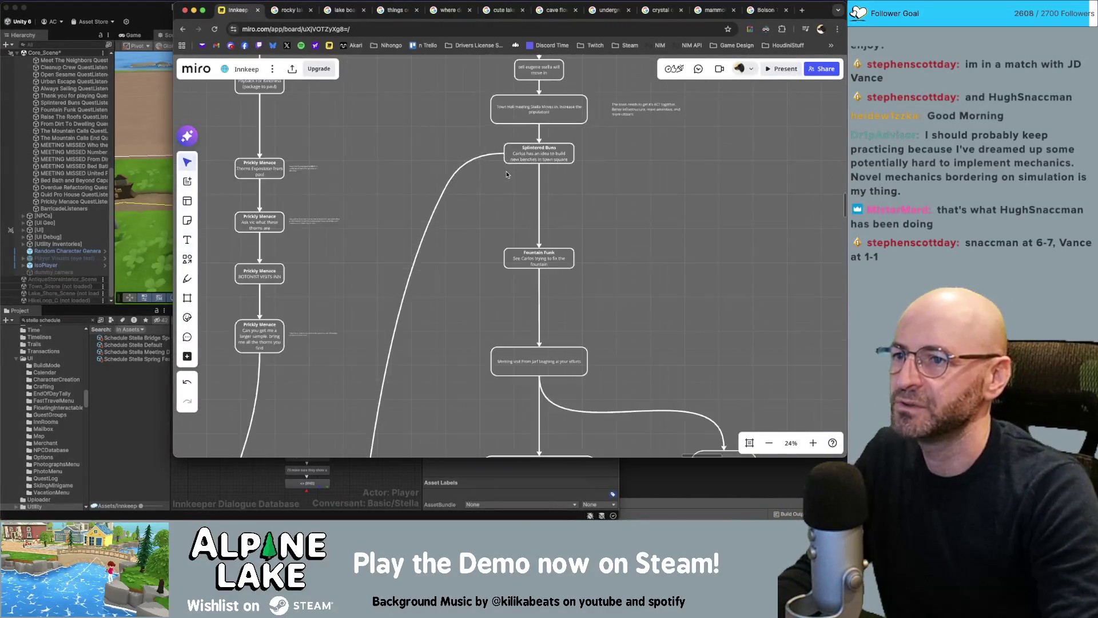
{"action": "scroll", "coordinate": [480, 129], "scroll_direction": "up", "scroll_amount": 3}
{"action": "scroll", "coordinate": [441, 164], "scroll_direction": "down", "scroll_amount": 5}
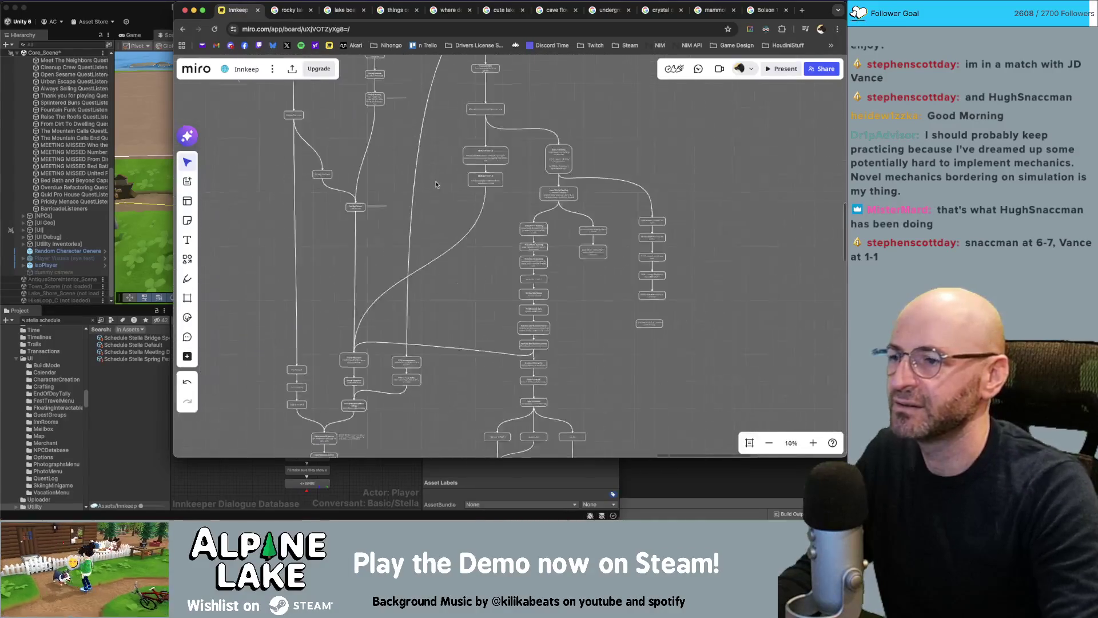
{"action": "scroll", "coordinate": [432, 287], "scroll_direction": "up", "scroll_amount": 10}
{"action": "scroll", "coordinate": [503, 292], "scroll_direction": "down", "scroll_amount": 2}
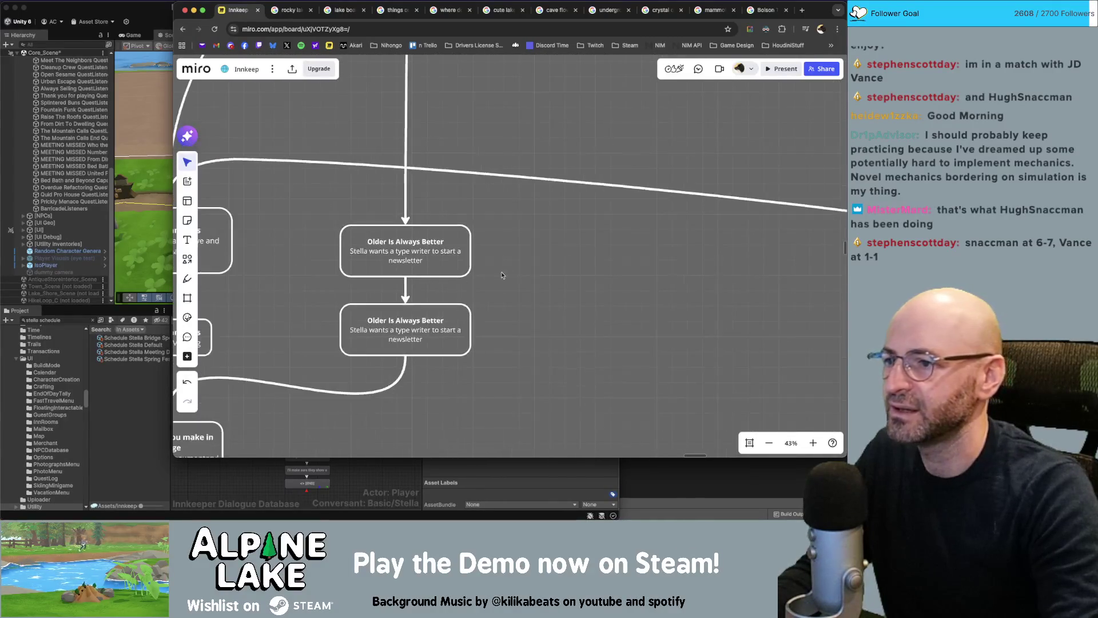
{"action": "scroll", "coordinate": [538, 269], "scroll_direction": "up", "scroll_amount": 1}
{"action": "scroll", "coordinate": [546, 251], "scroll_direction": "down", "scroll_amount": 1}
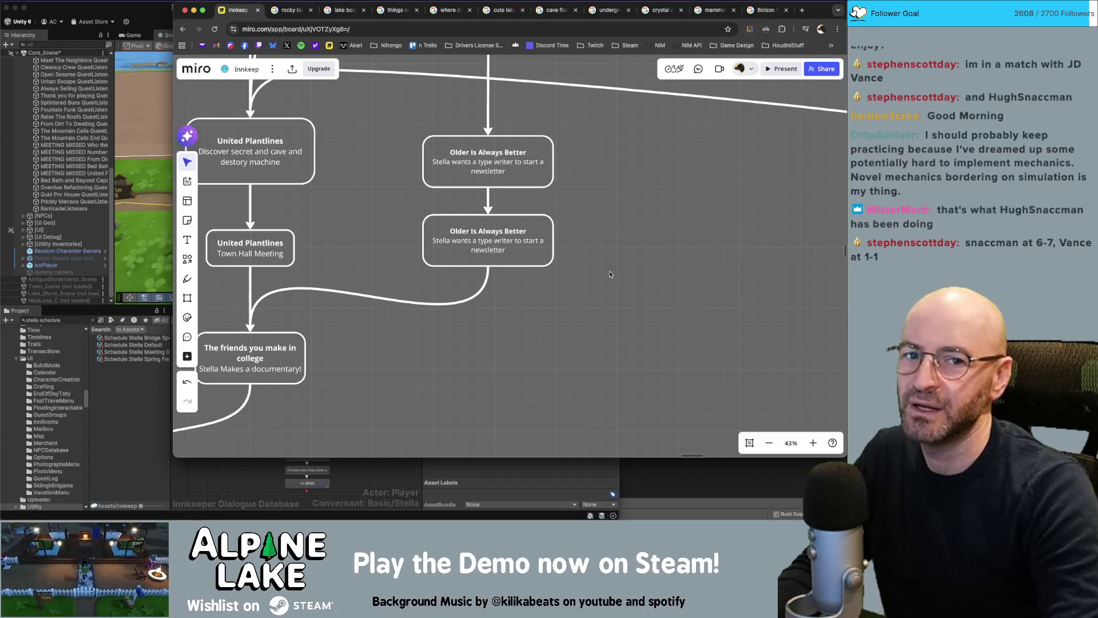
{"action": "key", "text": "super+Tab"}
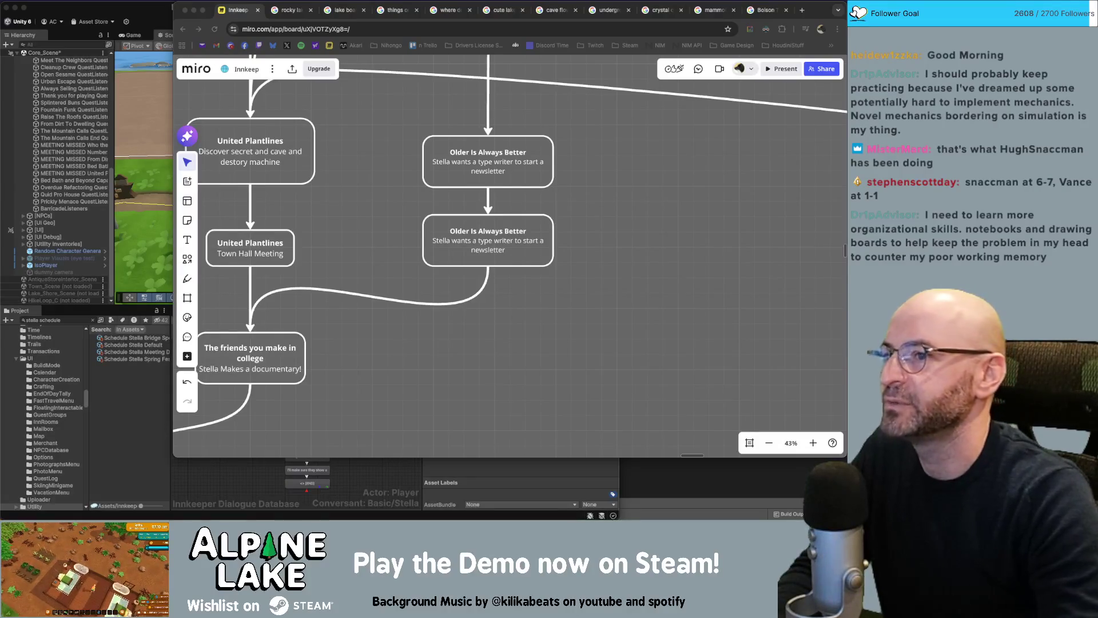
{"action": "left_click", "coordinate": [686, 231]}
- Zoom out over the Miro quest board's script-card columns, then switch back to Unity
{"action": "scroll", "coordinate": [686, 232], "scroll_direction": "down", "scroll_amount": 5}
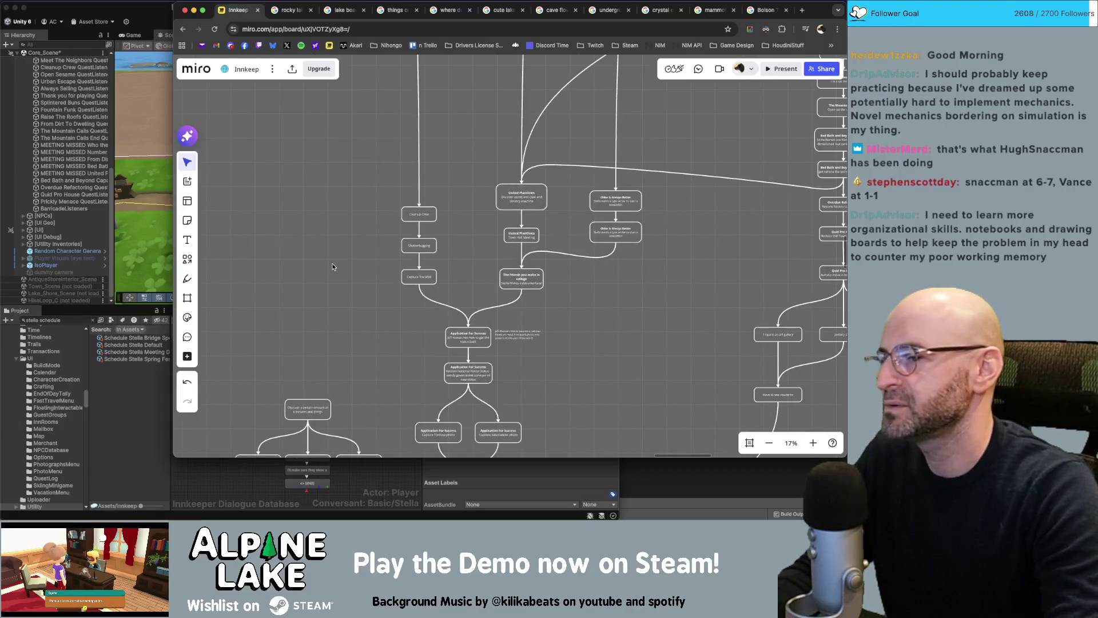
{"action": "scroll", "coordinate": [600, 330], "scroll_direction": "down", "scroll_amount": 5}
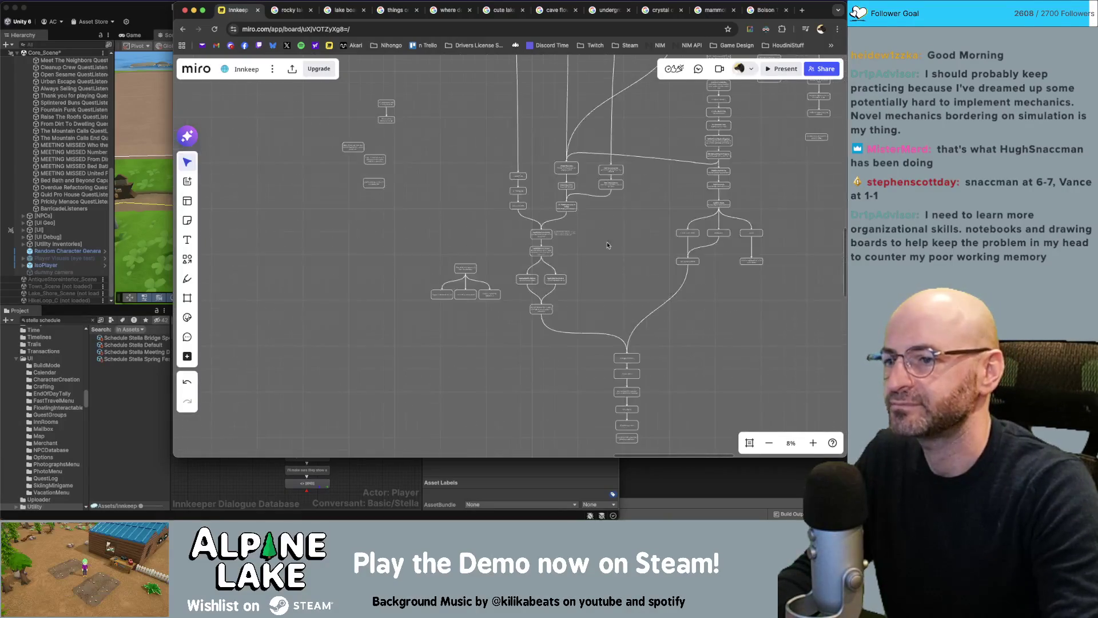
{"action": "scroll", "coordinate": [580, 308], "scroll_direction": "down", "scroll_amount": 10}
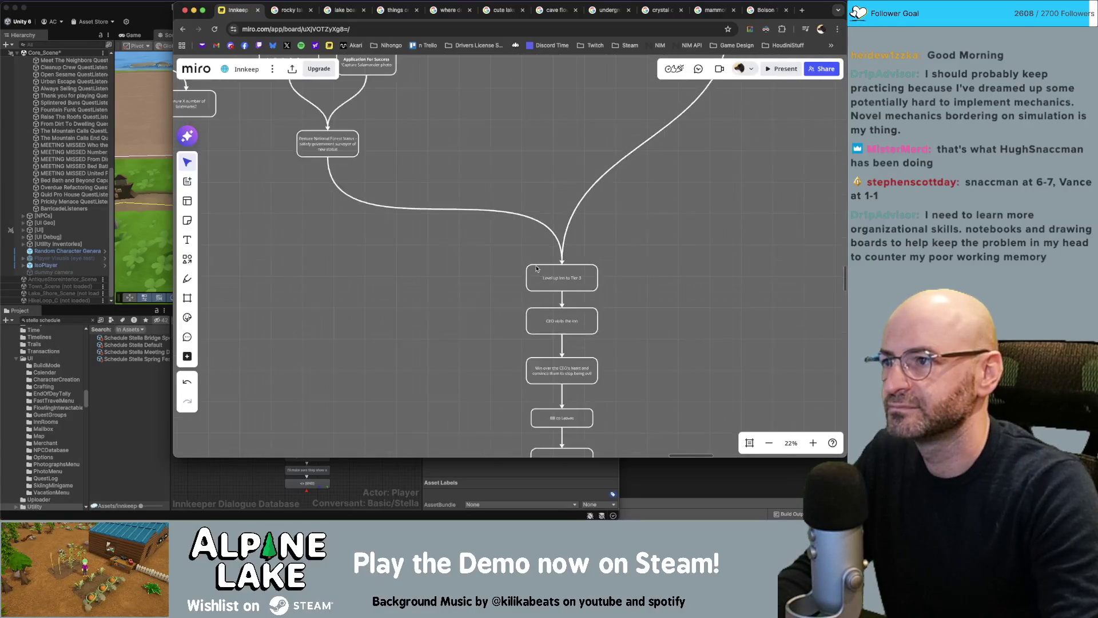
{"action": "scroll", "coordinate": [502, 226], "scroll_direction": "up", "scroll_amount": 5}
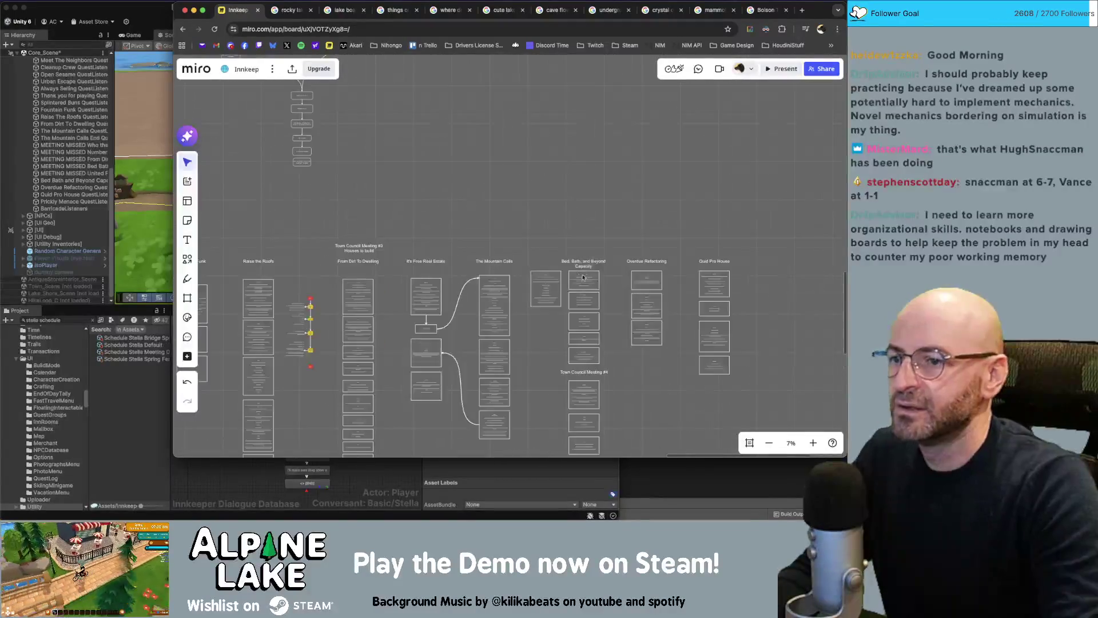
{"action": "scroll", "coordinate": [570, 226], "scroll_direction": "down", "scroll_amount": 3}
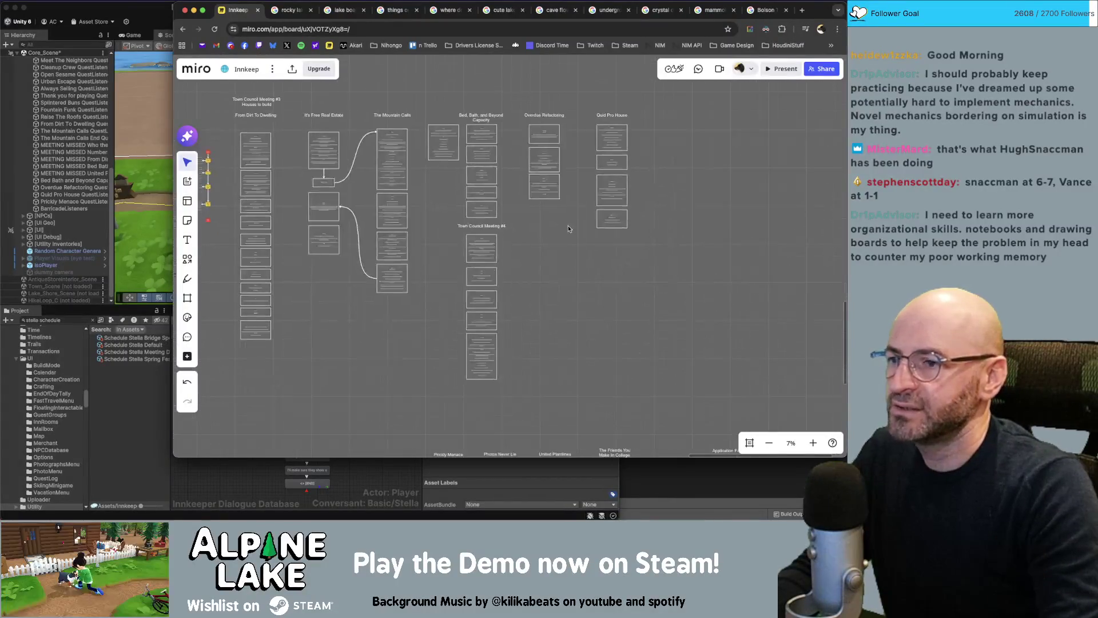
{"action": "left_click", "coordinate": [161, 41]}
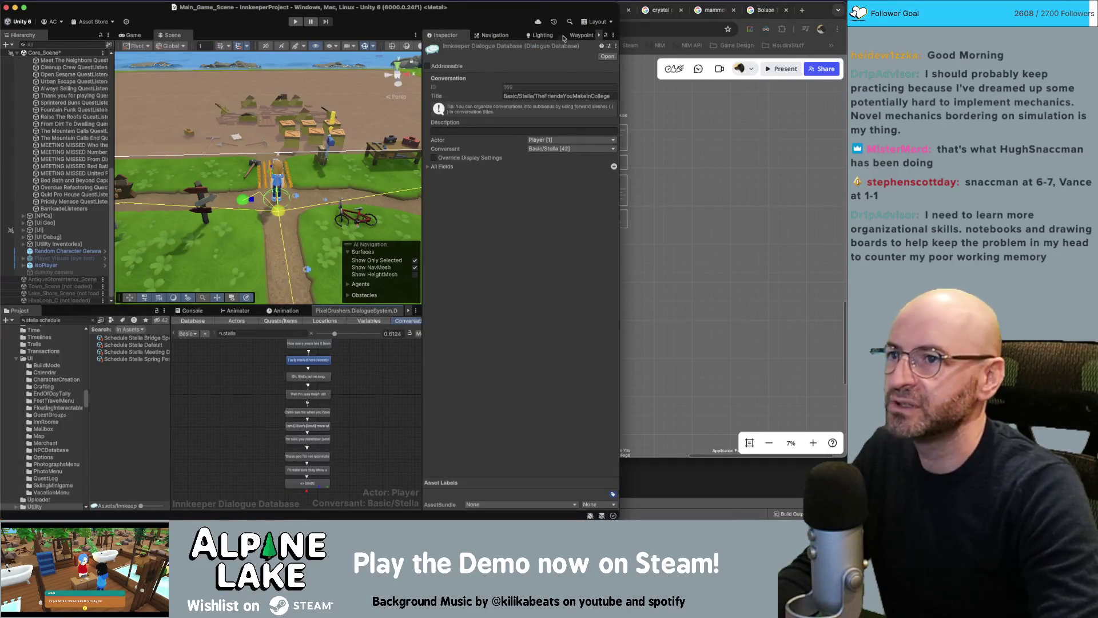
- Maximize the Unity editor and search the project for 'mervins'
{"action": "double_click", "coordinate": [559, 8]}
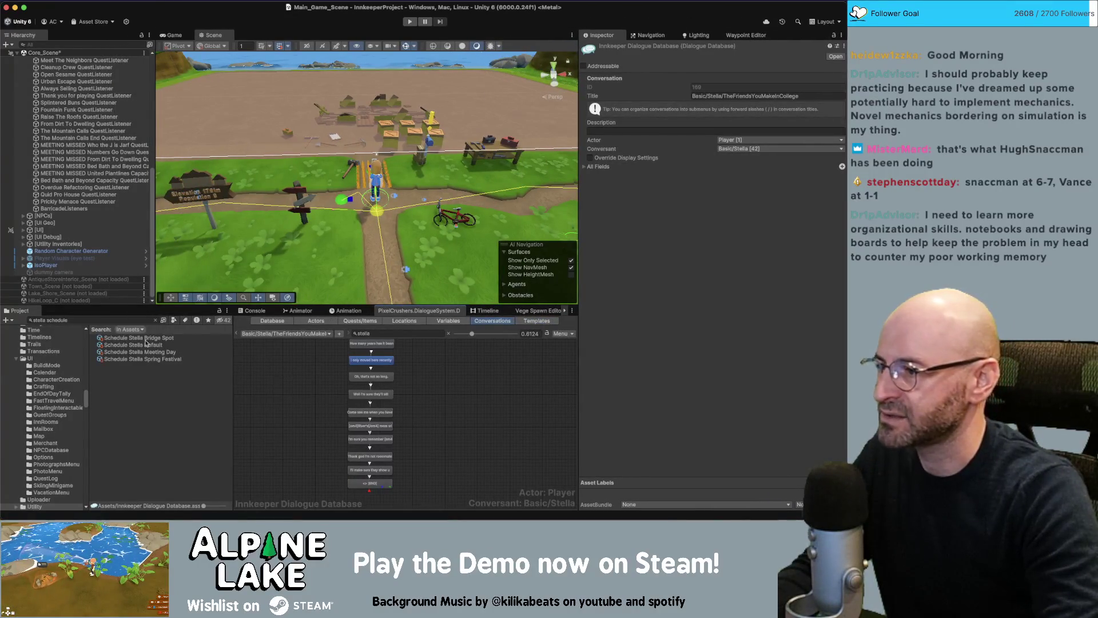
{"action": "left_click", "coordinate": [118, 319]}
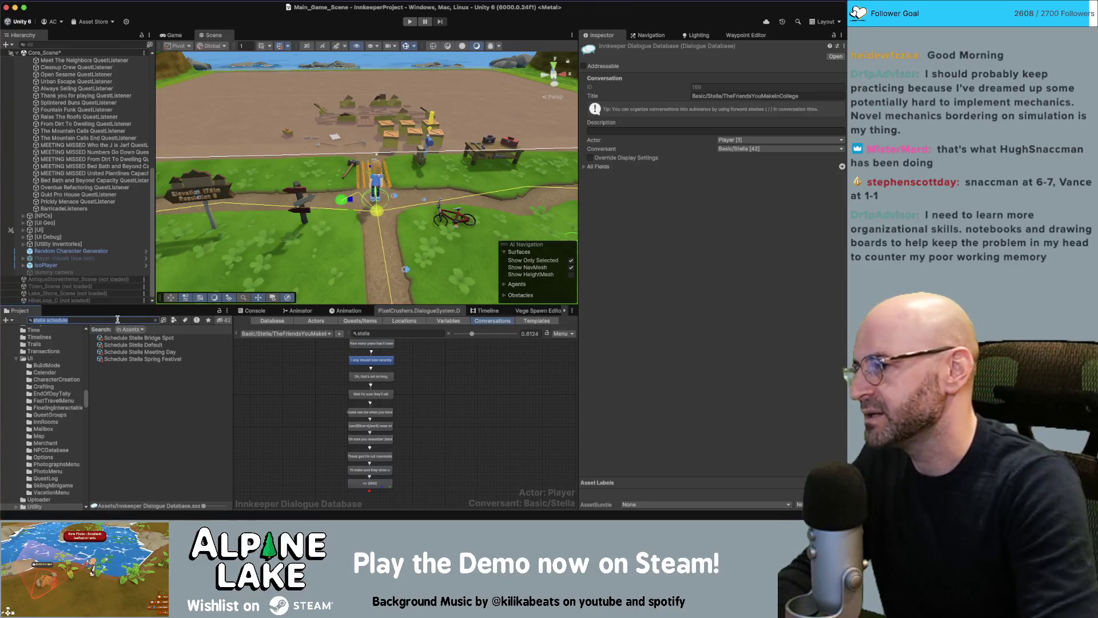
{"action": "type", "text": "mervins"}
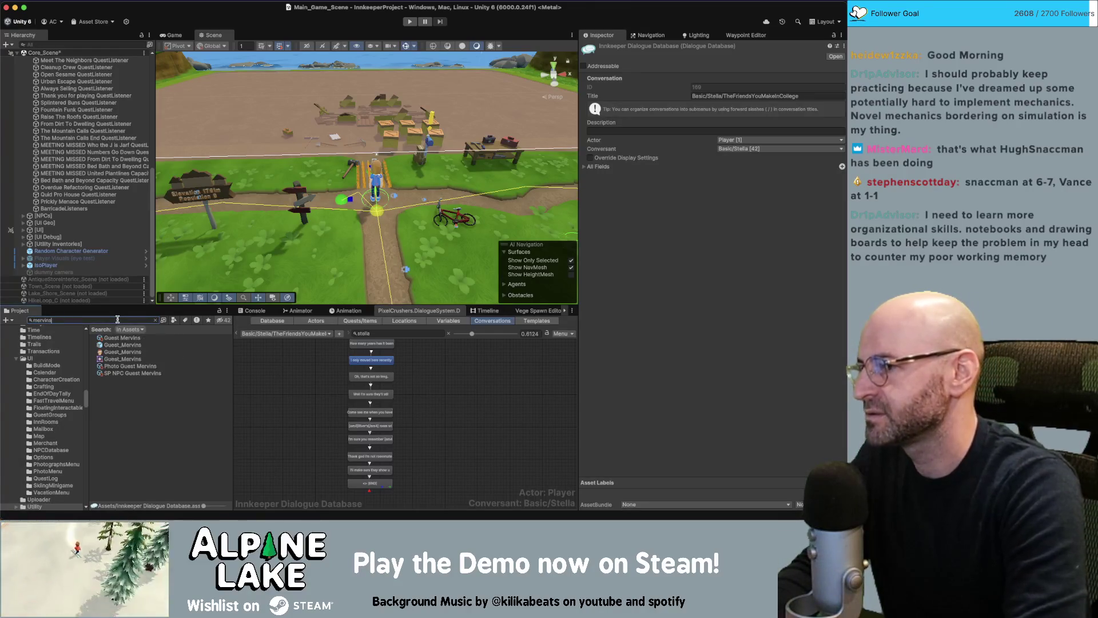
- Set Guest Mervins' starting spawn queue to Narrative
{"action": "left_click", "coordinate": [122, 337]}
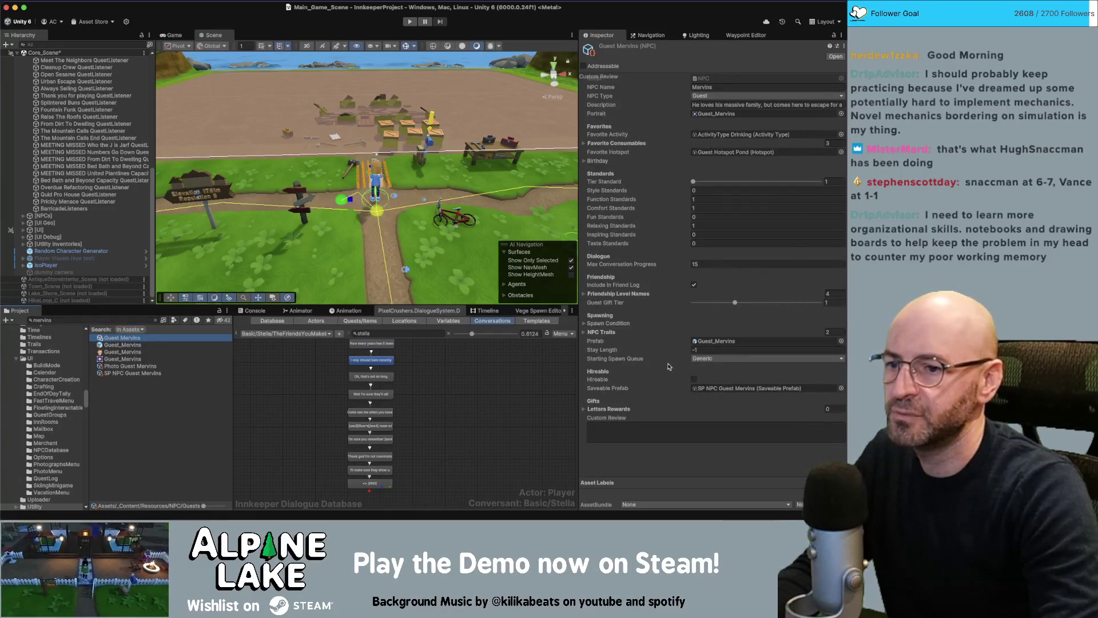
{"action": "left_click", "coordinate": [694, 359]}
{"action": "left_click", "coordinate": [703, 369]}
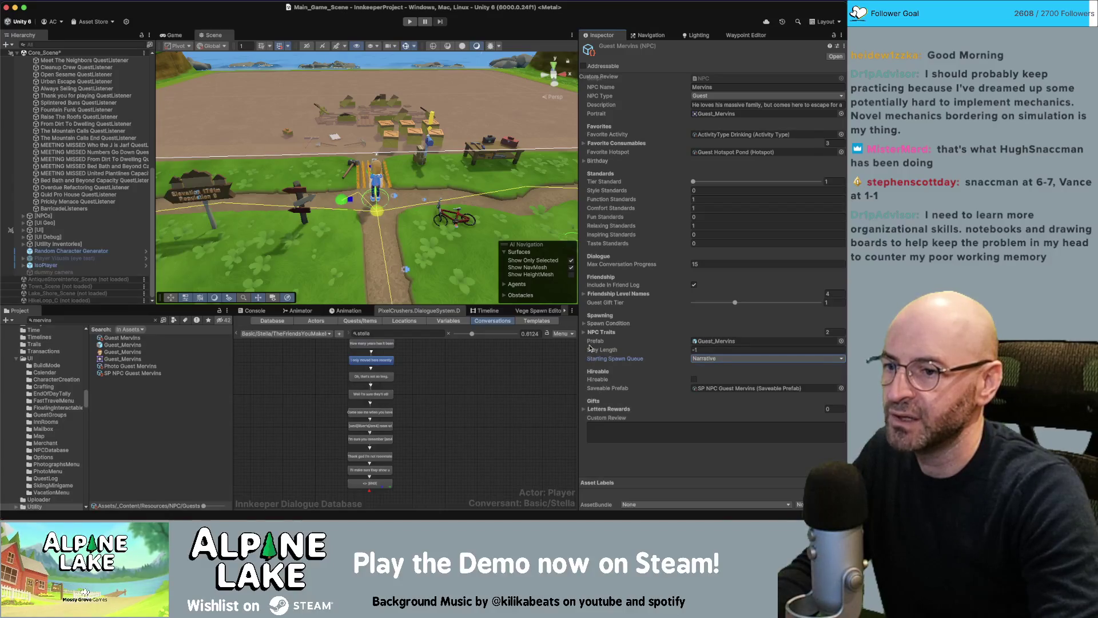
{"action": "left_click", "coordinate": [585, 324]}
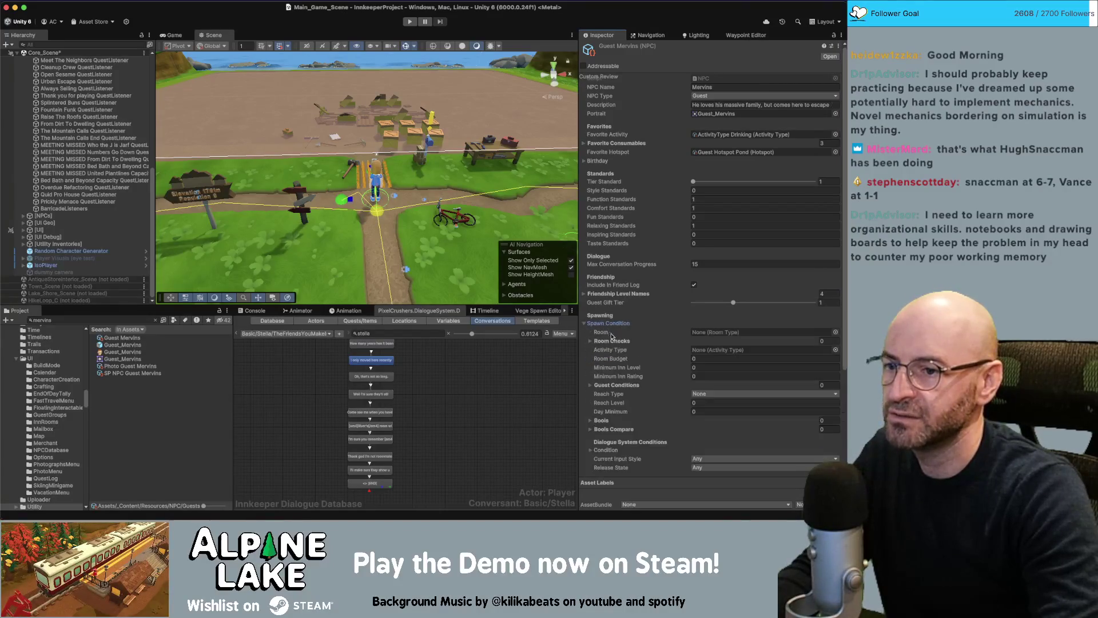
{"action": "scroll", "coordinate": [597, 340], "scroll_direction": "down", "scroll_amount": 3}
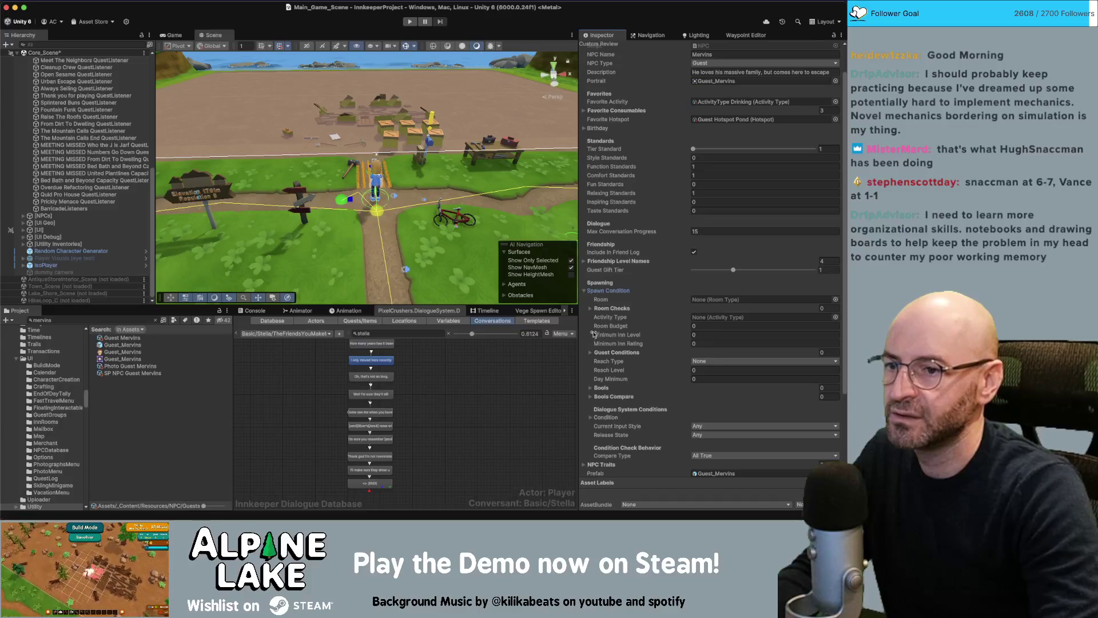
{"action": "scroll", "coordinate": [594, 333], "scroll_direction": "down", "scroll_amount": 1}
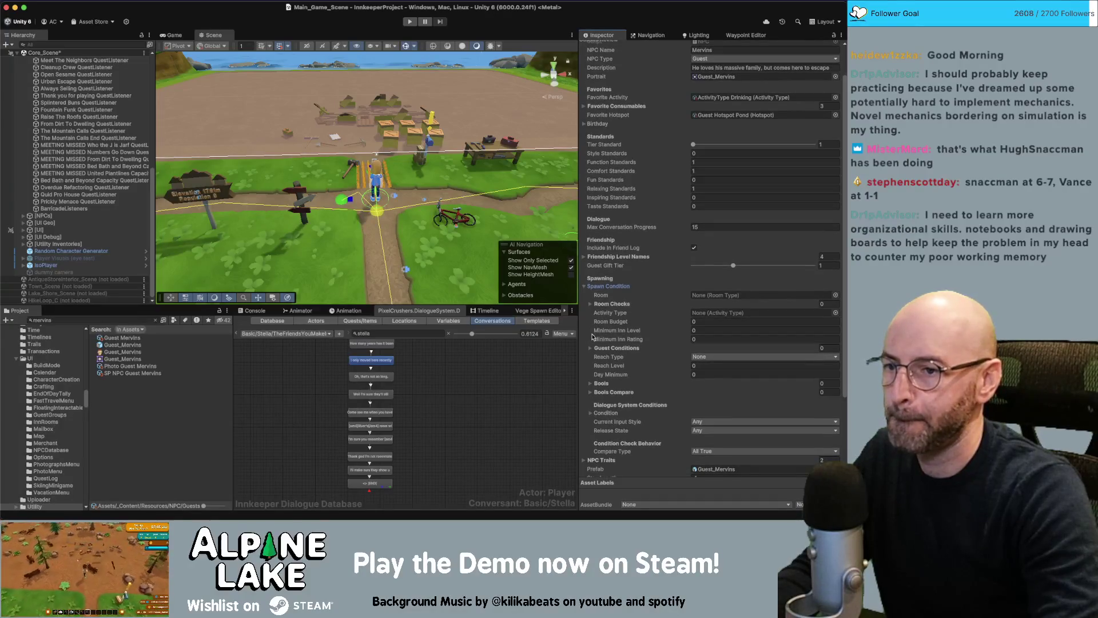
{"action": "scroll", "coordinate": [593, 344], "scroll_direction": "down", "scroll_amount": 2}
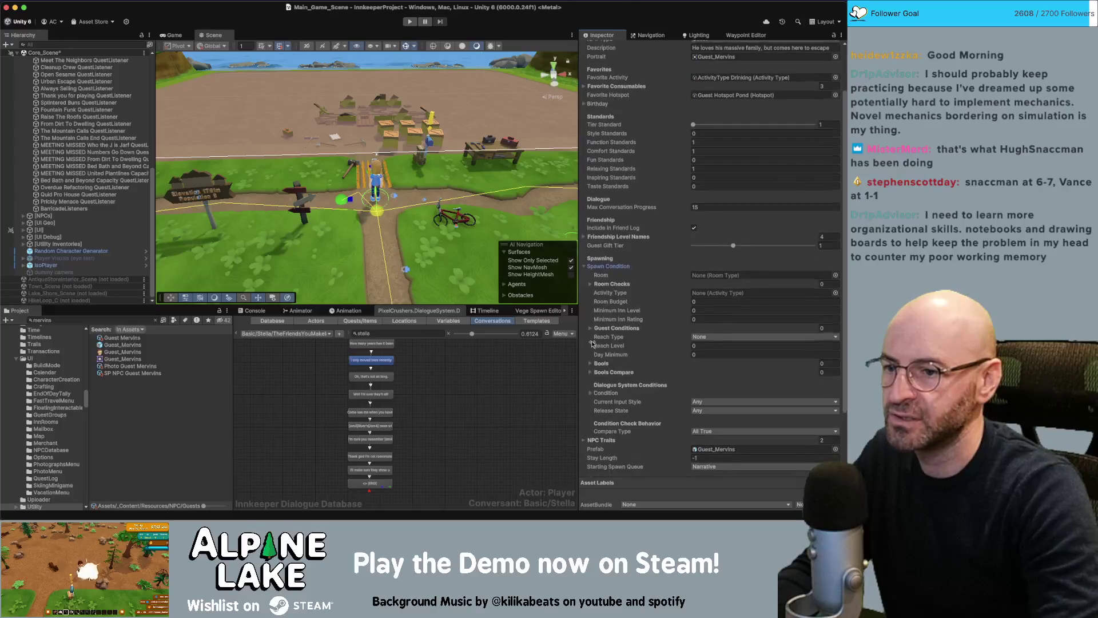
- Add a spawn quest condition requiring The Friends You Make In College to be Active
{"action": "left_click", "coordinate": [591, 393]}
{"action": "scroll", "coordinate": [594, 395], "scroll_direction": "down", "scroll_amount": 2}
{"action": "left_click", "coordinate": [596, 389]}
{"action": "left_click", "coordinate": [817, 410]}
{"action": "left_click", "coordinate": [645, 406]}
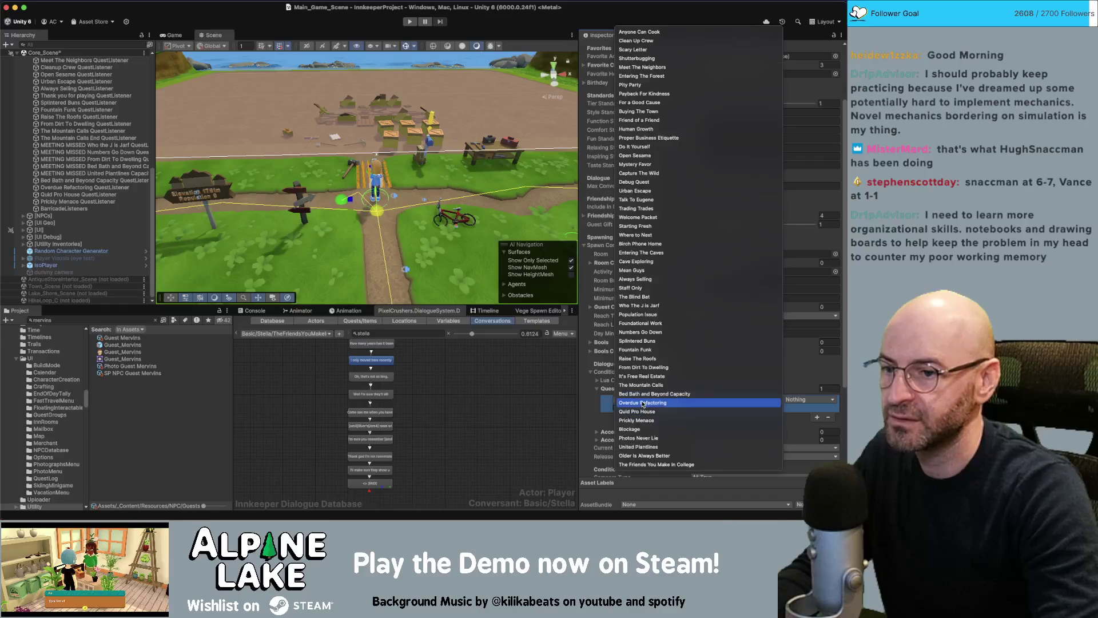
{"action": "left_click", "coordinate": [647, 464]}
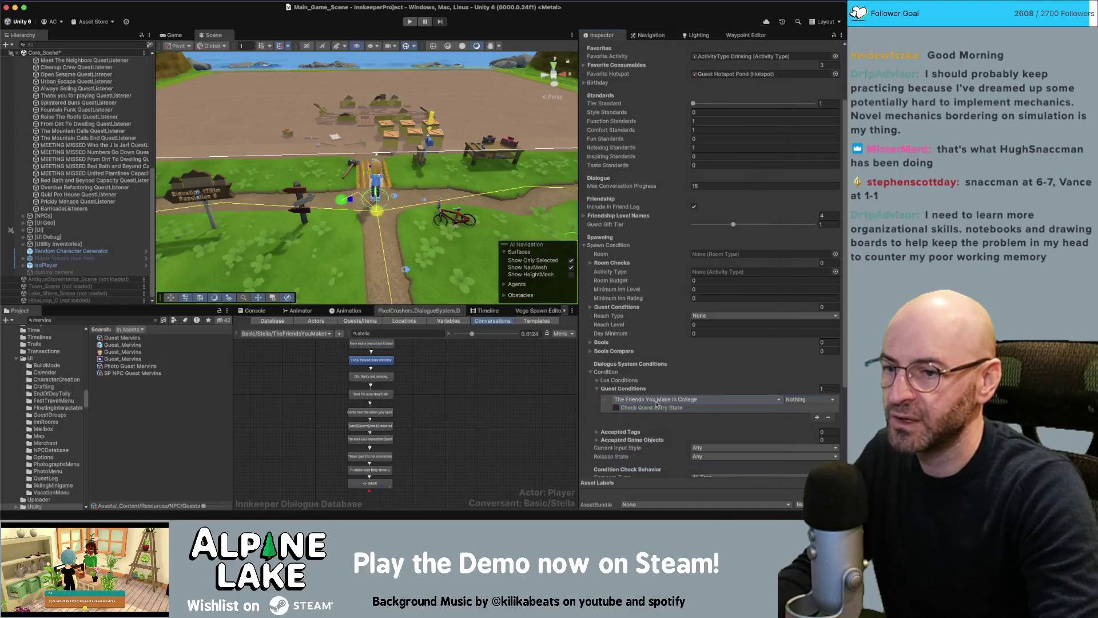
{"action": "left_click", "coordinate": [798, 401]}
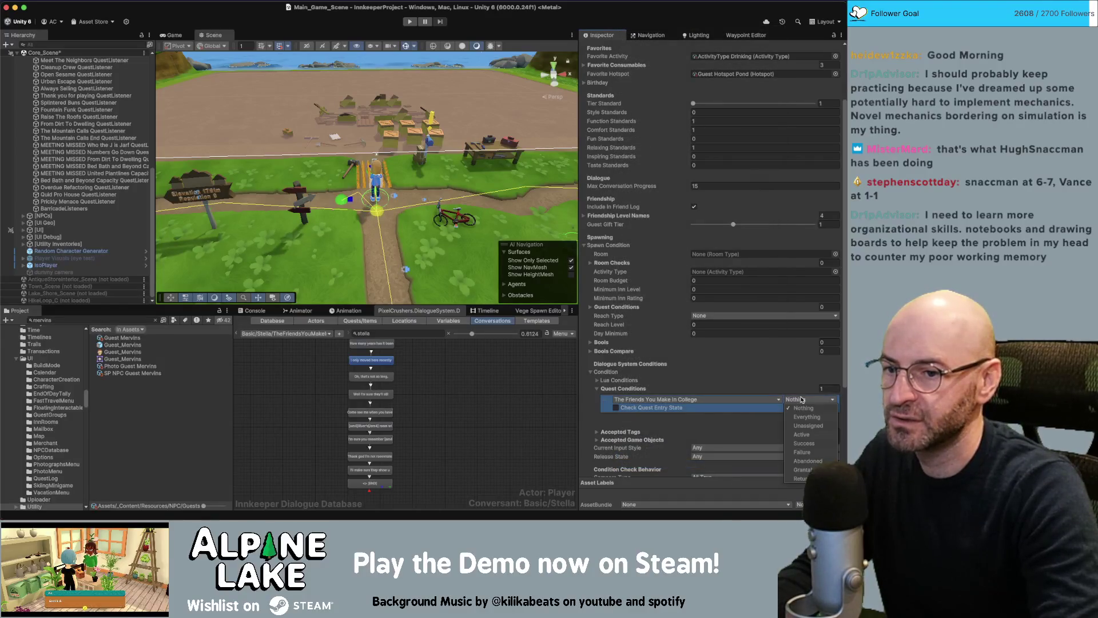
{"action": "left_click", "coordinate": [802, 435]}
- Also require the quest's Mervins and River completion entry to be Active
{"action": "left_click", "coordinate": [642, 409]}
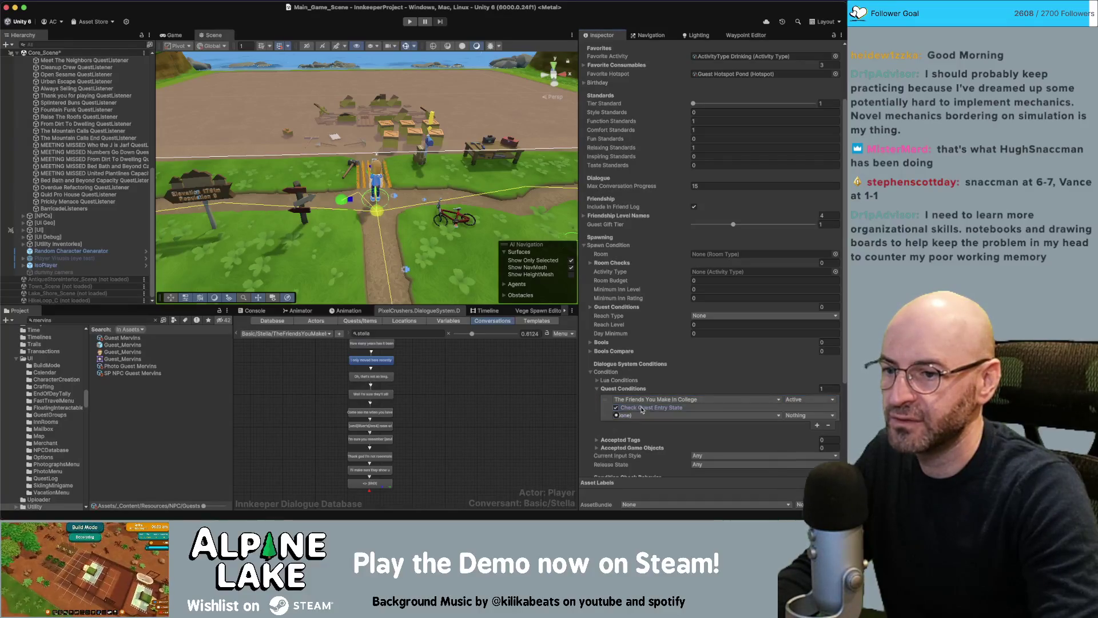
{"action": "left_click", "coordinate": [770, 419]}
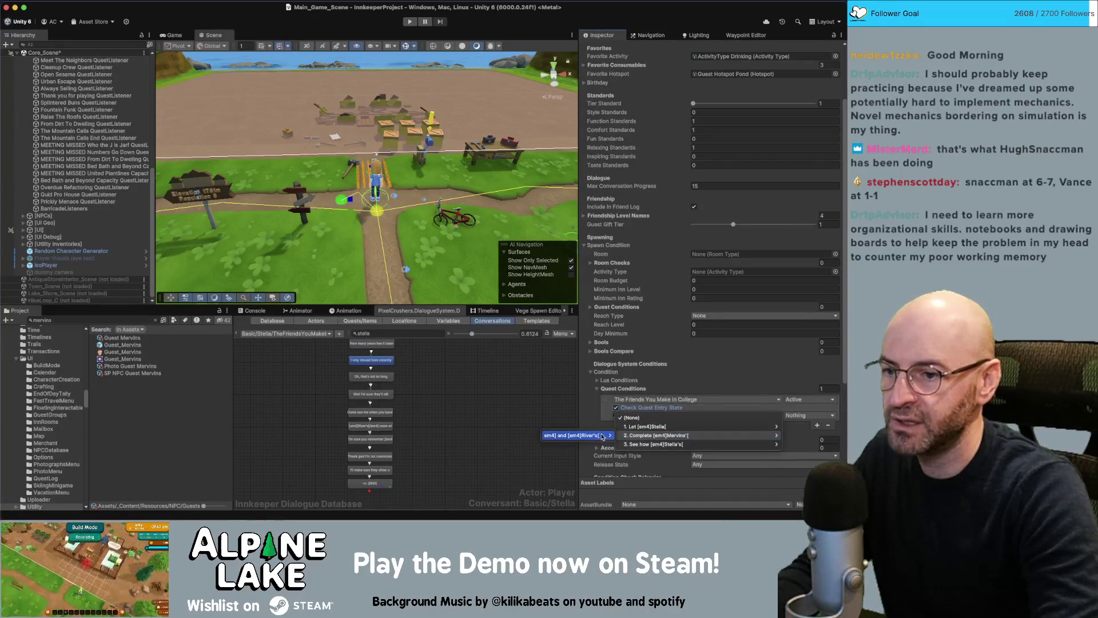
{"action": "left_click", "coordinate": [602, 436]}
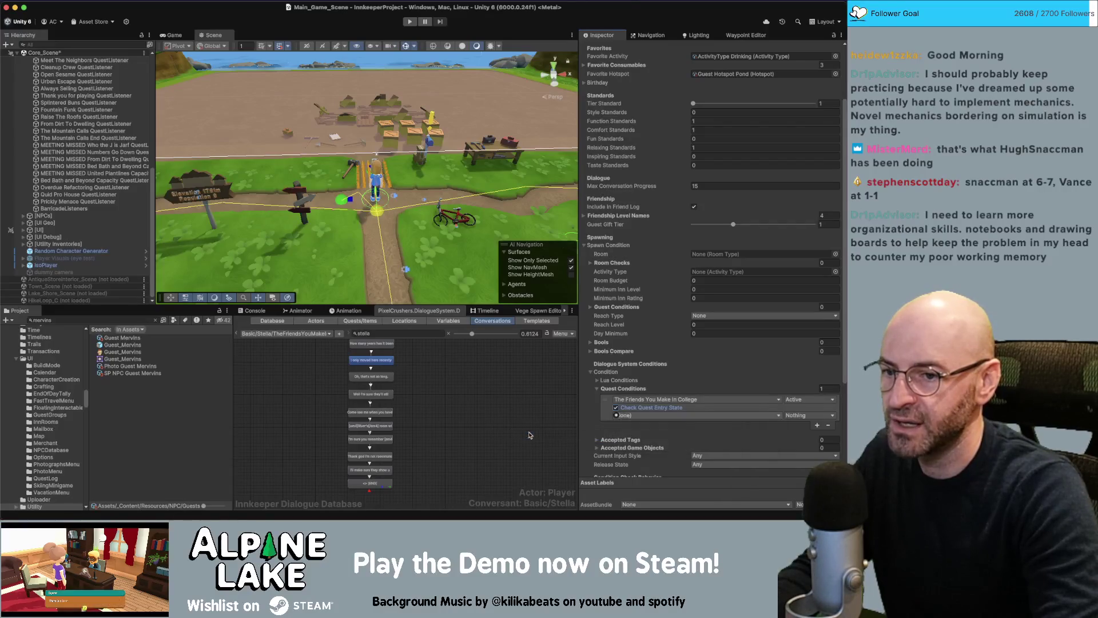
{"action": "left_click", "coordinate": [795, 415]}
{"action": "left_click", "coordinate": [800, 450]}
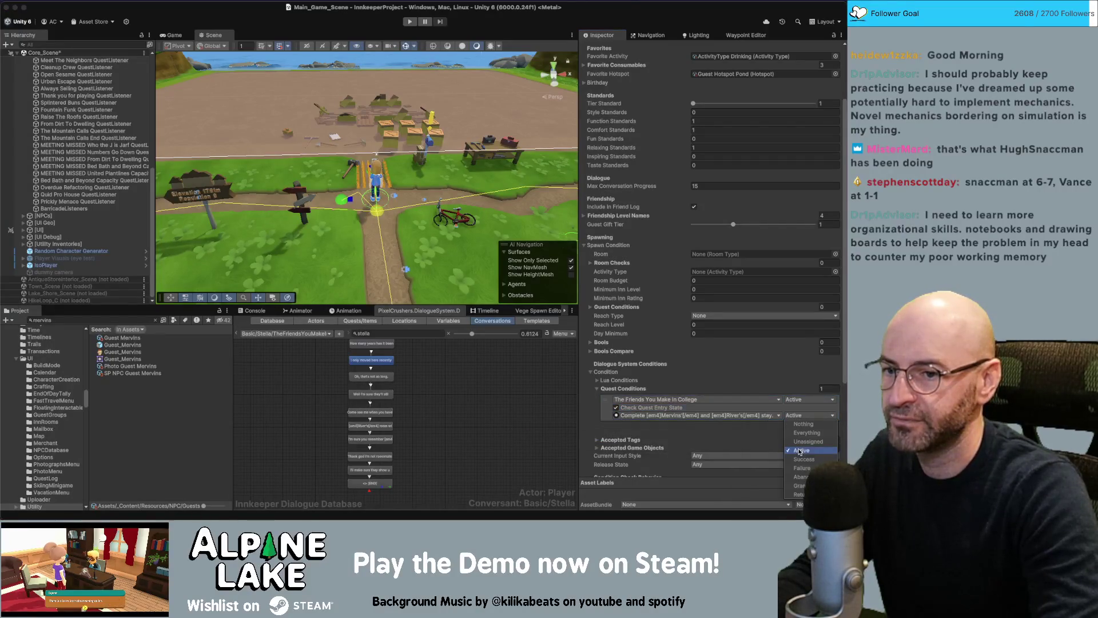
{"action": "left_click", "coordinate": [515, 399]}
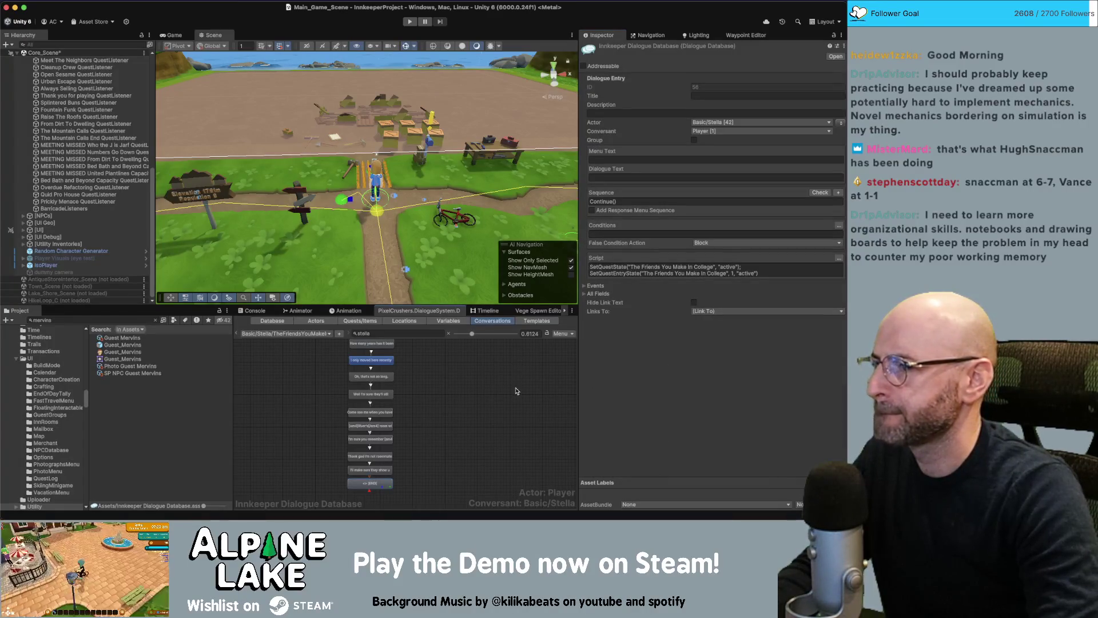
- Look over Stella's conversation graph, then reopen the Guest Mervins NPC asset
{"action": "left_click_drag", "start_coordinate": [516, 392], "coordinate": [508, 387]}
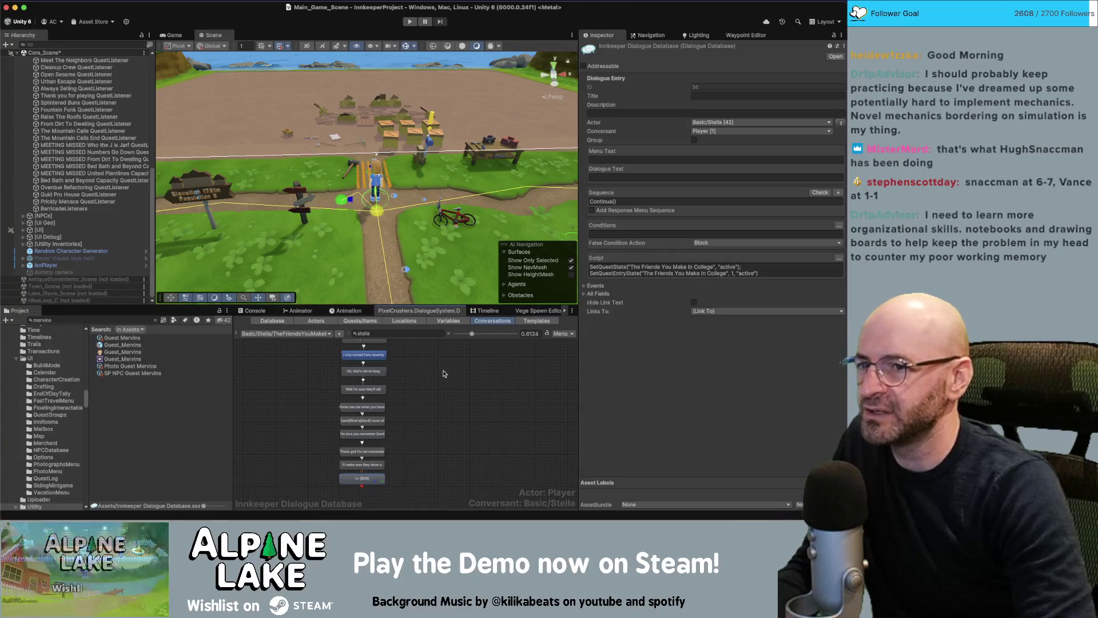
{"action": "left_click", "coordinate": [133, 338]}
{"action": "left_click", "coordinate": [143, 319]}
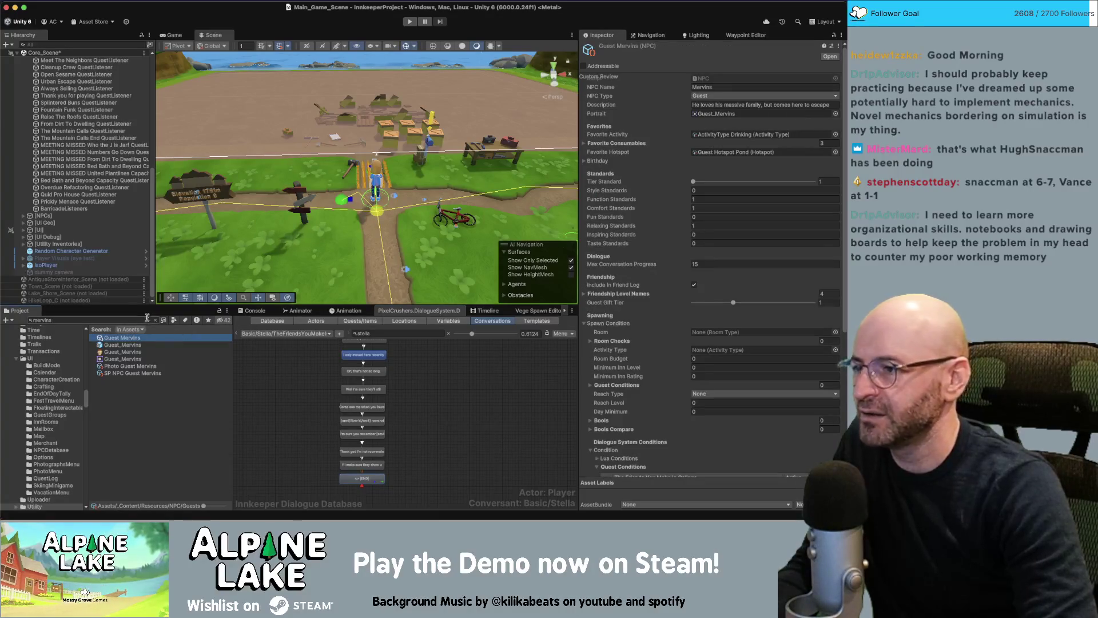
- Find Guest River and add a spawn condition requiring The Friends You Make In College to be Active
{"action": "type", "text": "guest river"}
{"action": "left_click", "coordinate": [133, 338]}
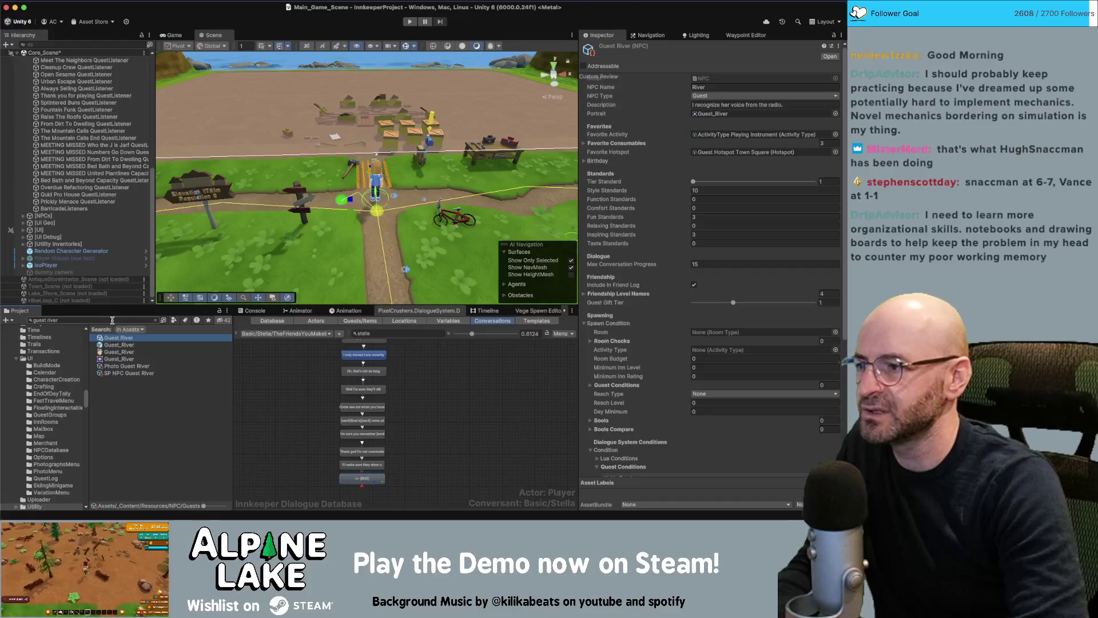
{"action": "scroll", "coordinate": [812, 389], "scroll_direction": "down", "scroll_amount": 4}
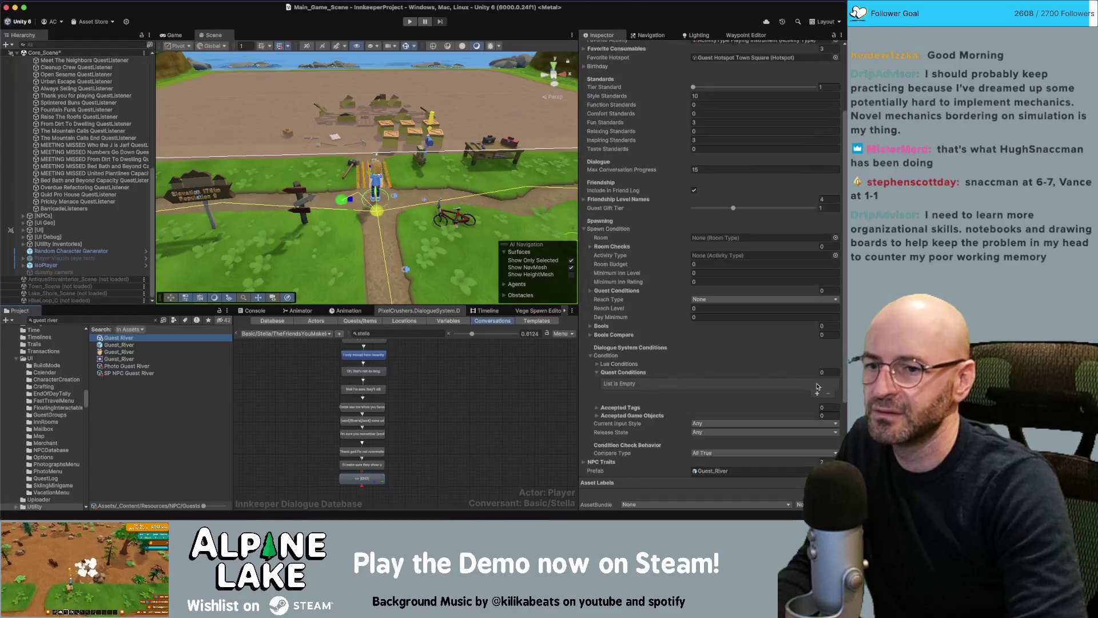
{"action": "left_click", "coordinate": [817, 395]}
{"action": "left_click", "coordinate": [658, 384]}
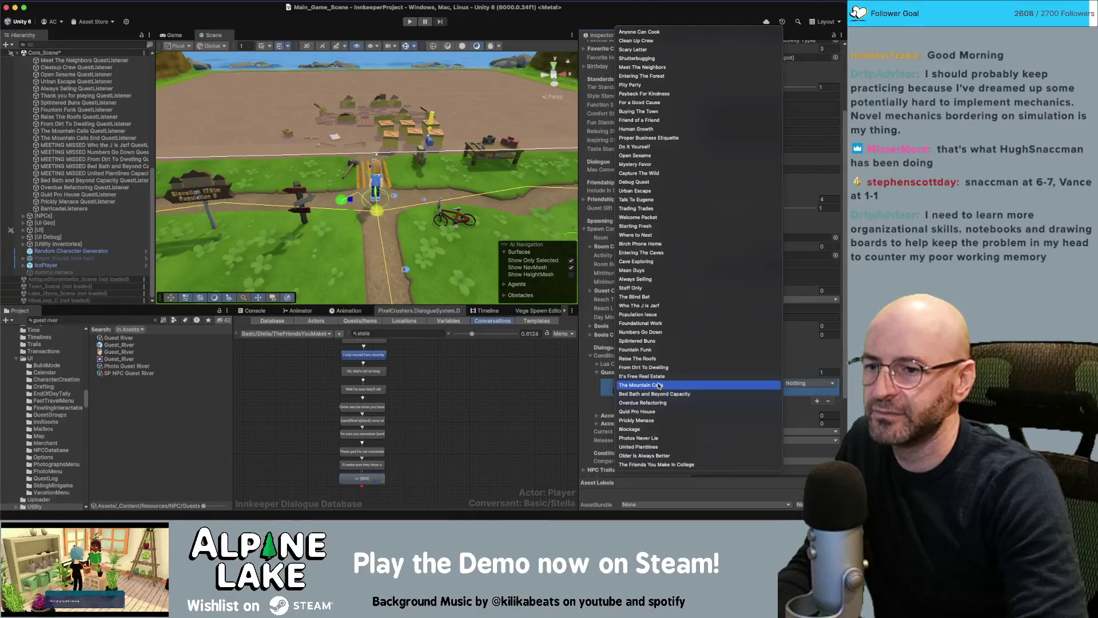
{"action": "left_click", "coordinate": [671, 399]}
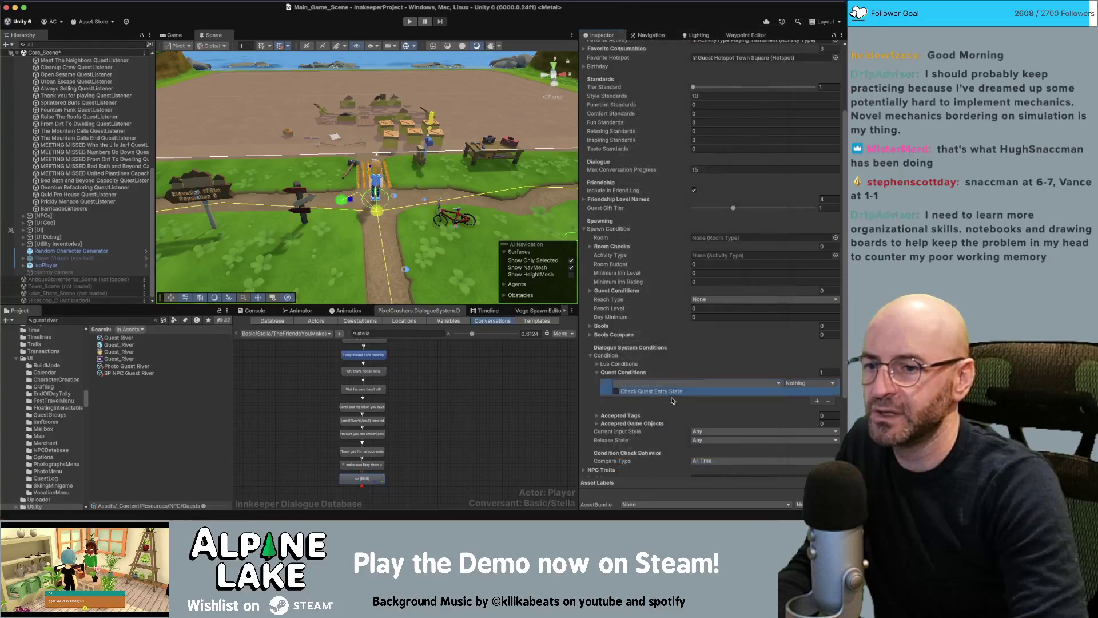
{"action": "left_click", "coordinate": [801, 383]}
{"action": "left_click", "coordinate": [802, 418]}
- Enable Check Quest Entry State and check the conversation entry that sets the quest states
{"action": "left_click", "coordinate": [661, 391]}
{"action": "left_click", "coordinate": [716, 399]}
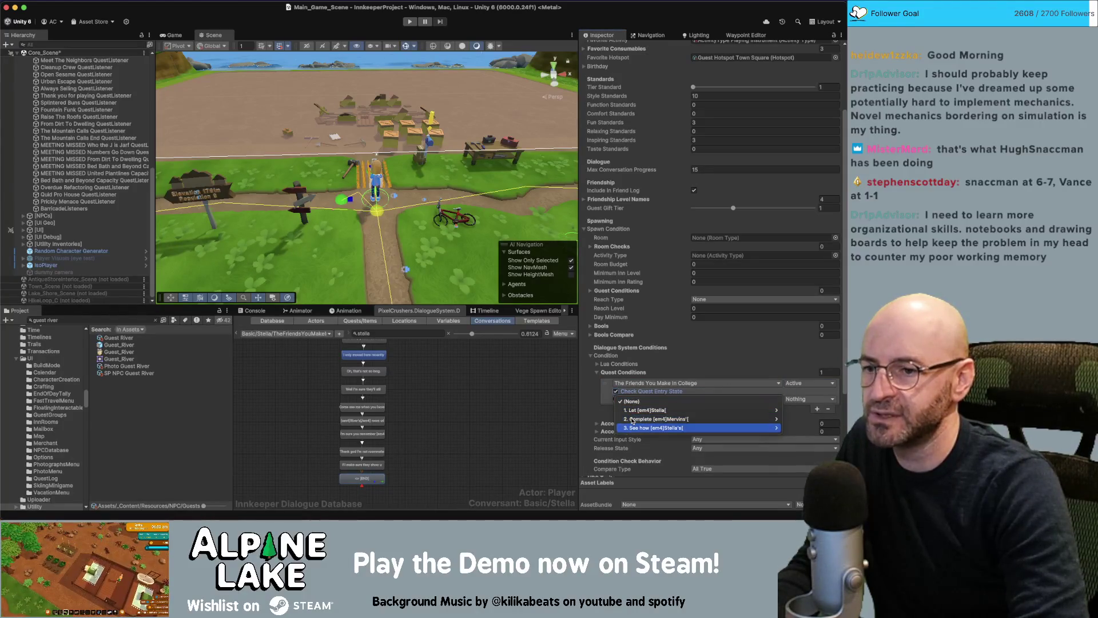
{"action": "left_click", "coordinate": [611, 420]}
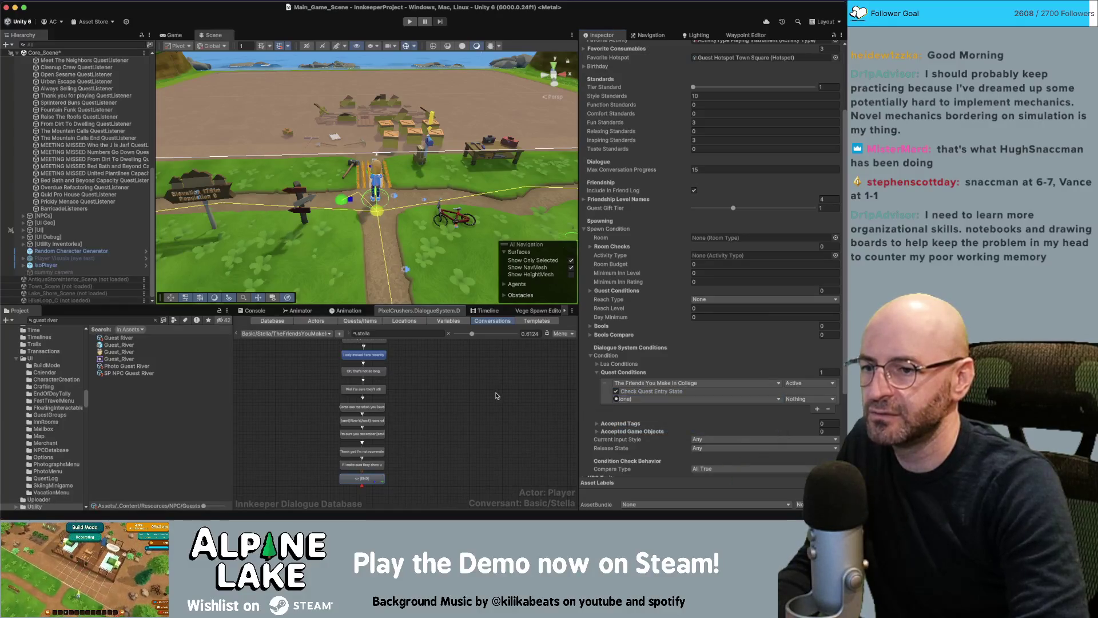
{"action": "left_click", "coordinate": [457, 383]}
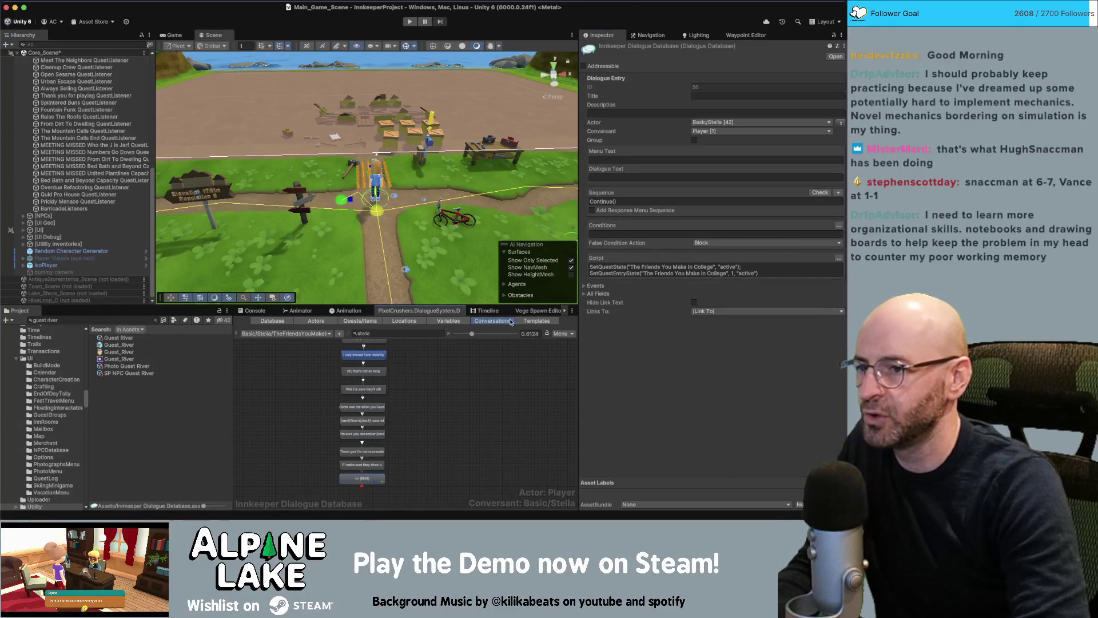
{"action": "left_click", "coordinate": [537, 311]}
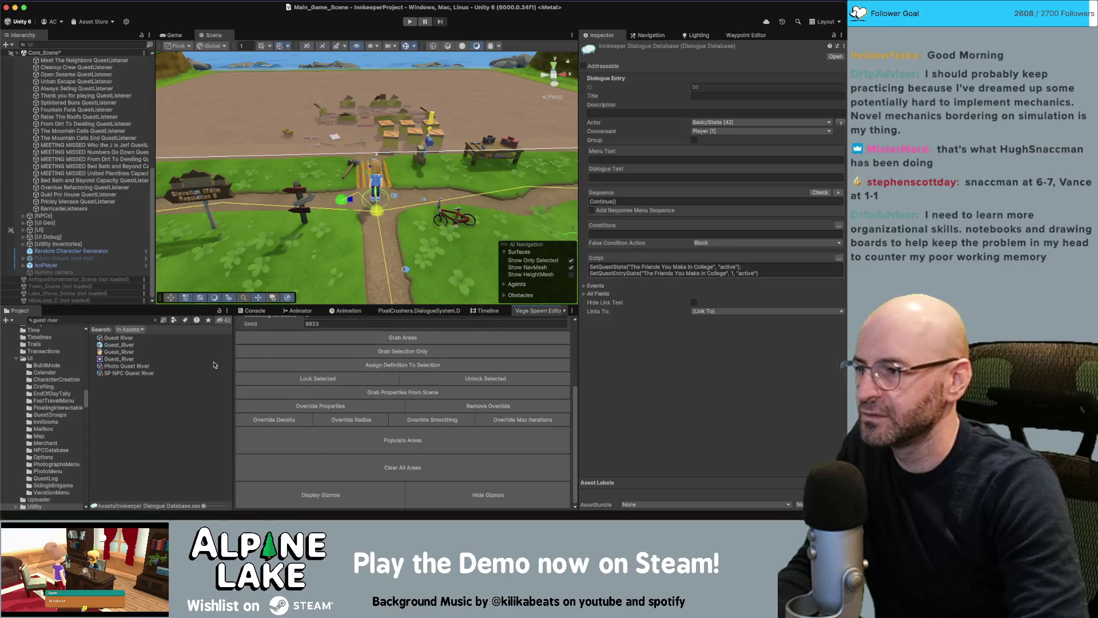
{"action": "left_click", "coordinate": [118, 337]}
- Require entry 2, completing Mervins' and River's stay, to be Active
{"action": "scroll", "coordinate": [701, 393], "scroll_direction": "down", "scroll_amount": 3}
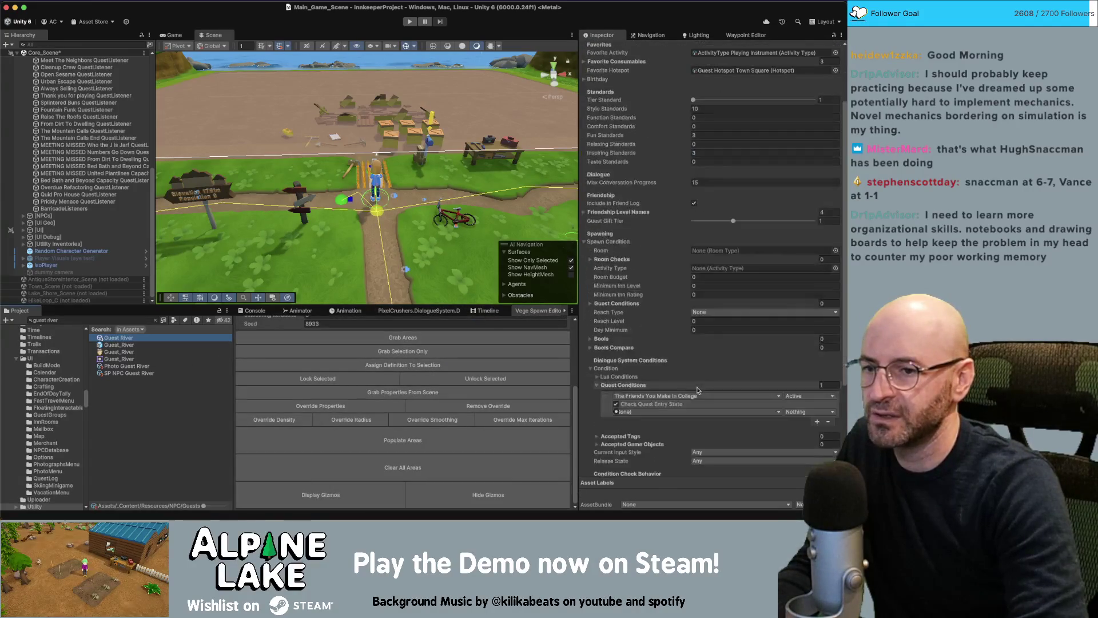
{"action": "left_click", "coordinate": [681, 412]}
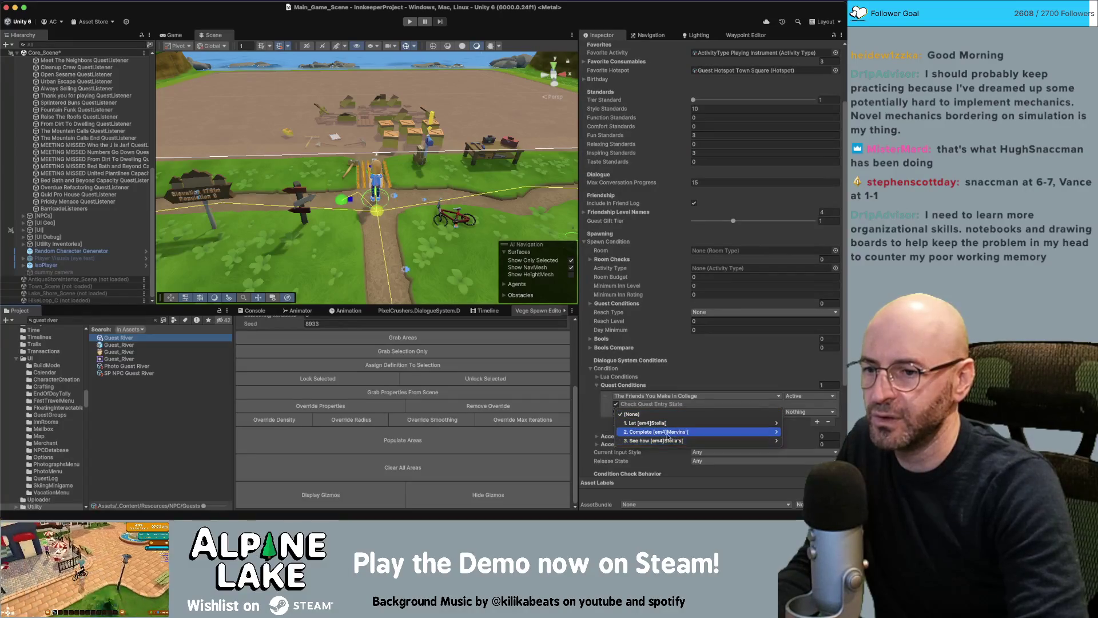
{"action": "left_click", "coordinate": [520, 19]}
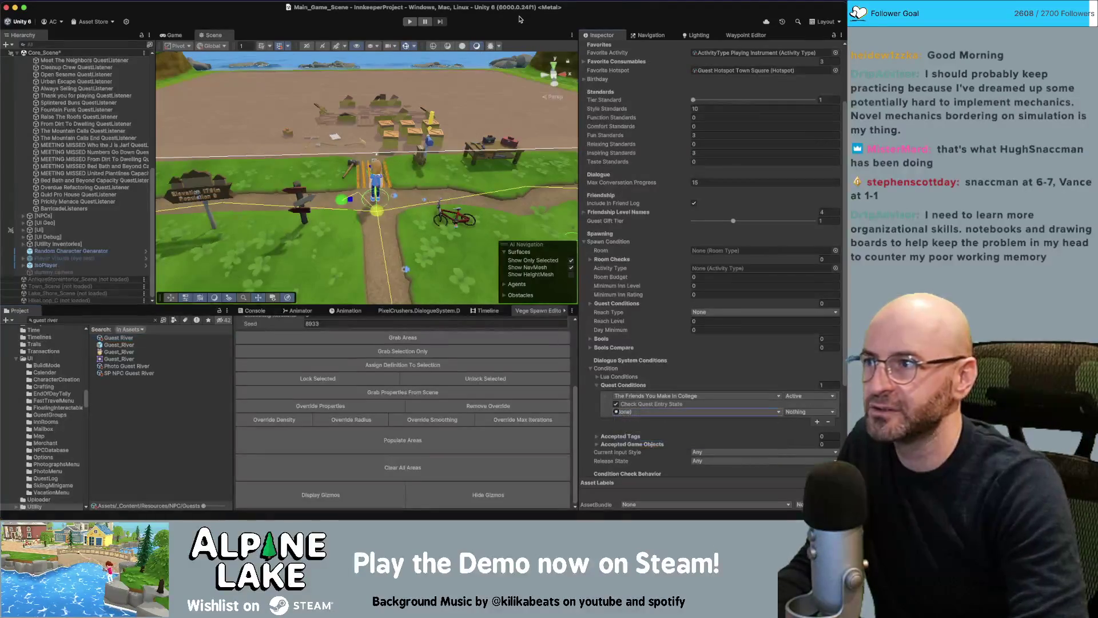
{"action": "key", "text": "super+Tab"}
{"action": "key", "text": "super+Tab"}
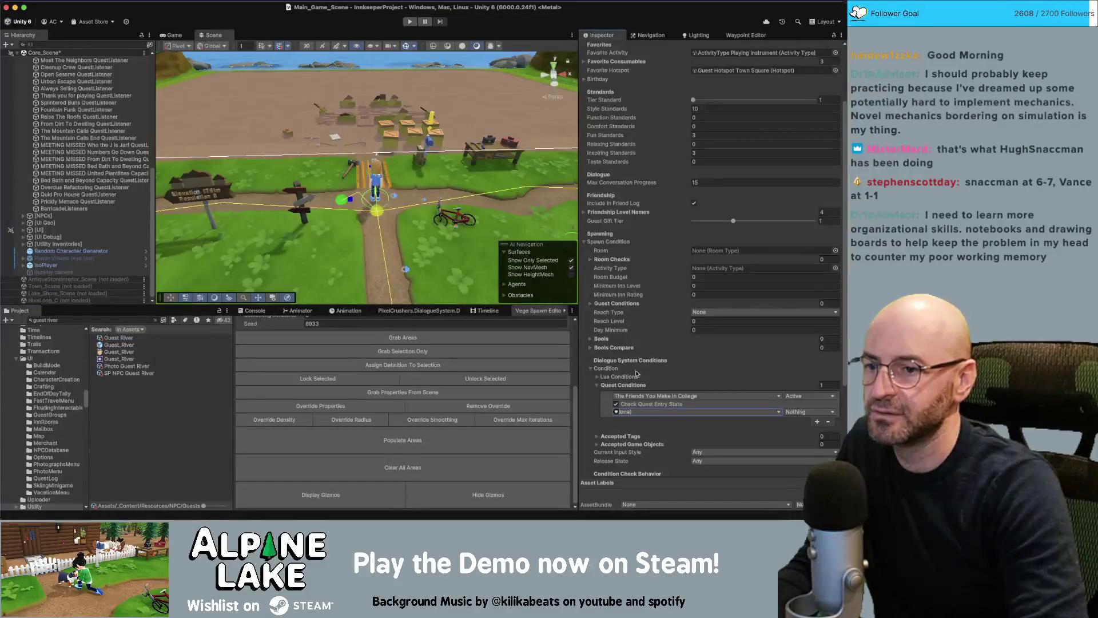
{"action": "left_click", "coordinate": [643, 412]}
{"action": "mouse_move", "coordinate": [647, 431]}
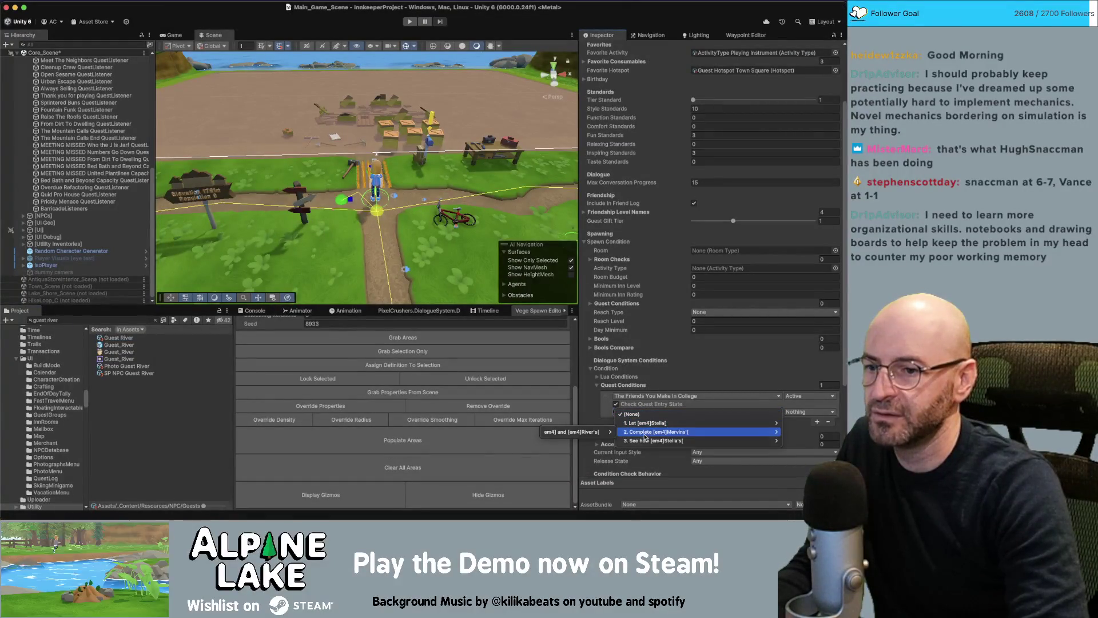
{"action": "left_click", "coordinate": [550, 432]}
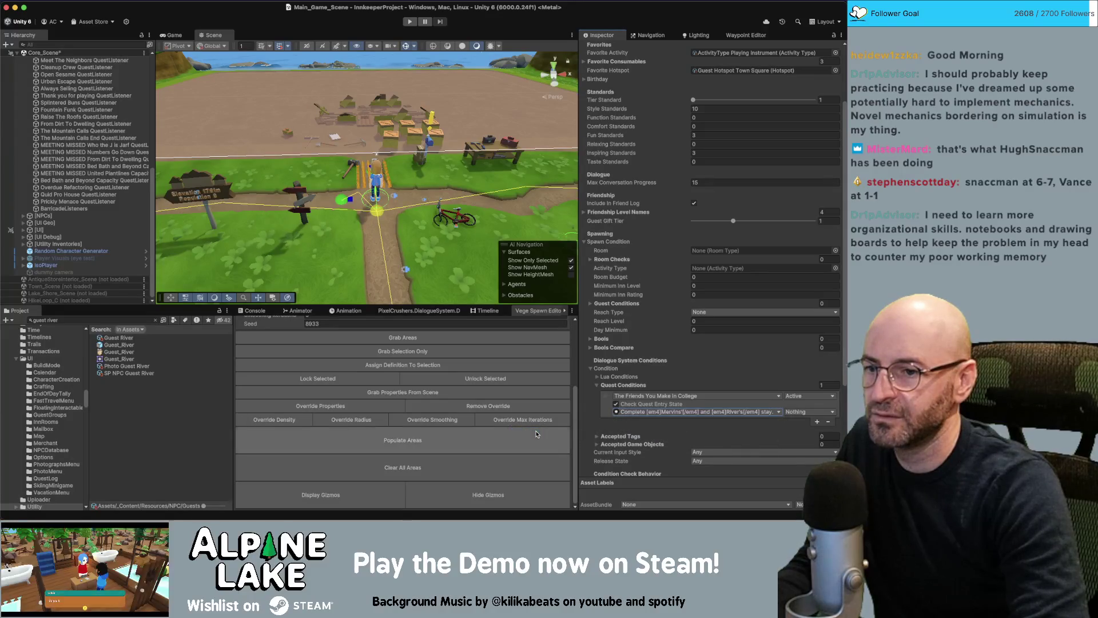
{"action": "left_click", "coordinate": [794, 412]}
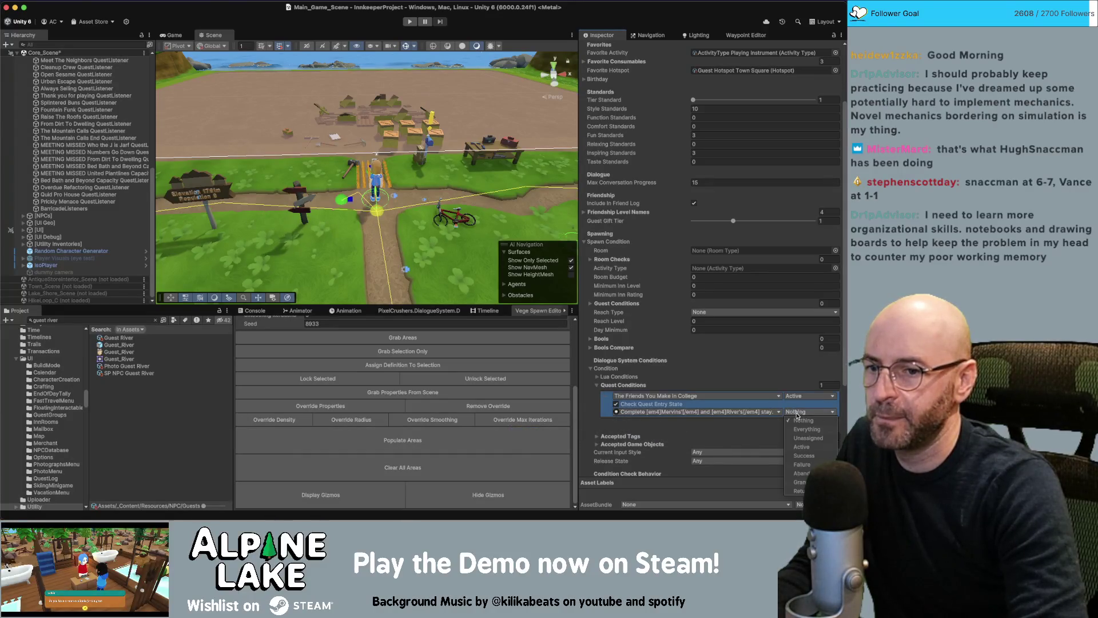
{"action": "left_click", "coordinate": [800, 448]}
{"action": "left_click", "coordinate": [180, 409]}
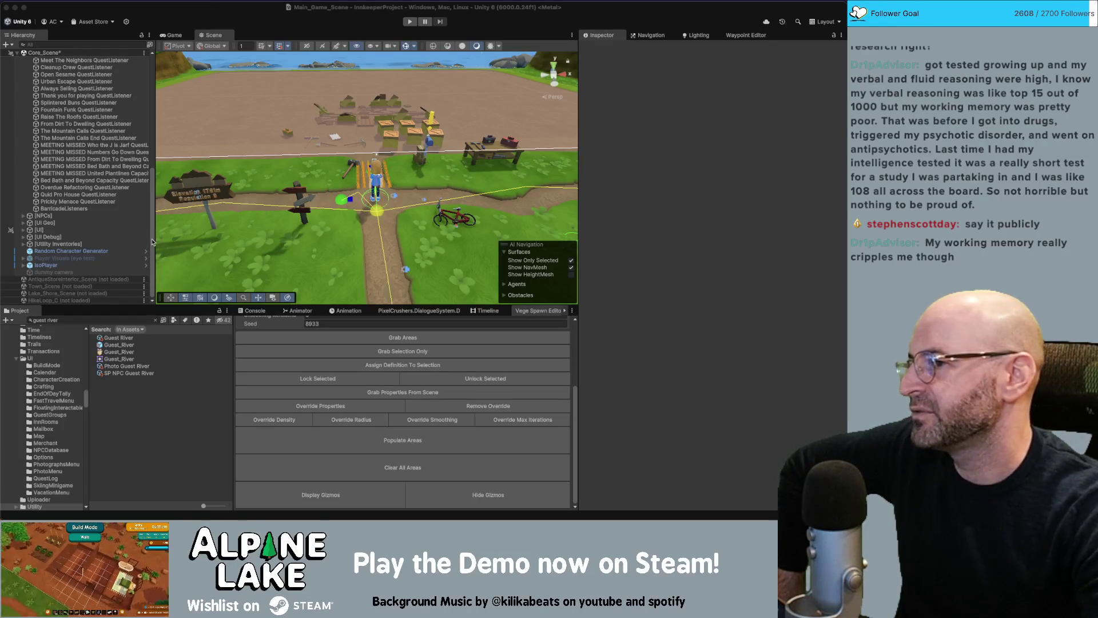
{"action": "scroll", "coordinate": [153, 237], "scroll_direction": "up", "scroll_amount": 4}
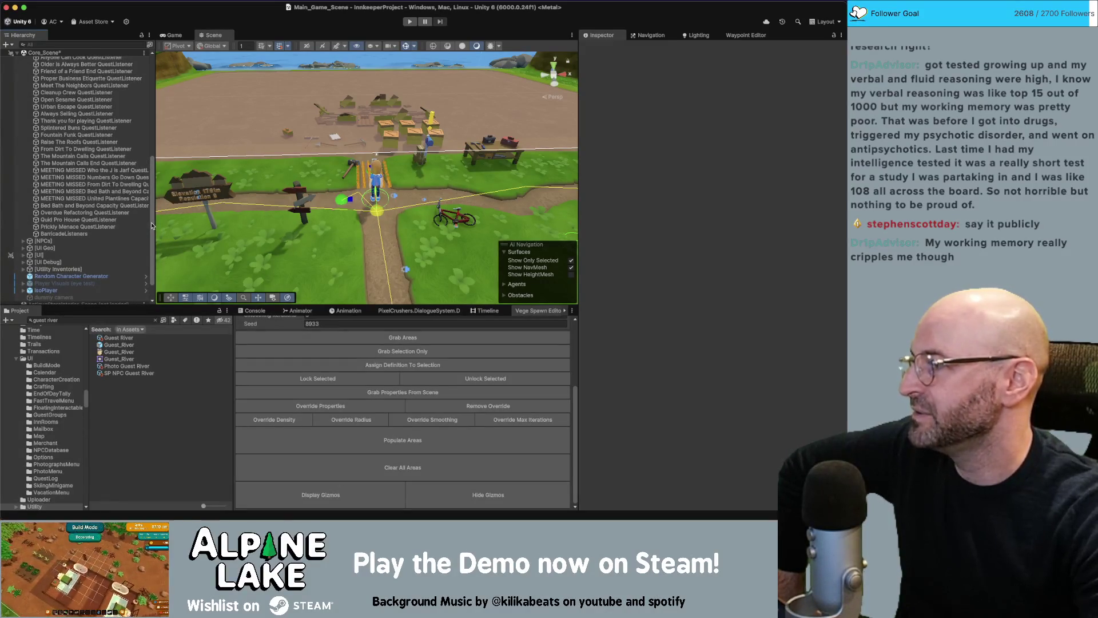
{"action": "scroll", "coordinate": [153, 220], "scroll_direction": "up", "scroll_amount": 1}
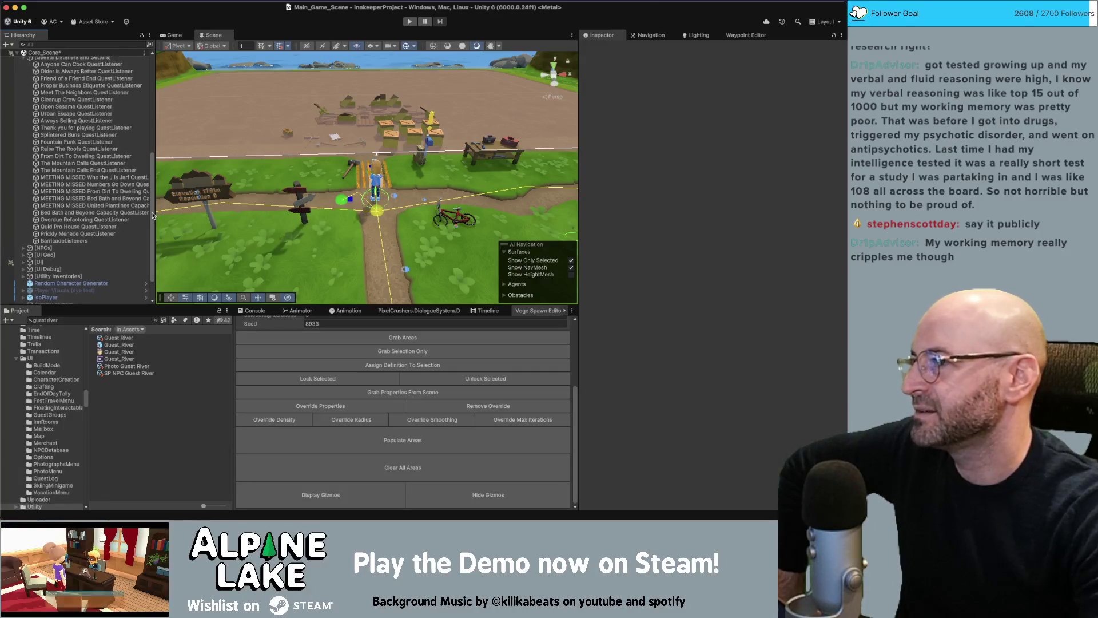
{"action": "left_click_drag", "start_coordinate": [154, 189], "coordinate": [157, 181]}
{"action": "scroll", "coordinate": [154, 179], "scroll_direction": "up", "scroll_amount": 1}
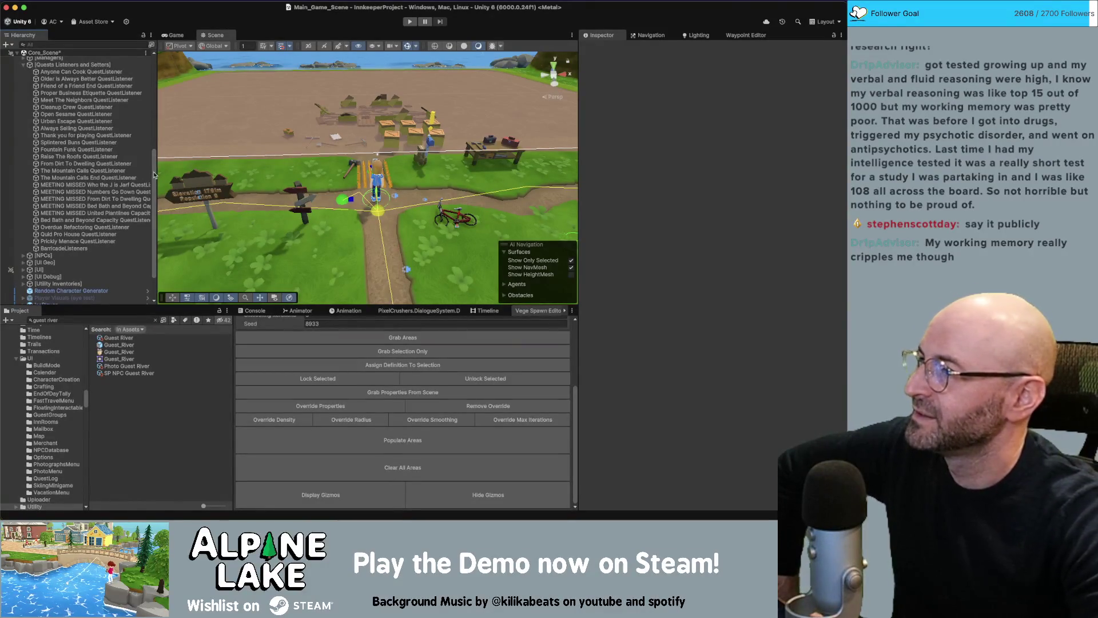
{"action": "scroll", "coordinate": [116, 153], "scroll_direction": "up", "scroll_amount": 3}
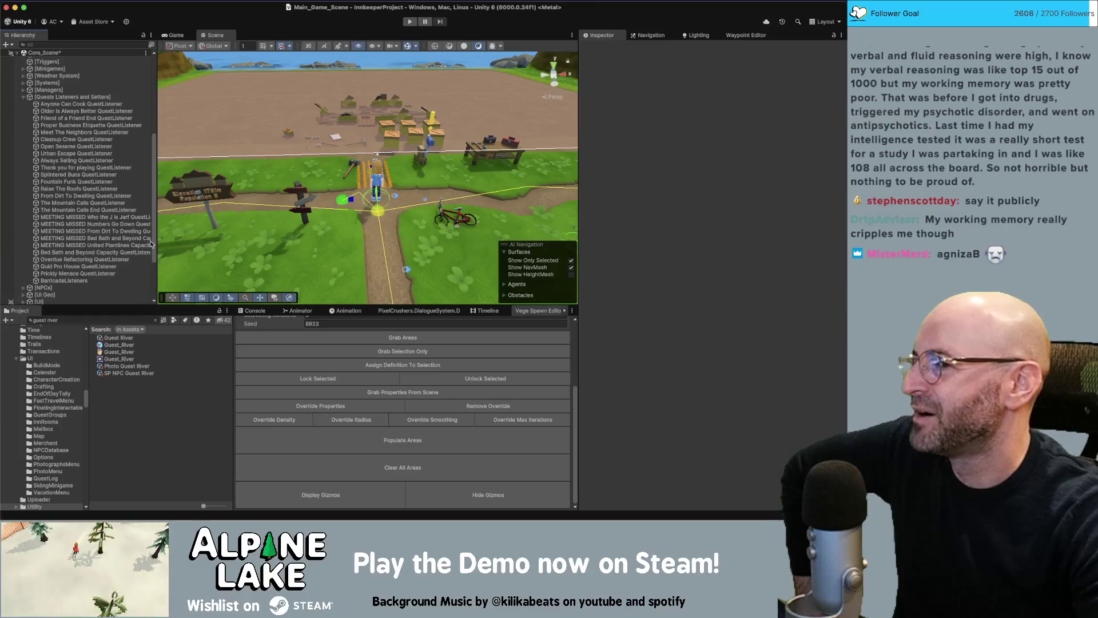
{"action": "mouse_move", "coordinate": [153, 241]}
{"action": "left_mouse_down"}
{"action": "mouse_move", "coordinate": [154, 282]}
{"action": "mouse_move", "coordinate": [150, 211]}
{"action": "left_mouse_up"}
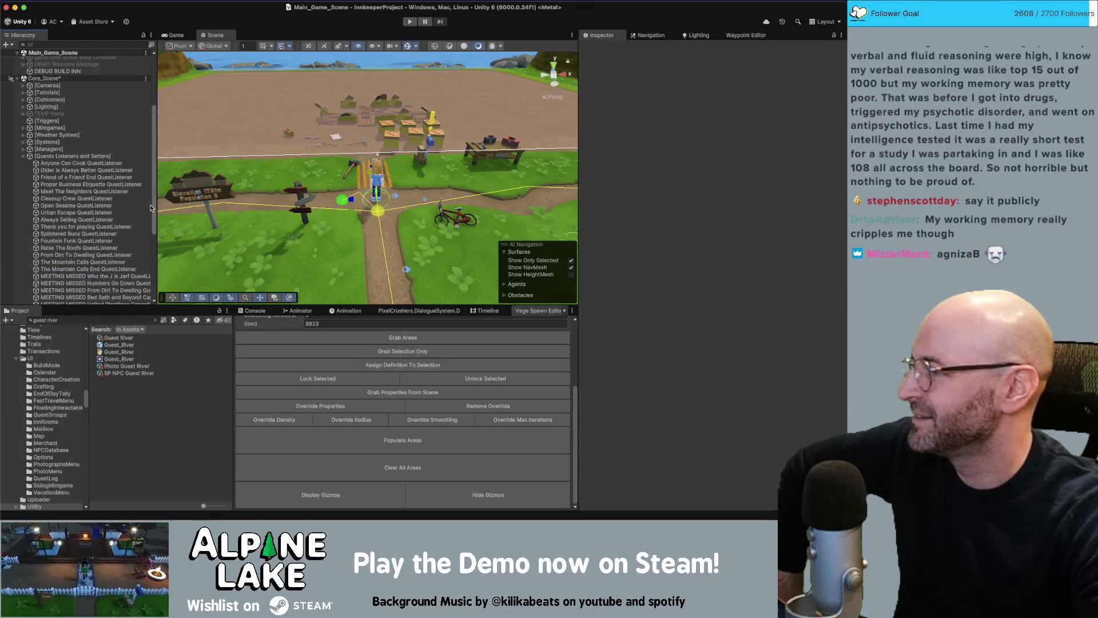
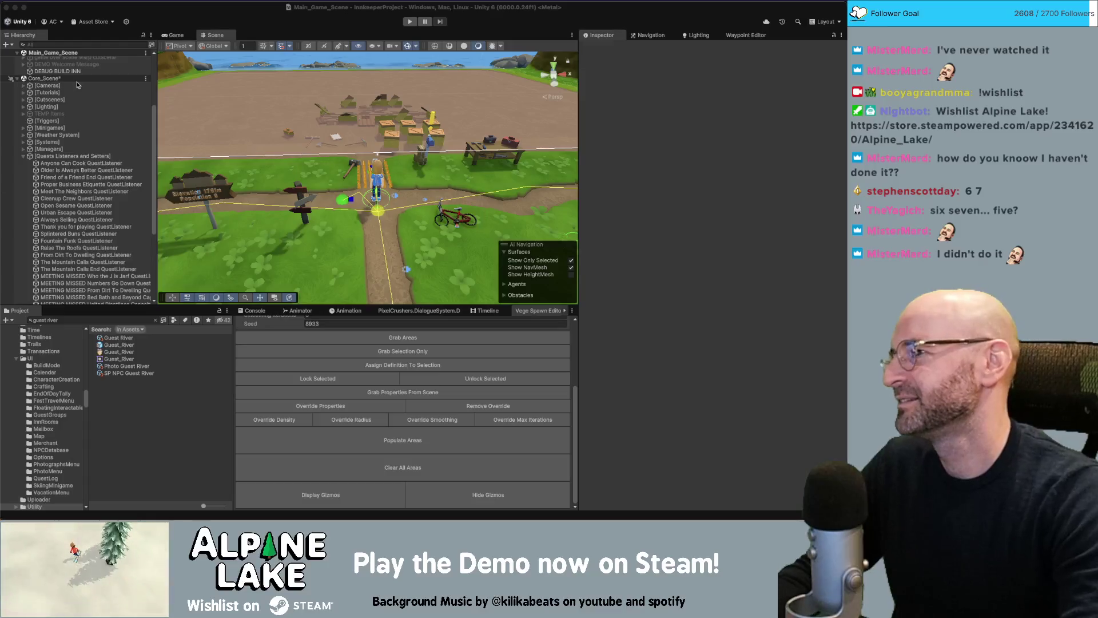
- Collapse the Guests Listeners and Setters group in the Hierarchy to reveal more scene objects
{"action": "left_click", "coordinate": [320, 121]}
{"action": "left_click_drag", "start_coordinate": [320, 120], "coordinate": [319, 122]}
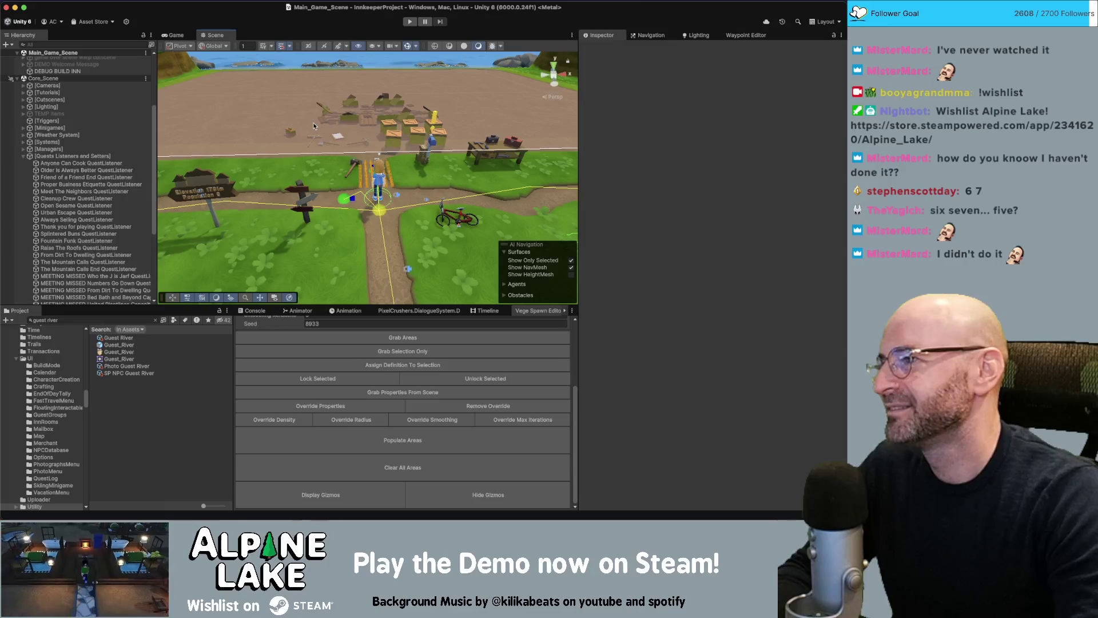
{"action": "left_click", "coordinate": [23, 156]}
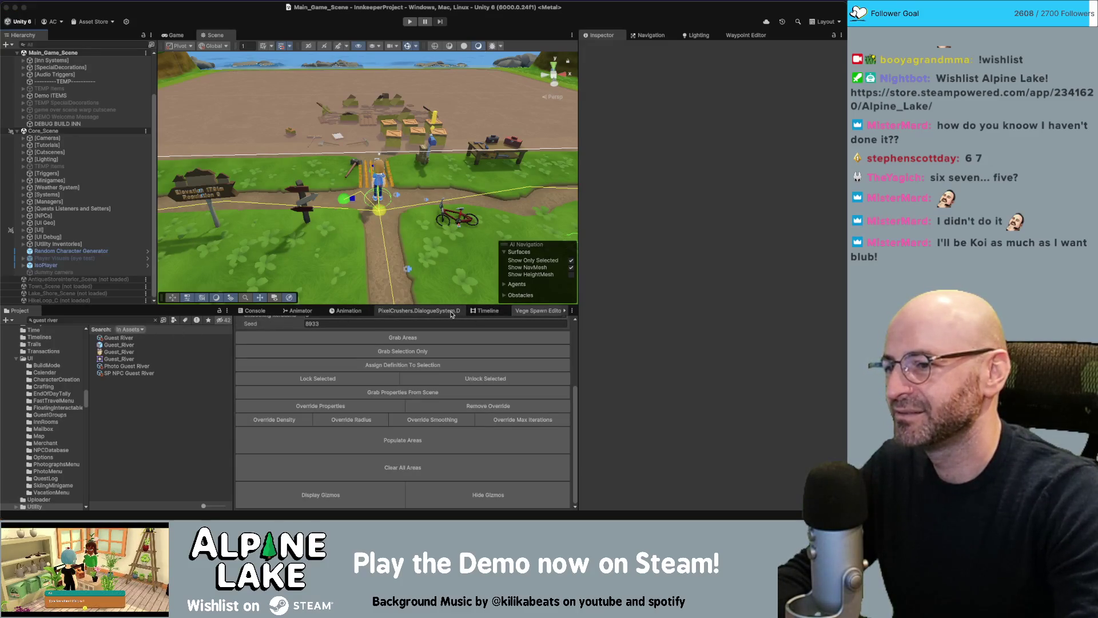
- Open the Dialogue System conversation editor and view the current conversation's properties
{"action": "left_click", "coordinate": [448, 313]}
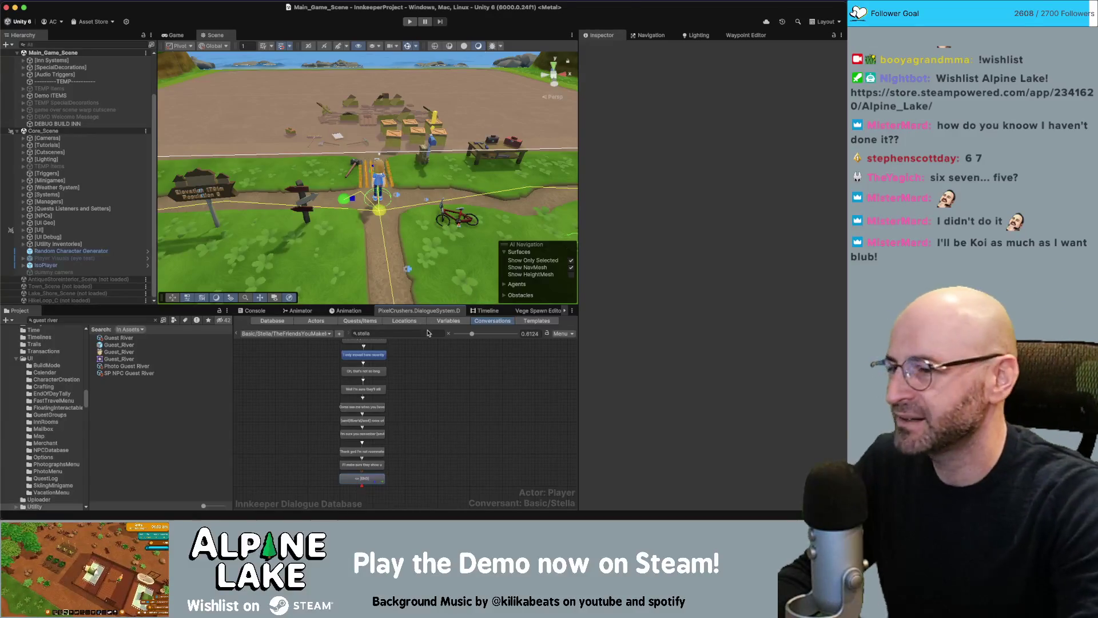
{"action": "left_click", "coordinate": [414, 394]}
{"action": "scroll", "coordinate": [420, 400], "scroll_direction": "up", "scroll_amount": 5}
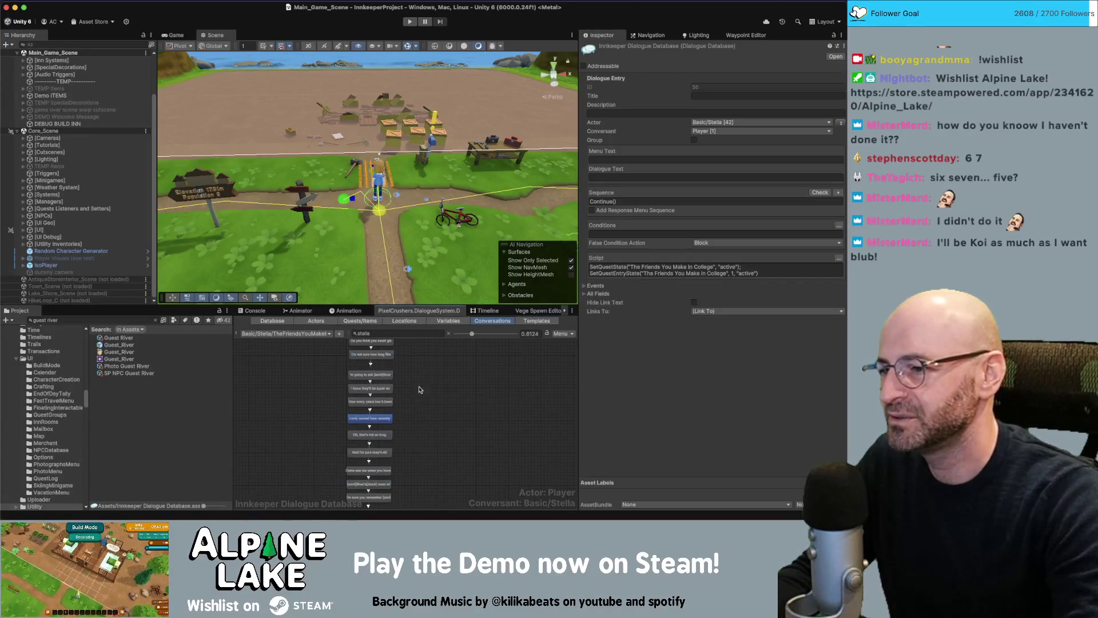
{"action": "scroll", "coordinate": [416, 410], "scroll_direction": "up", "scroll_amount": 2}
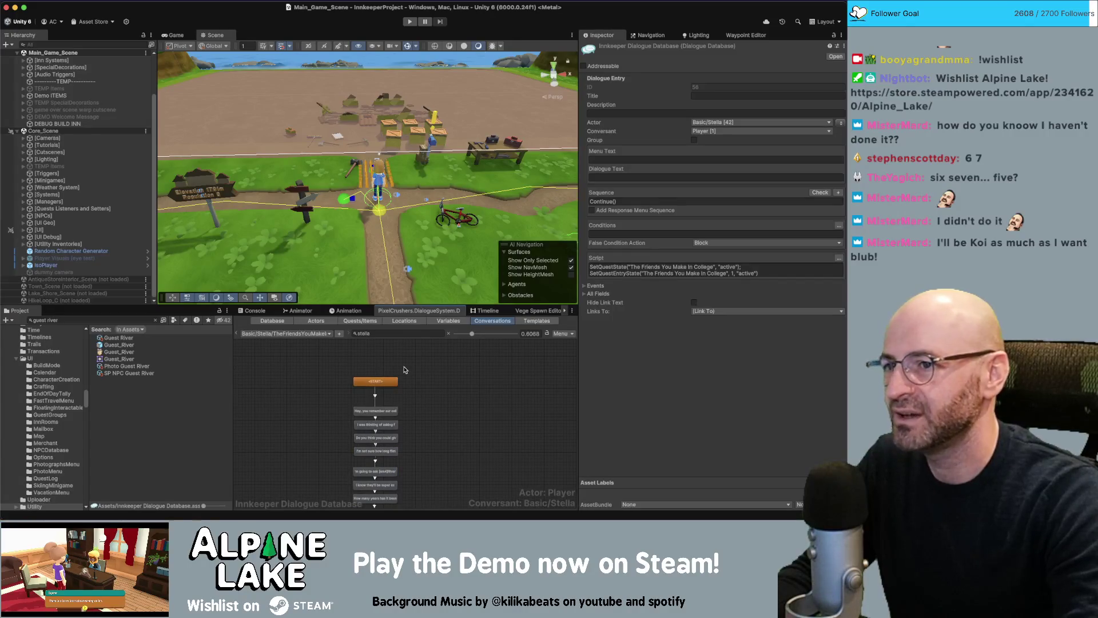
{"action": "left_click", "coordinate": [412, 379]}
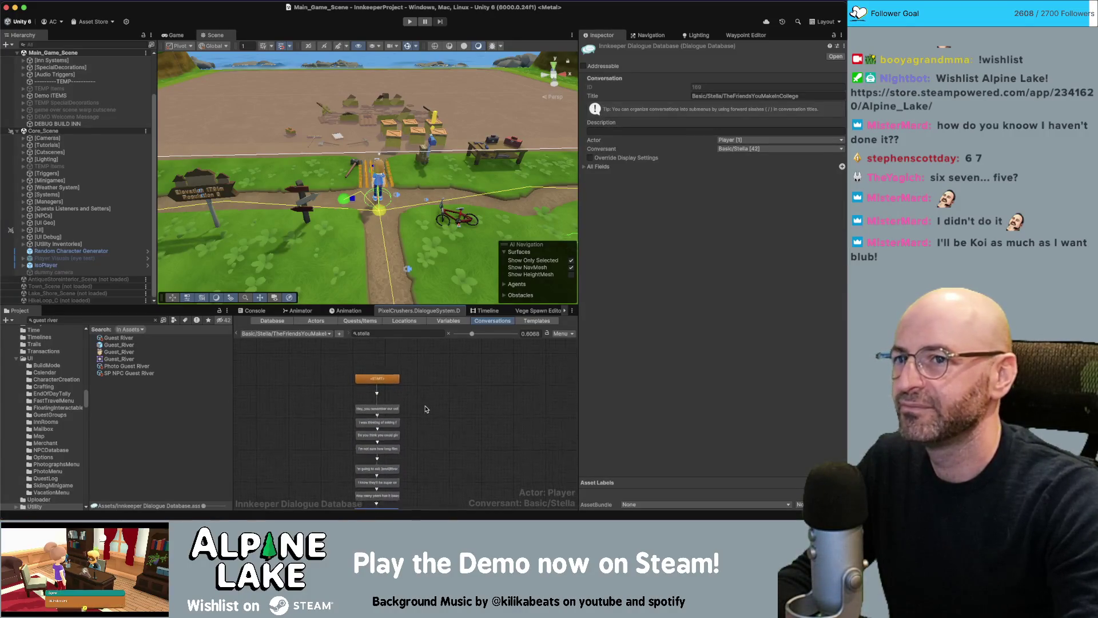
{"action": "left_click", "coordinate": [314, 337]}
- Try filtering the conversation list with 'mervins', 'marvin' and 'river'
{"action": "left_click", "coordinate": [387, 332]}
{"action": "double_click", "coordinate": [386, 333]}
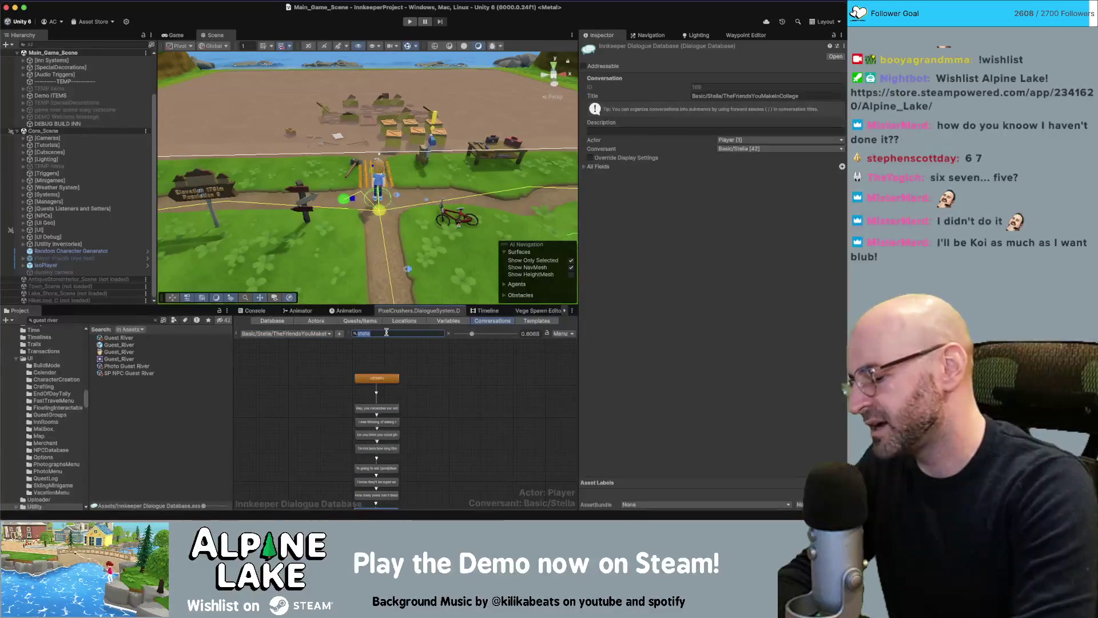
{"action": "type", "text": "mervins"}
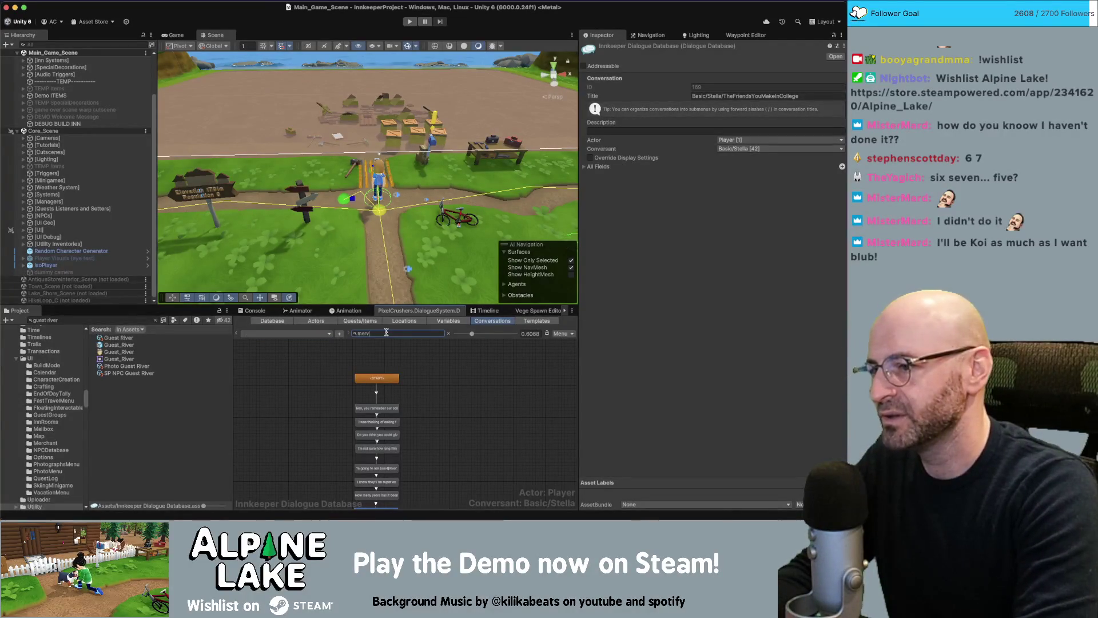
{"action": "left_click", "coordinate": [318, 330]}
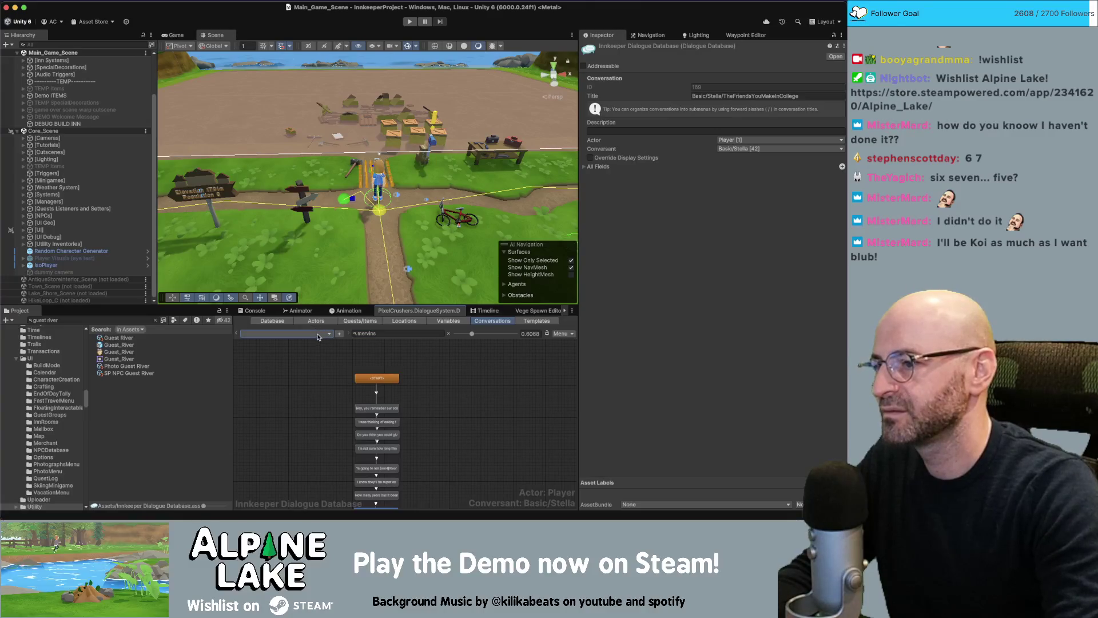
{"action": "left_click", "coordinate": [395, 333]}
{"action": "key", "text": "BackSpace"}
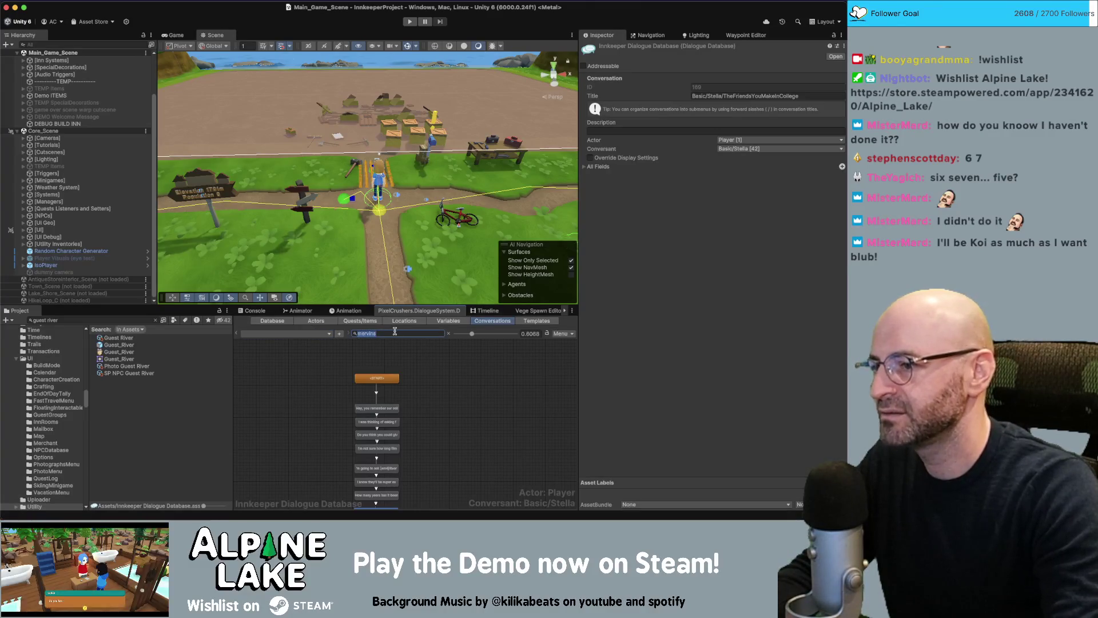
{"action": "type", "text": "marvin"}
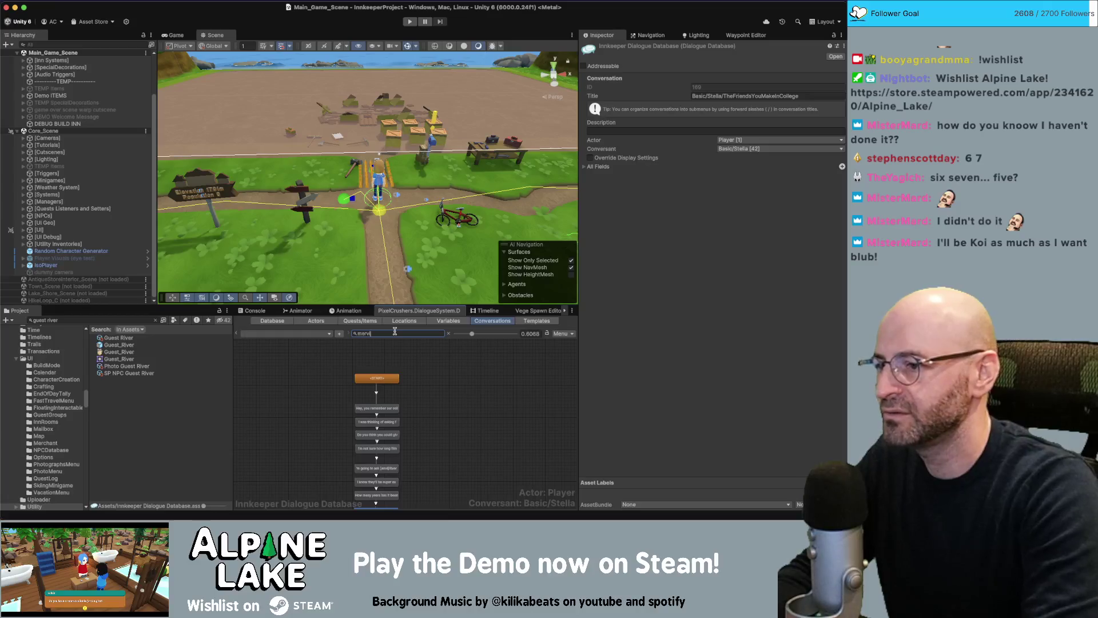
{"action": "left_click", "coordinate": [325, 335]}
{"action": "left_click", "coordinate": [420, 333]}
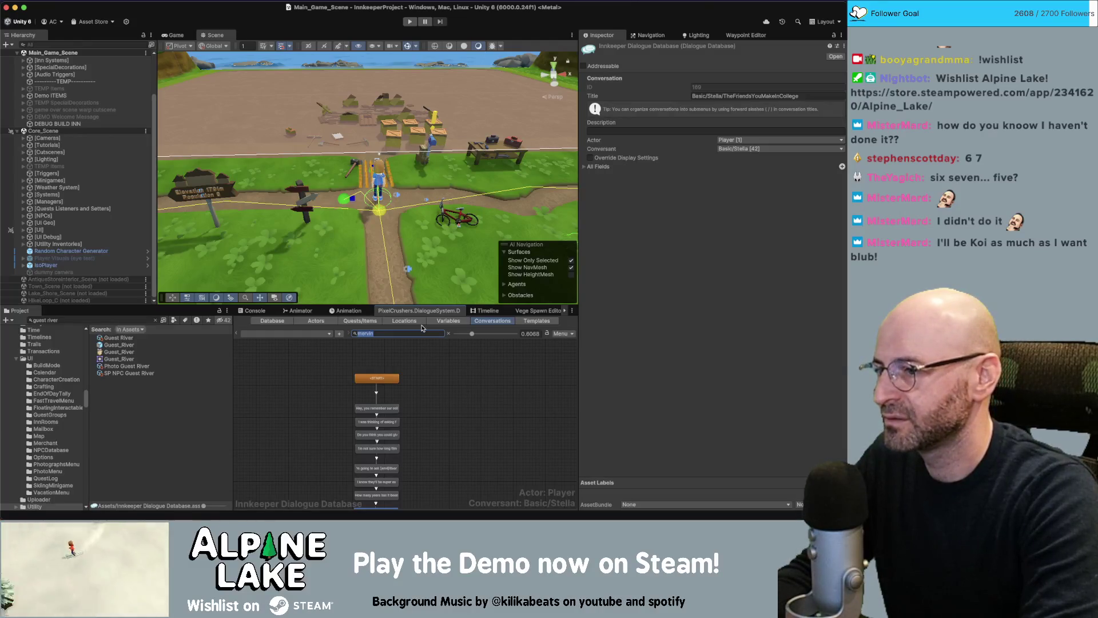
{"action": "type", "text": "river"}
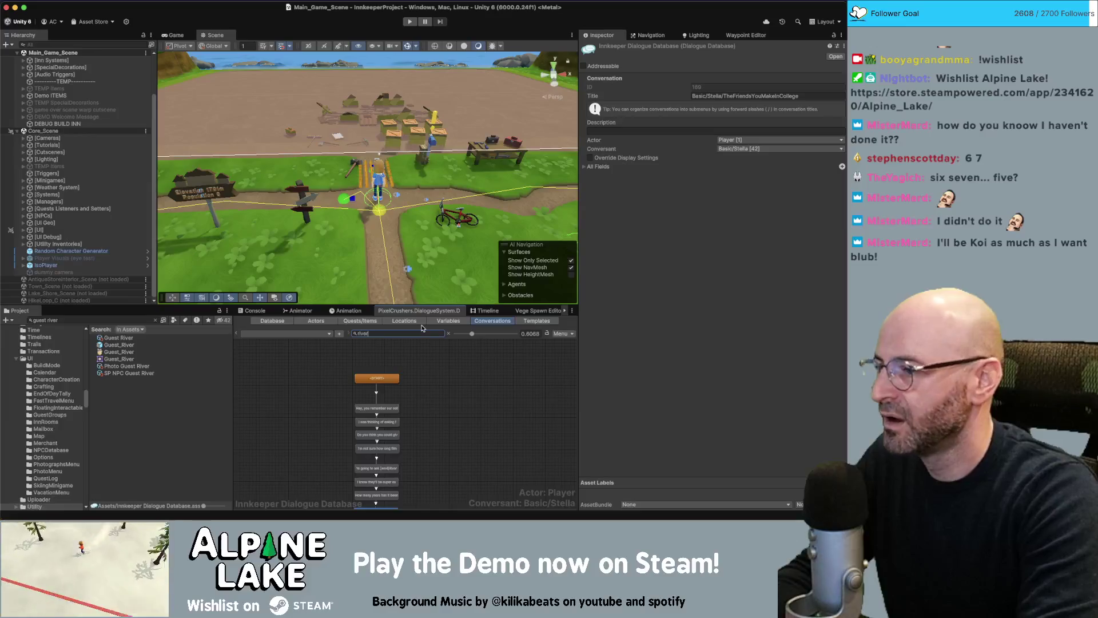
{"action": "key", "text": "BackSpace"}
{"action": "key", "text": "BackSpace"}
{"action": "key", "text": "BackSpace"}
{"action": "left_click", "coordinate": [336, 351]}
- Filter conversations by 'river' and load Guest/River/Conversation 1
{"action": "left_click", "coordinate": [327, 336]}
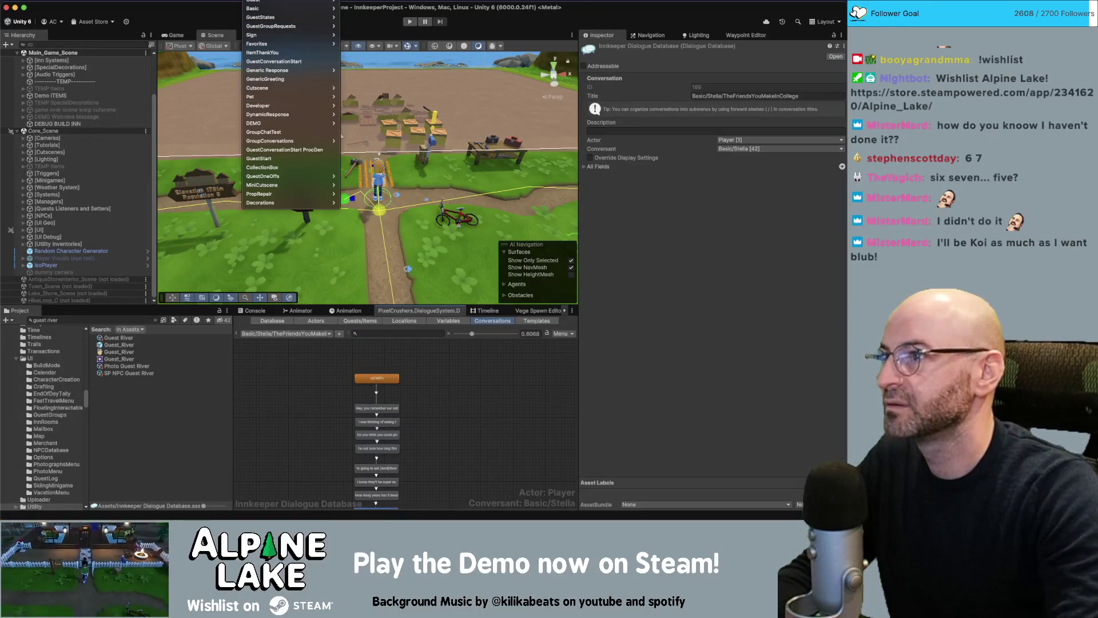
{"action": "mouse_move", "coordinate": [286, 3]}
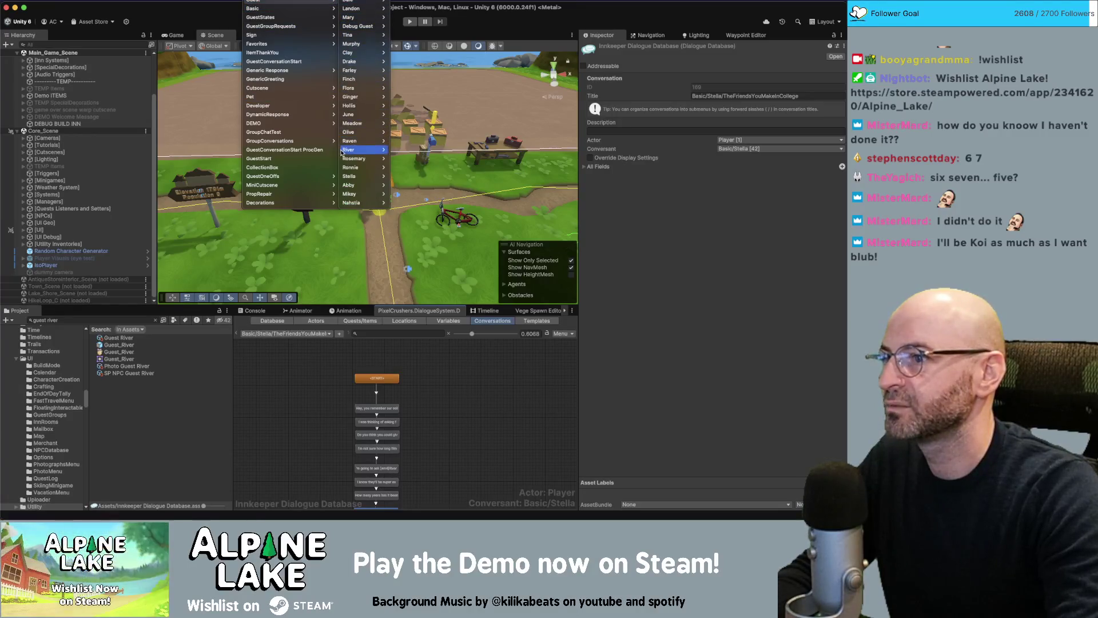
{"action": "mouse_move", "coordinate": [343, 152]}
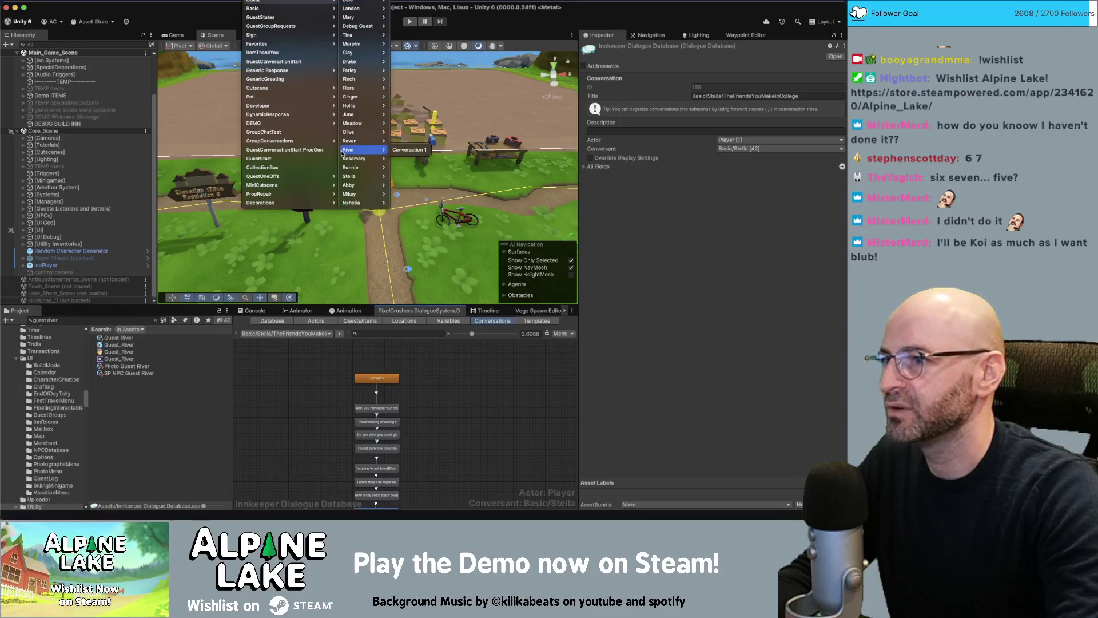
{"action": "left_click", "coordinate": [374, 333]}
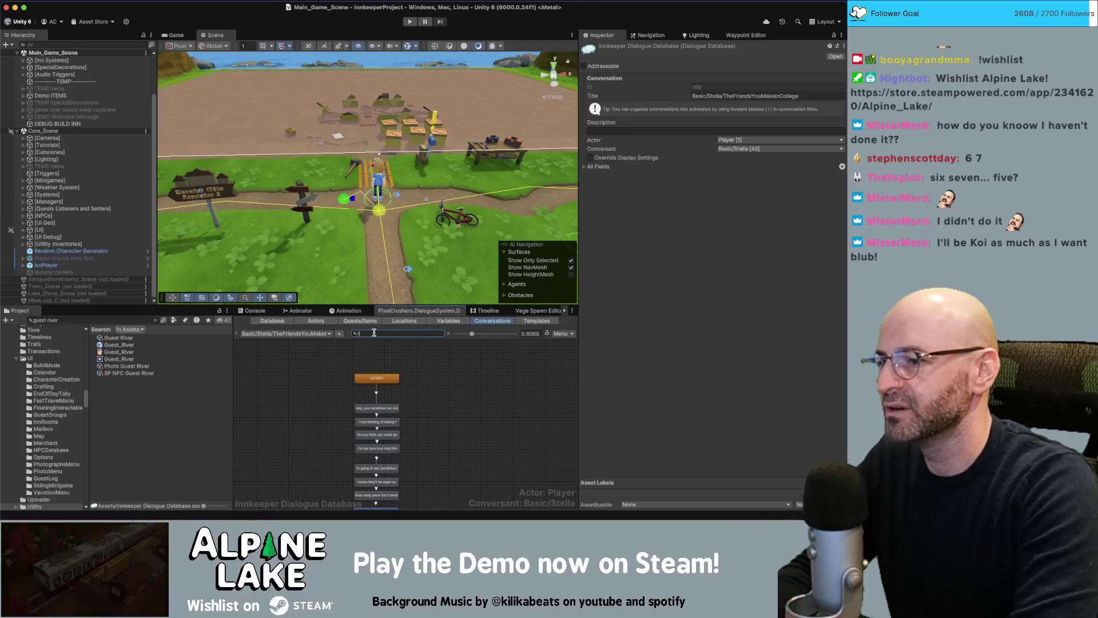
{"action": "type", "text": "river"}
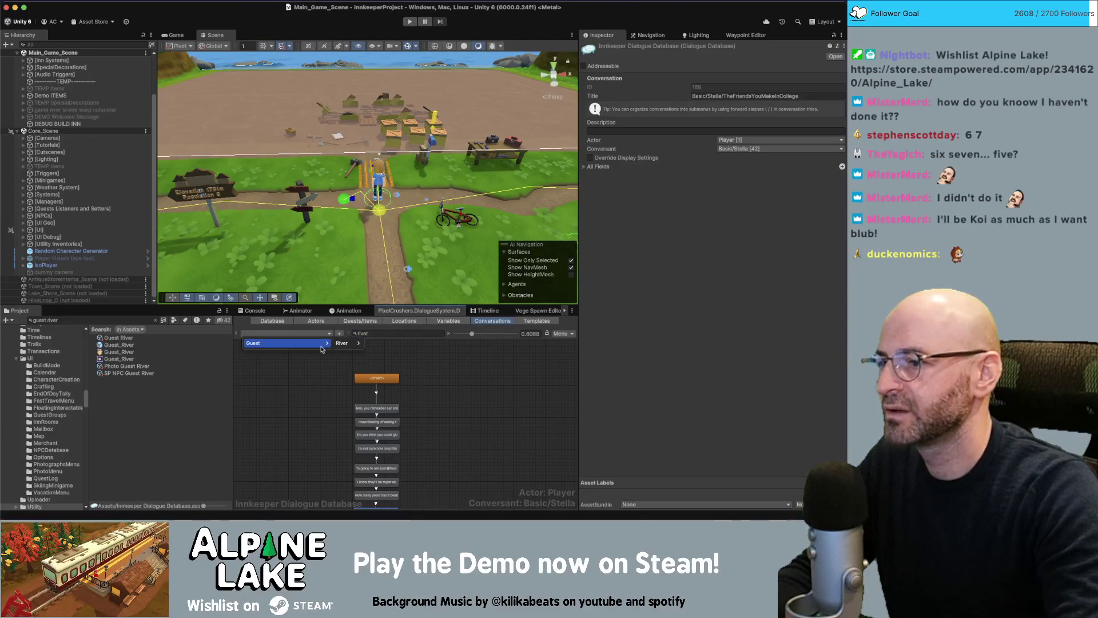
{"action": "left_click", "coordinate": [389, 333]}
{"action": "type", "text": "merv"}
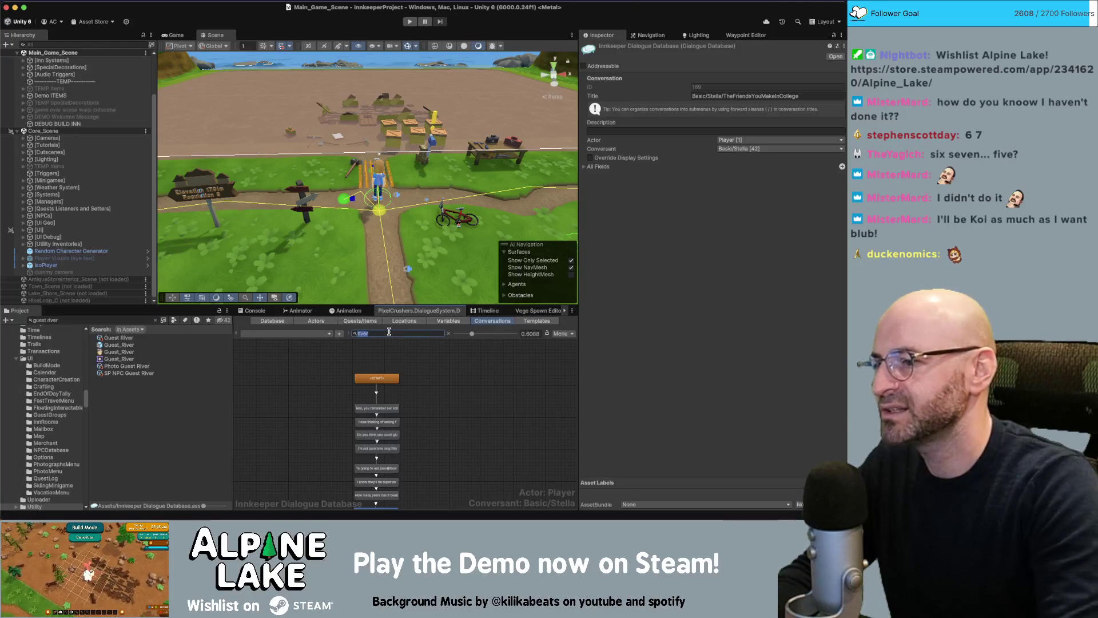
{"action": "type", "text": "ins"}
{"action": "left_click", "coordinate": [395, 334]}
{"action": "type", "text": "rive"}
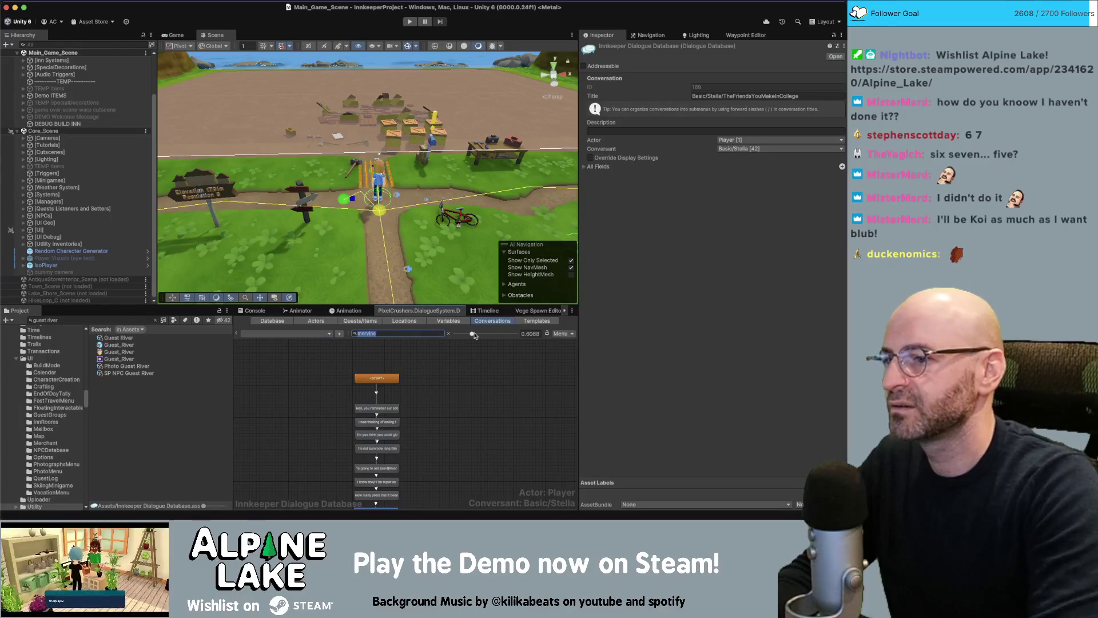
{"action": "type", "text": "r"}
{"action": "left_click", "coordinate": [286, 334]}
{"action": "mouse_move", "coordinate": [286, 343]}
{"action": "left_click", "coordinate": [375, 344]}
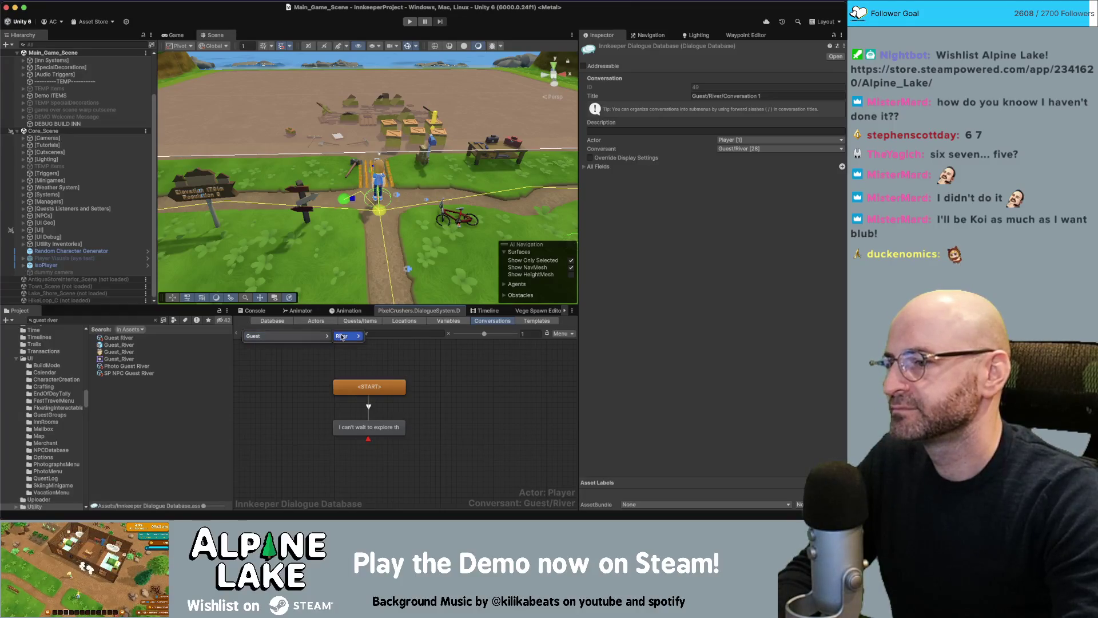
- Clear the search filter and load the Guest/Dale/Greeting conversation
{"action": "left_click", "coordinate": [448, 334]}
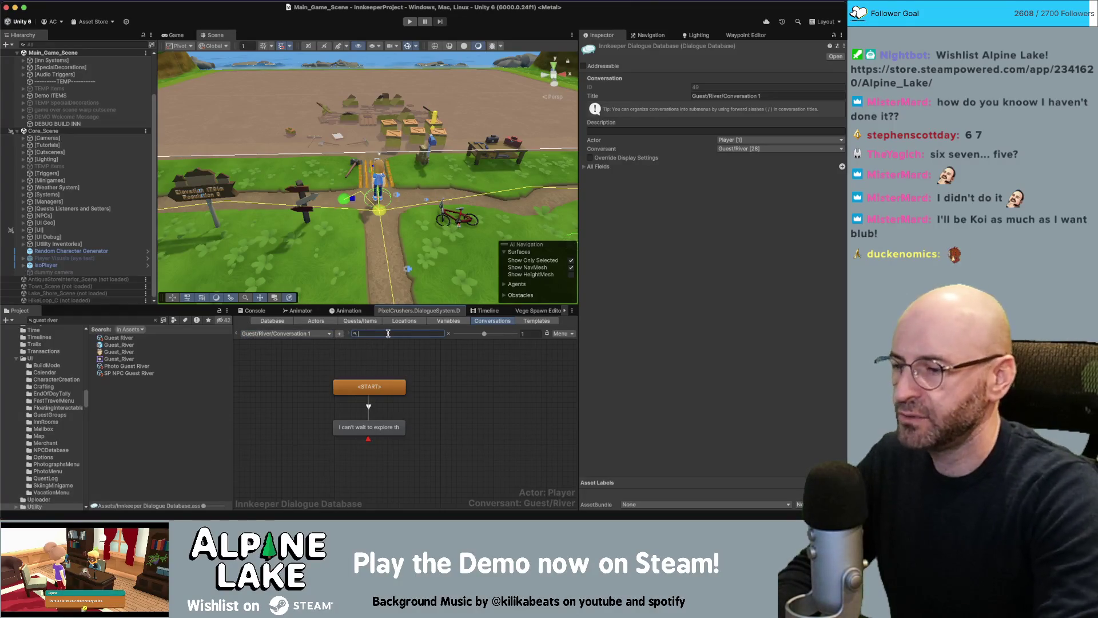
{"action": "left_click", "coordinate": [282, 335]}
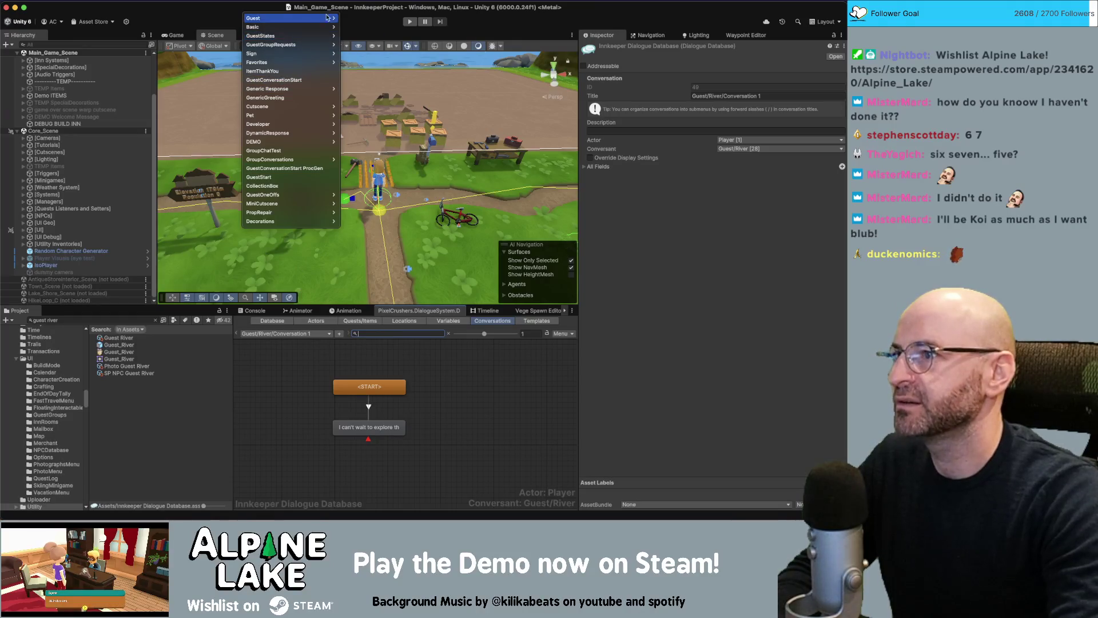
{"action": "mouse_move", "coordinate": [320, 18]}
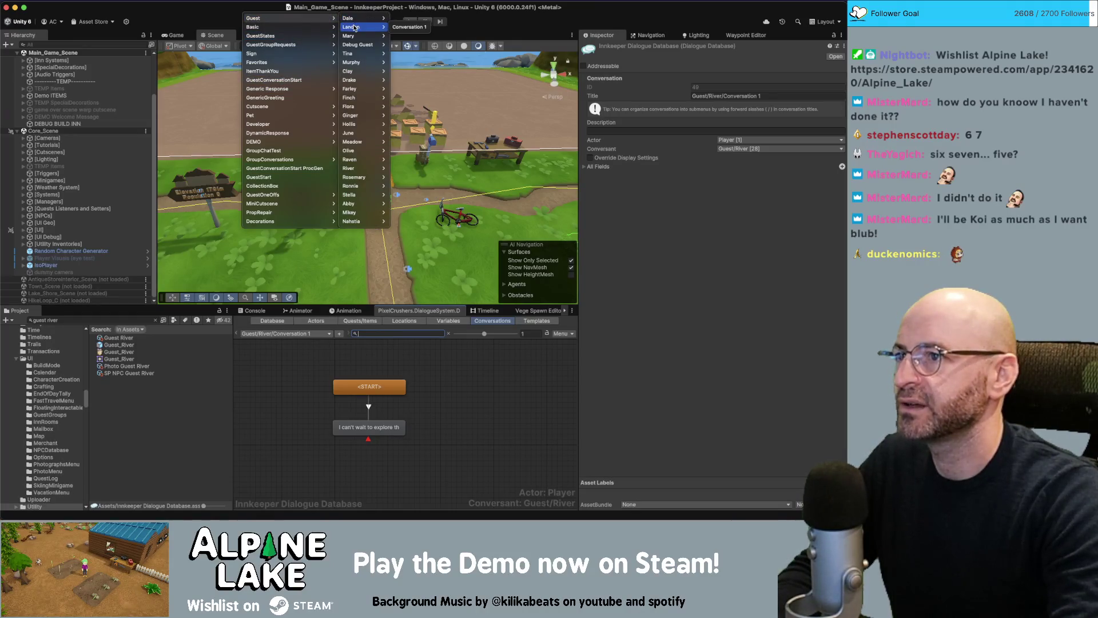
{"action": "left_click", "coordinate": [409, 27]}
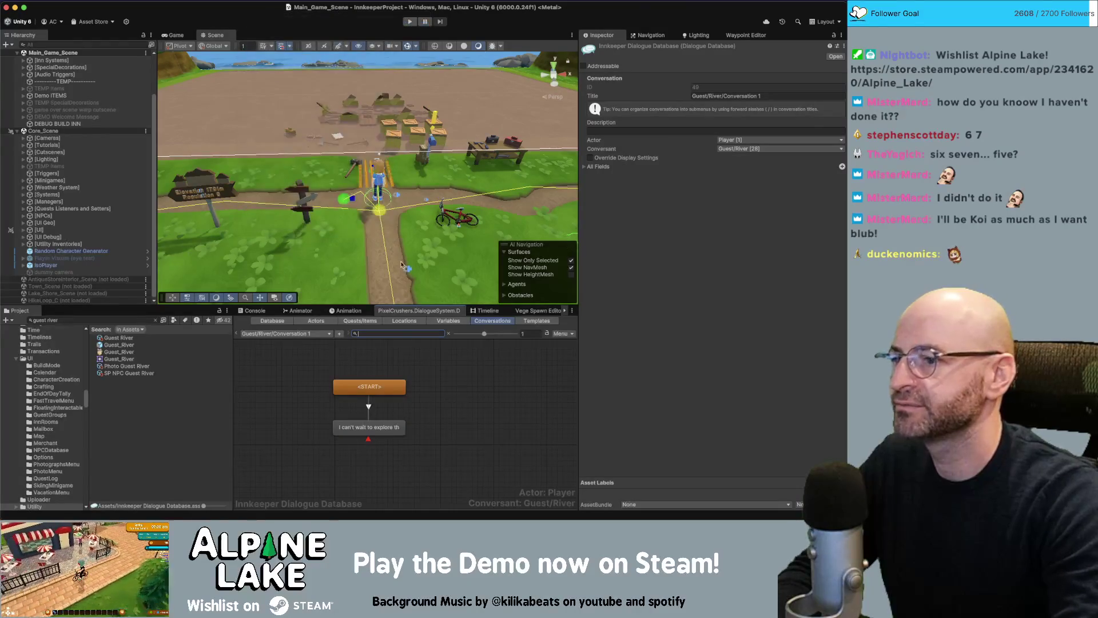
- Duplicate Guest/Dale/Greeting and retitle the copy Guest/River/Greeting
{"action": "right_click", "coordinate": [413, 375]}
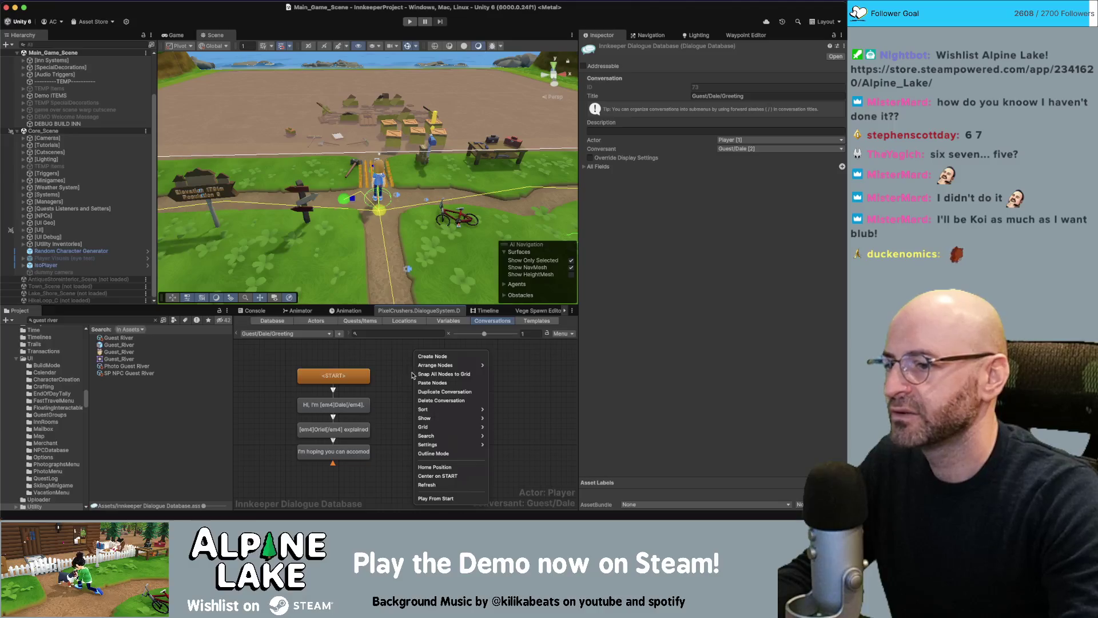
{"action": "left_click", "coordinate": [462, 394]}
{"action": "left_click", "coordinate": [449, 184]}
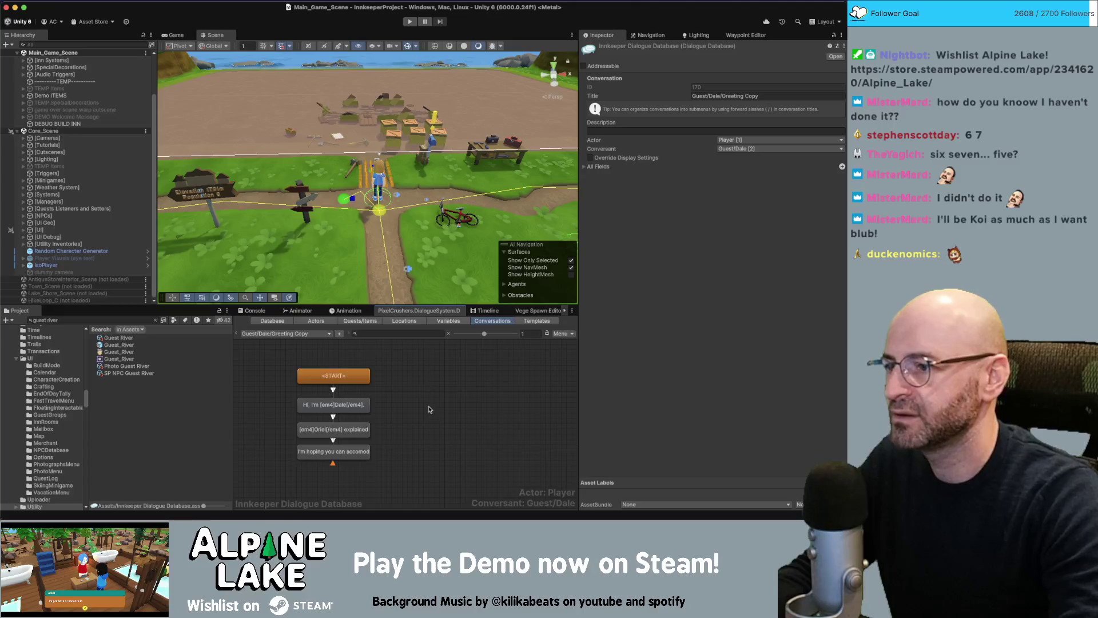
{"action": "left_click", "coordinate": [783, 95]}
{"action": "key", "text": "BackSpace"}
{"action": "key", "text": "BackSpace"}
{"action": "key", "text": "BackSpace"}
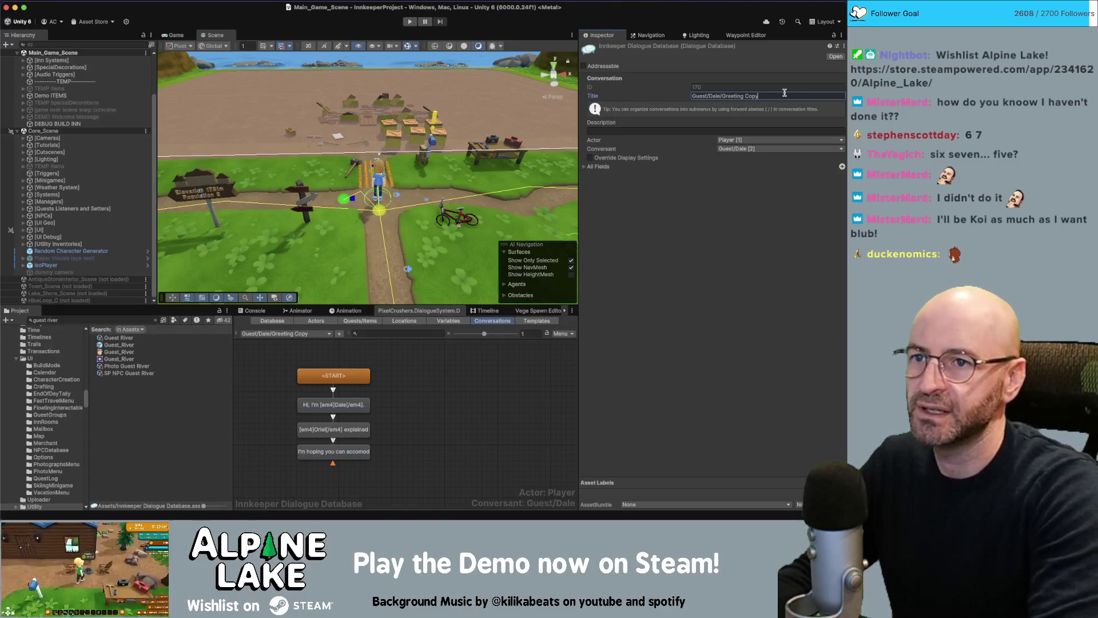
{"action": "type", "text": "g"}
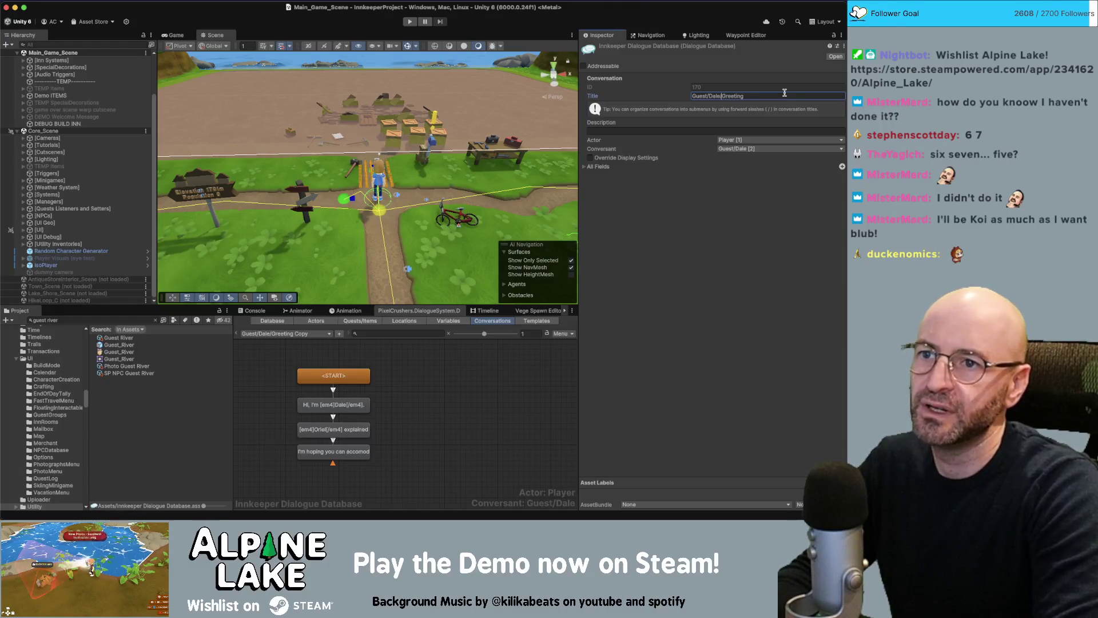
{"action": "key", "text": "BackSpace"}
{"action": "key", "text": "BackSpace"}
{"action": "key", "text": "BackSpace"}
{"action": "type", "text": "River"}
{"action": "left_click", "coordinate": [500, 375]}
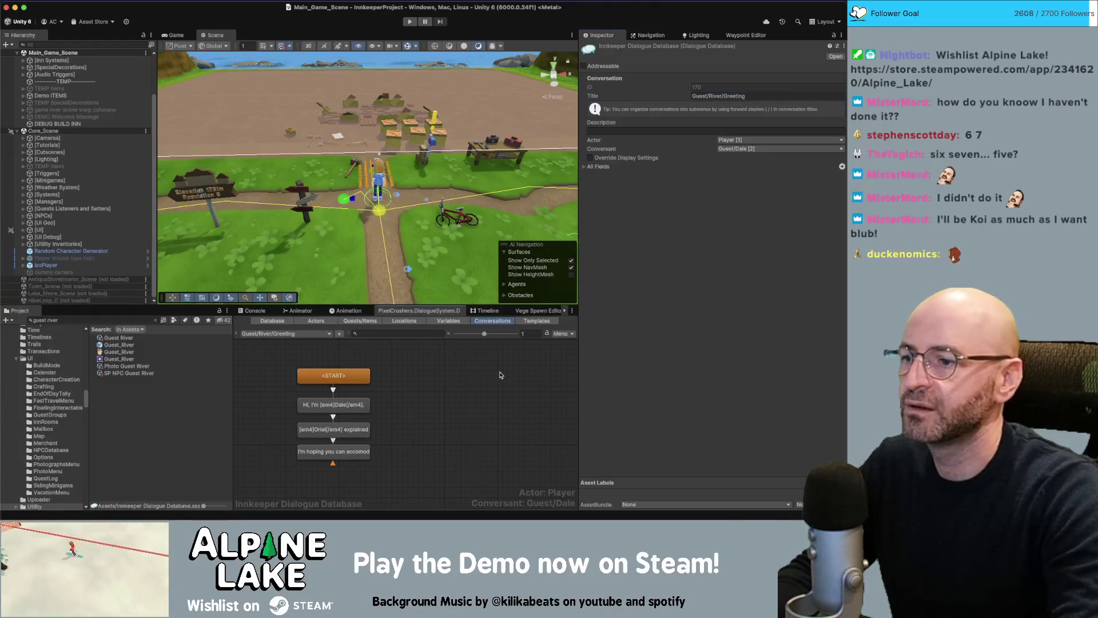
- Set the conversant to Guest > River and select the three lines below START
{"action": "left_click", "coordinate": [745, 149]}
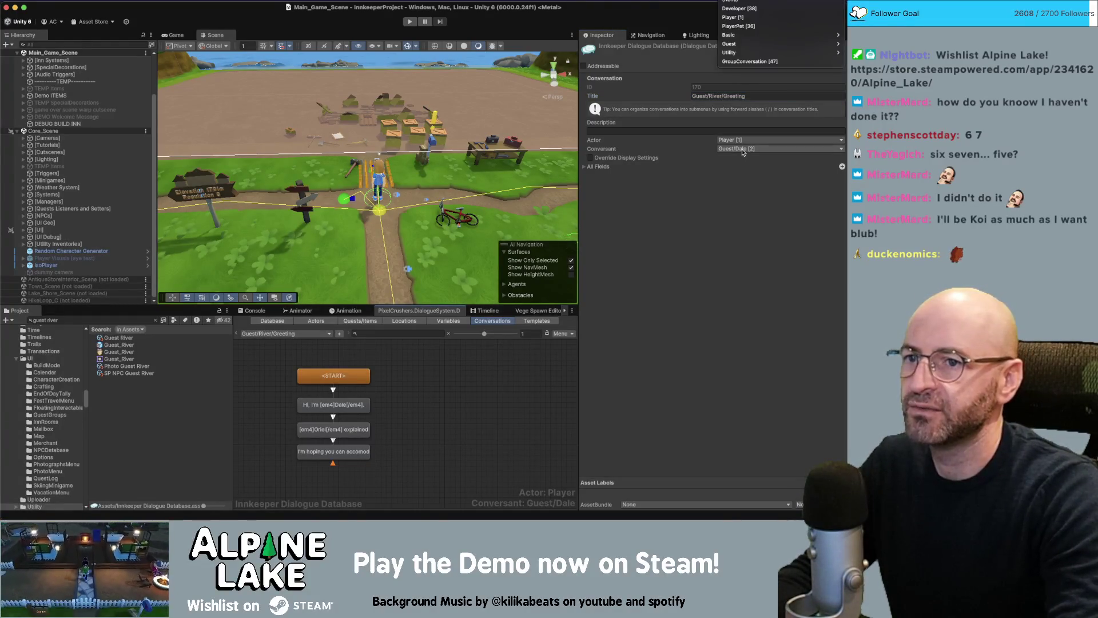
{"action": "mouse_move", "coordinate": [744, 44]}
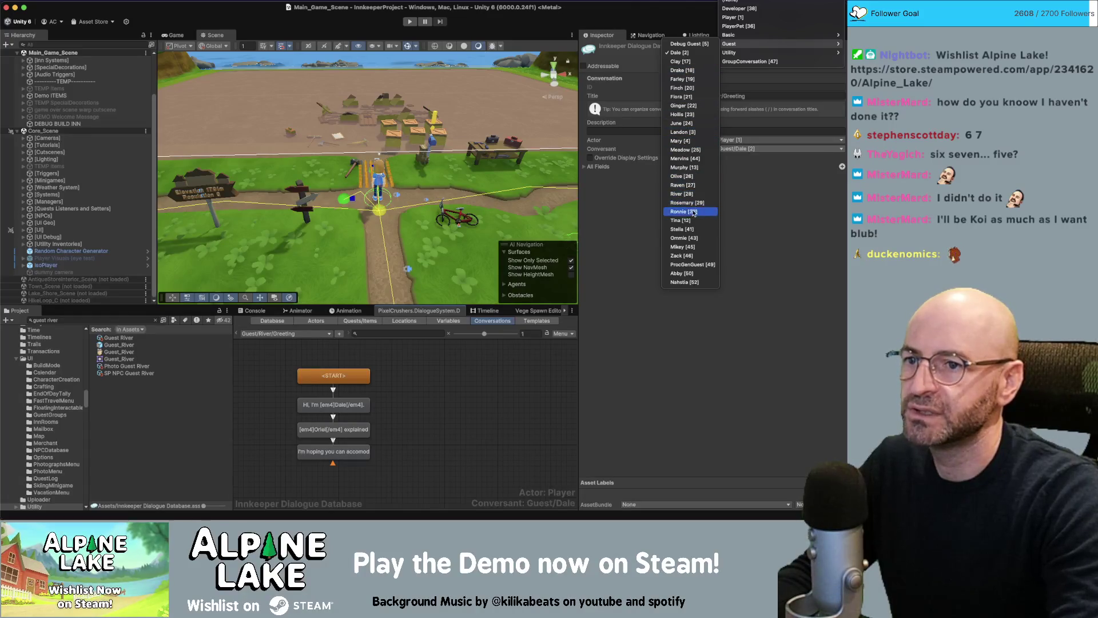
{"action": "left_click", "coordinate": [690, 194]}
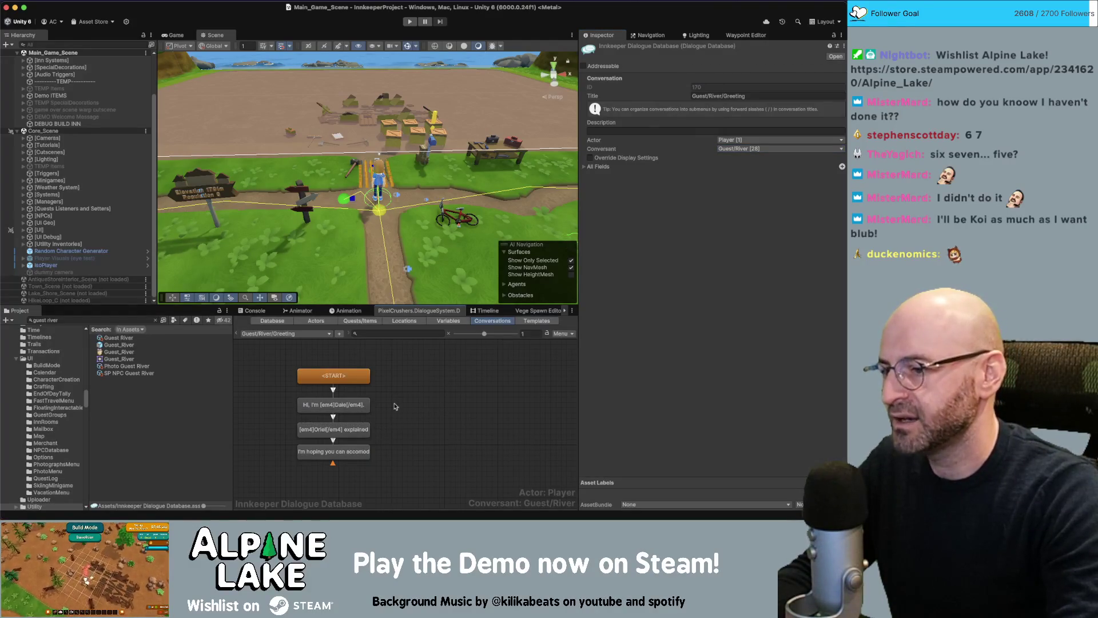
{"action": "left_click_drag", "start_coordinate": [423, 404], "coordinate": [369, 458]}
- Rewrite the first two lines as '<playerName>, is that you?' and 'This place is adorbs.'
{"action": "left_click", "coordinate": [424, 428]}
{"action": "left_click", "coordinate": [360, 406]}
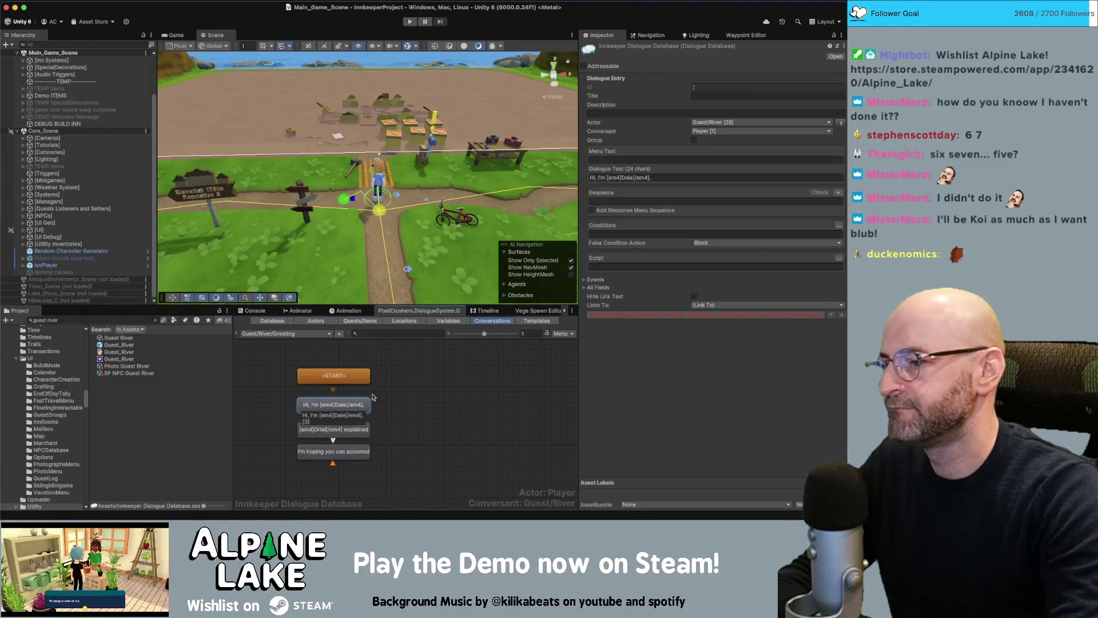
{"action": "left_click", "coordinate": [702, 177]}
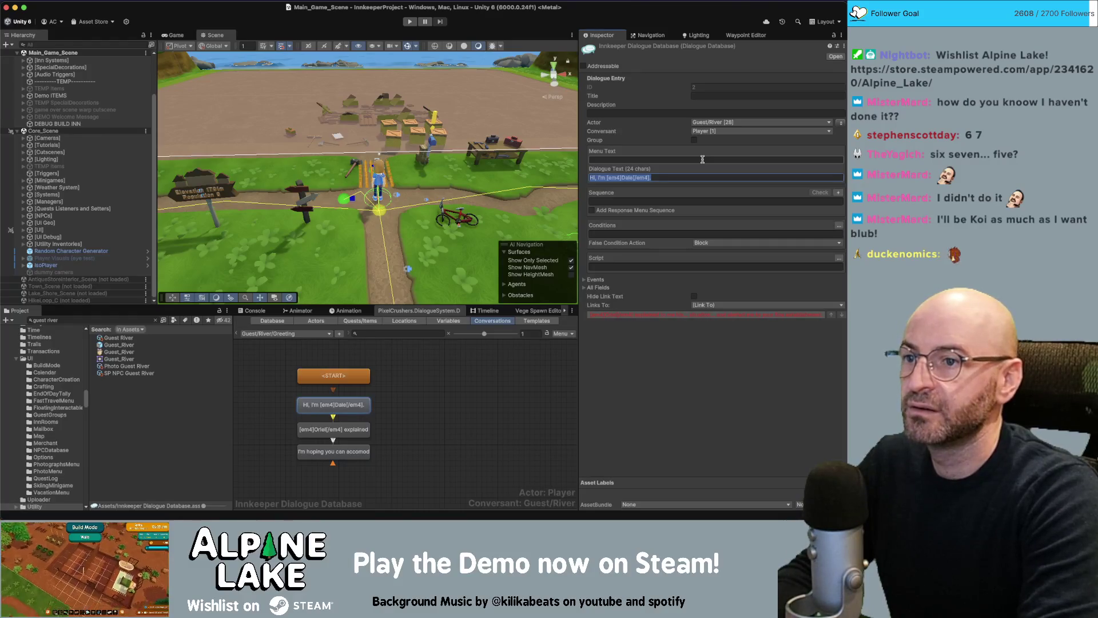
{"action": "type", "text": "<"}
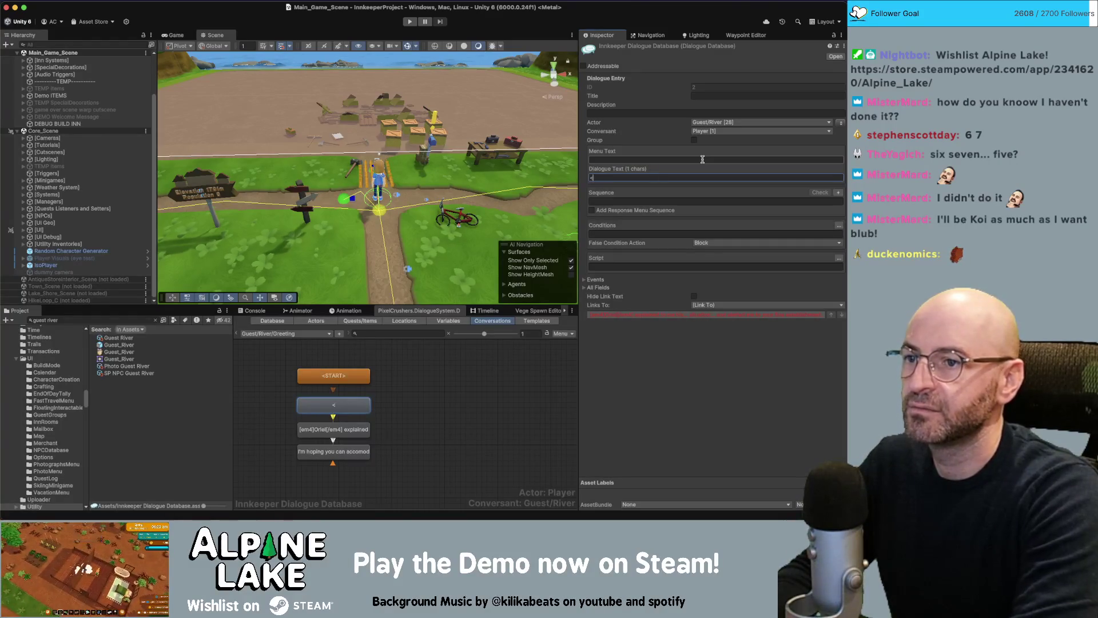
{"action": "type", "text": "yerName.>, is that you?????"}
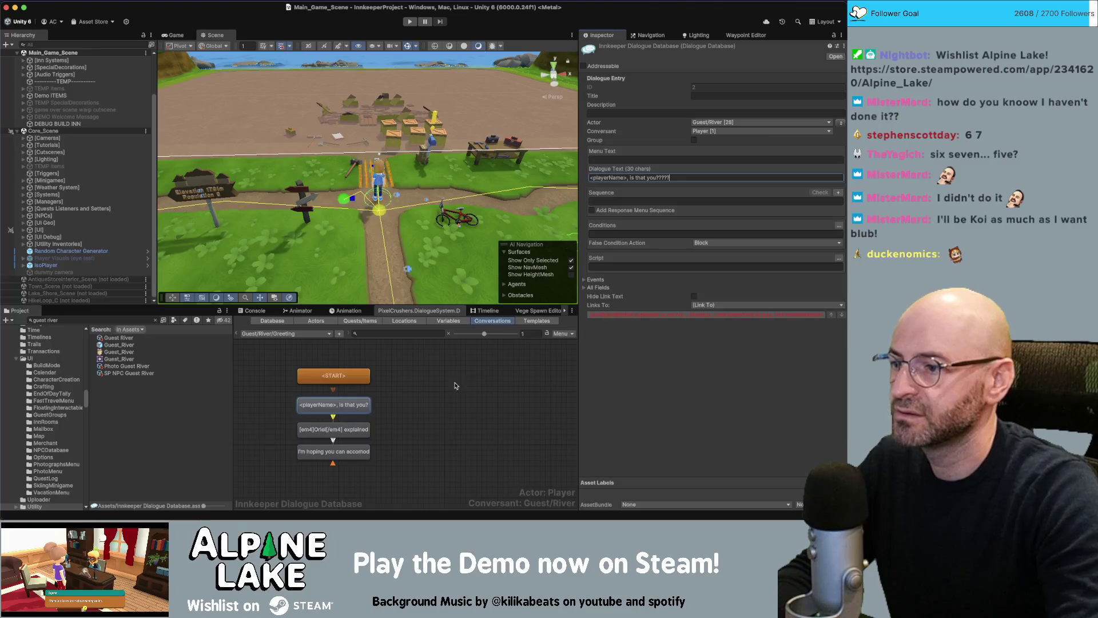
{"action": "left_click", "coordinate": [456, 386]}
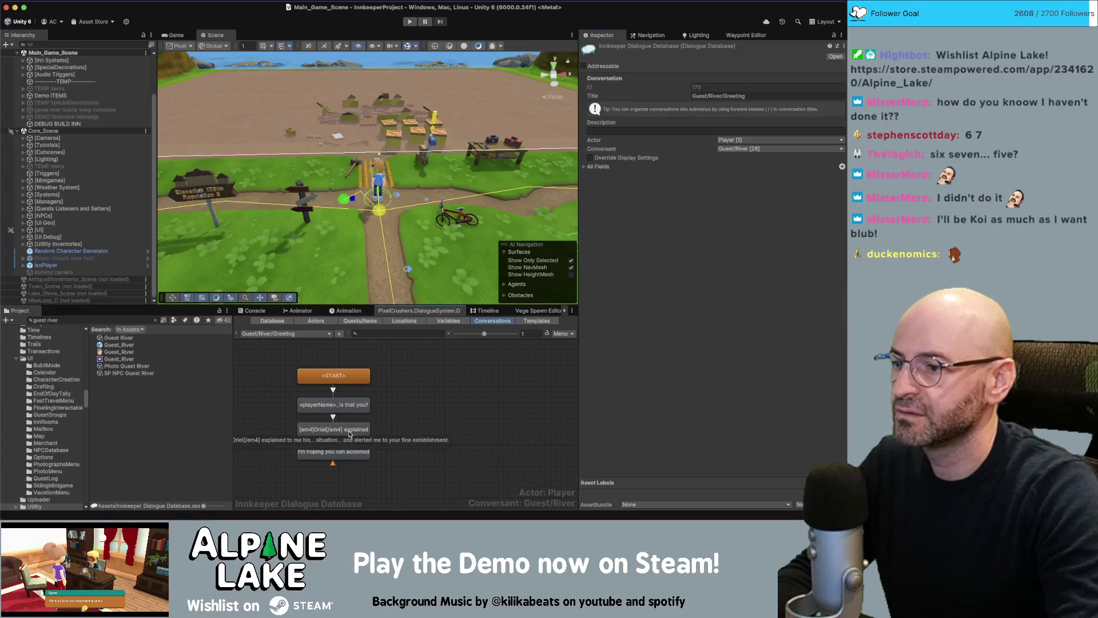
{"action": "left_click", "coordinate": [350, 432]}
{"action": "left_click", "coordinate": [627, 179]}
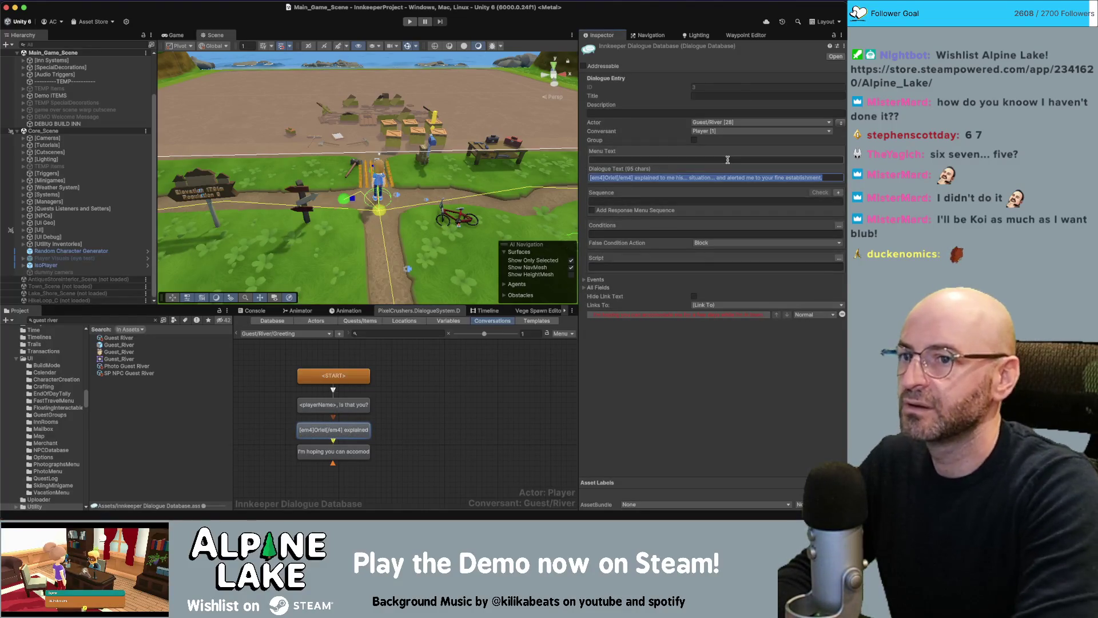
{"action": "type", "text": "I This pla"}
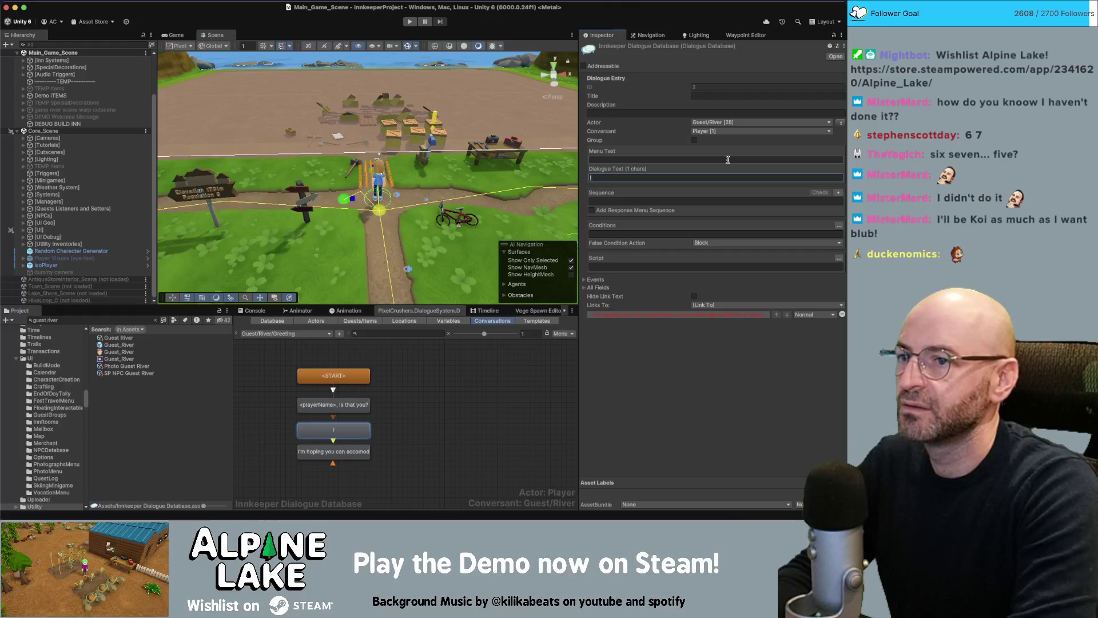
{"action": "type", "text": "ce is "}
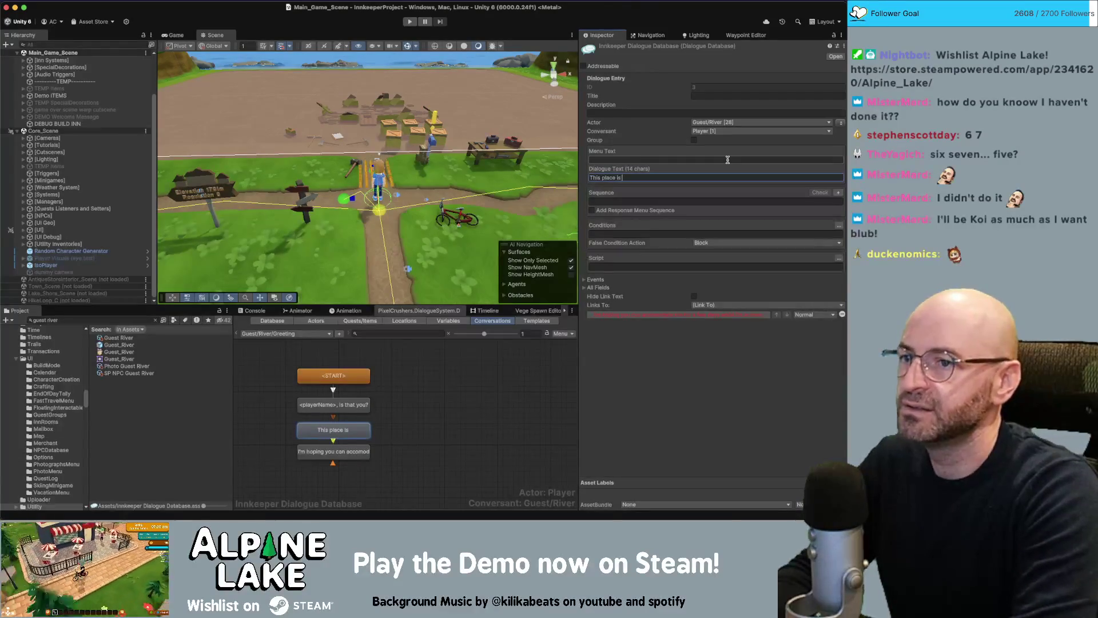
{"action": "type", "text": "adorbs."}
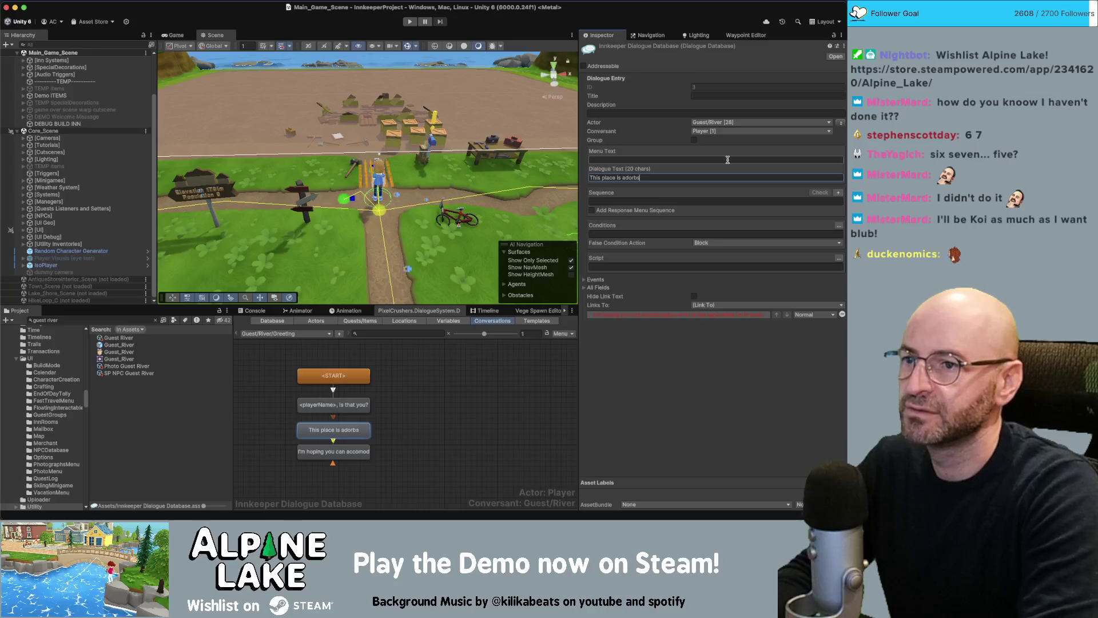
- Rewrite the third line as 'I still can't believe you moved here.'
{"action": "left_click", "coordinate": [346, 456]}
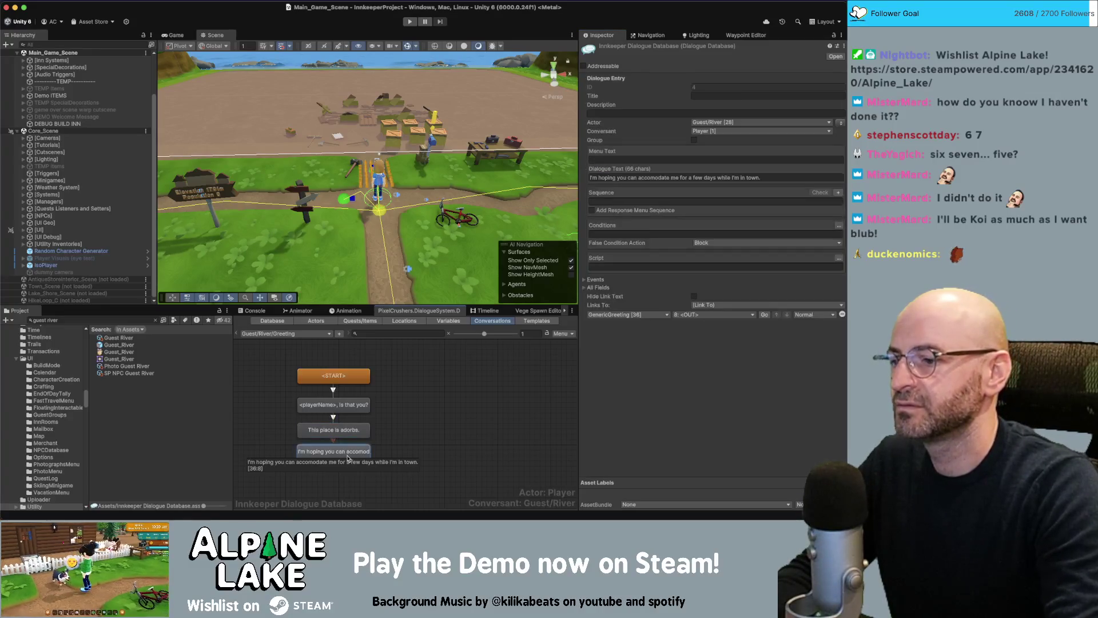
{"action": "left_click", "coordinate": [682, 177]}
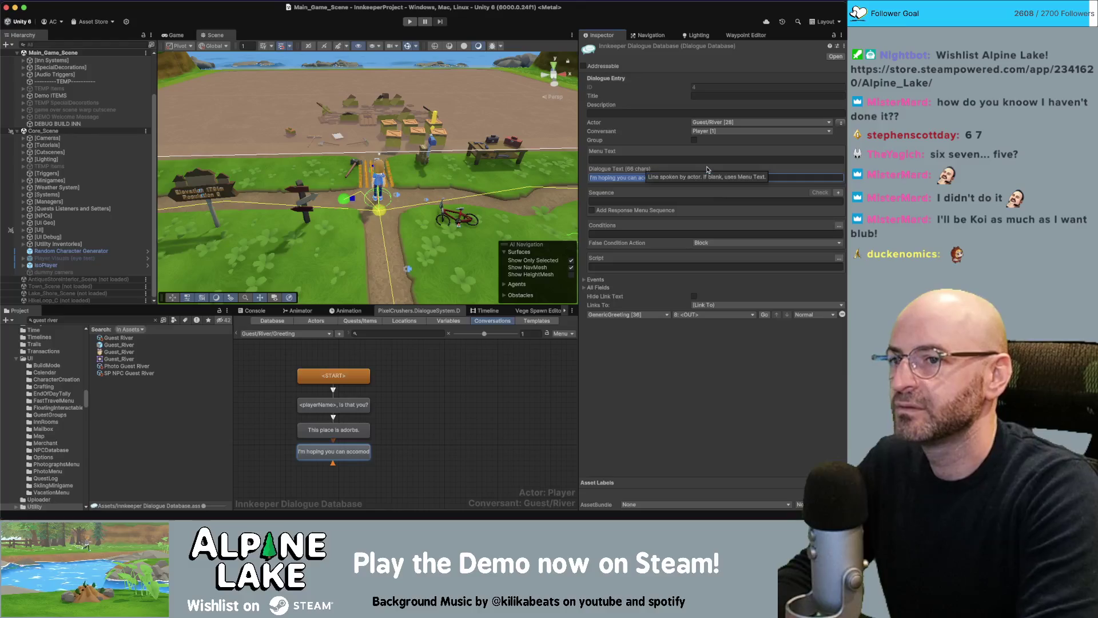
{"action": "type", "text": "I can't "}
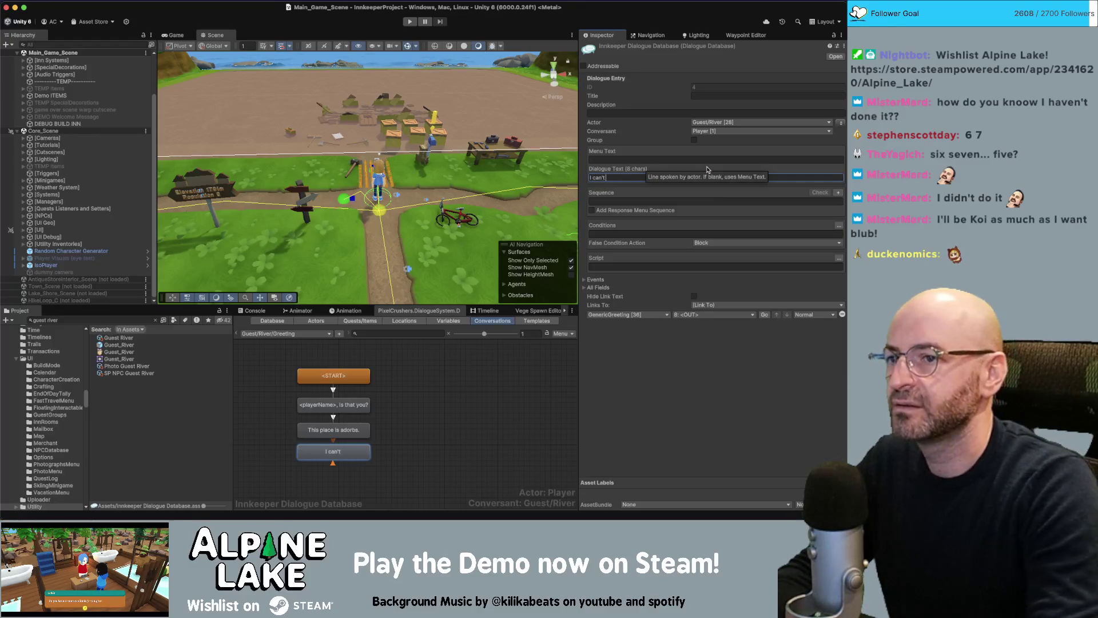
{"action": "type", "text": "believe"}
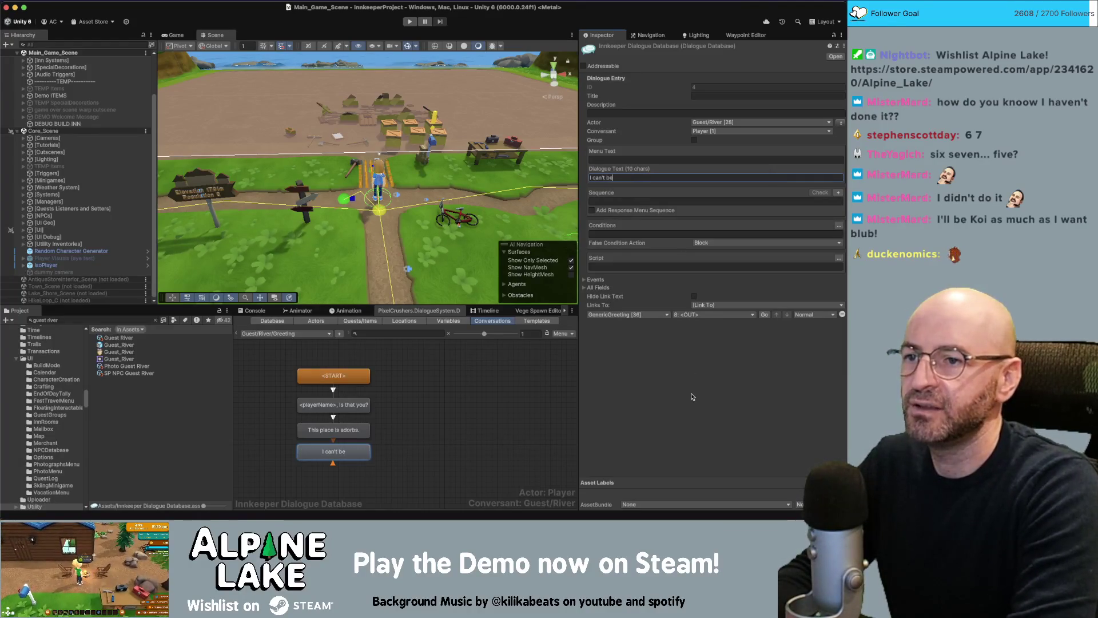
{"action": "key", "text": "BackSpace"}
{"action": "key", "text": "BackSpace"}
{"action": "key", "text": "BackSpace"}
{"action": "type", "text": "I still can't believe you moved here."}
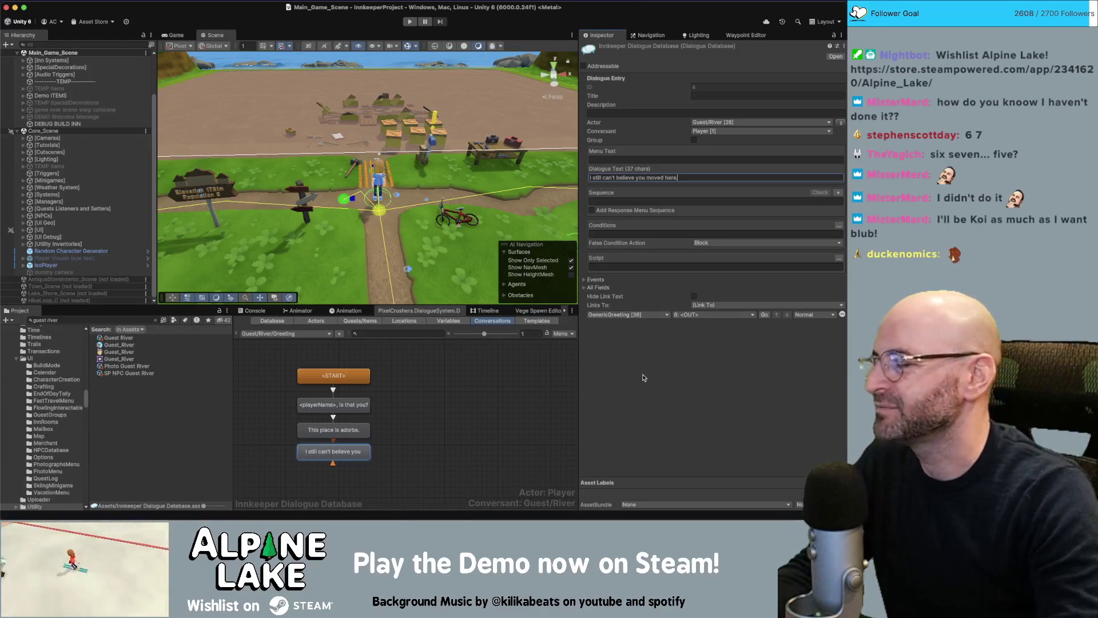
- Add a child node after the last River line and swap actor and conversant so River speaks to the Player
{"action": "right_click", "coordinate": [359, 455]}
{"action": "left_click", "coordinate": [384, 405]}
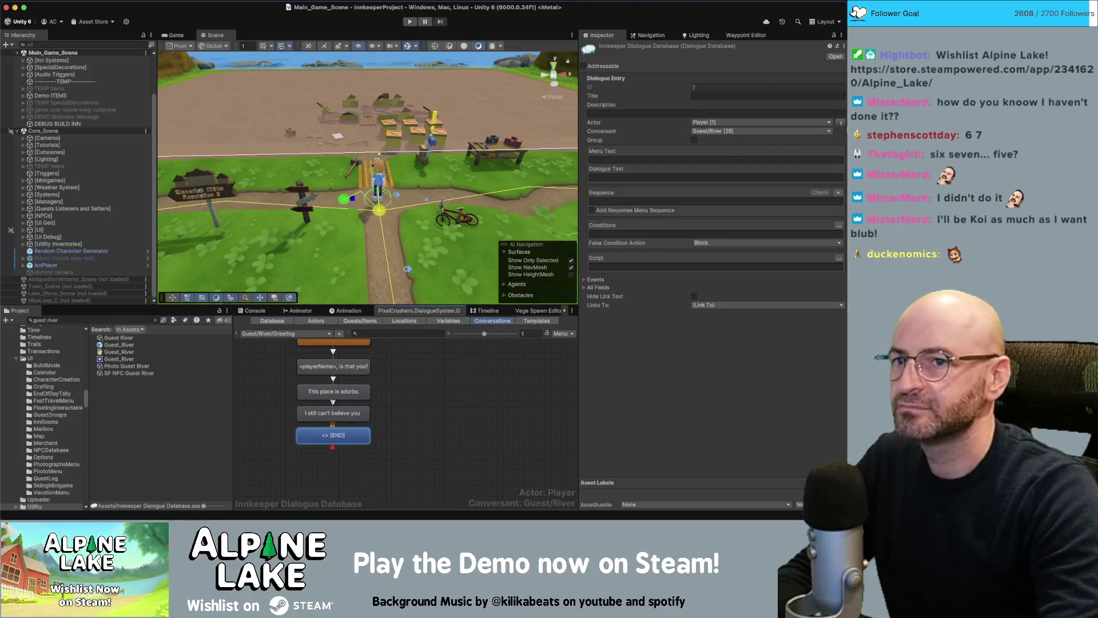
{"action": "left_click", "coordinate": [842, 123]}
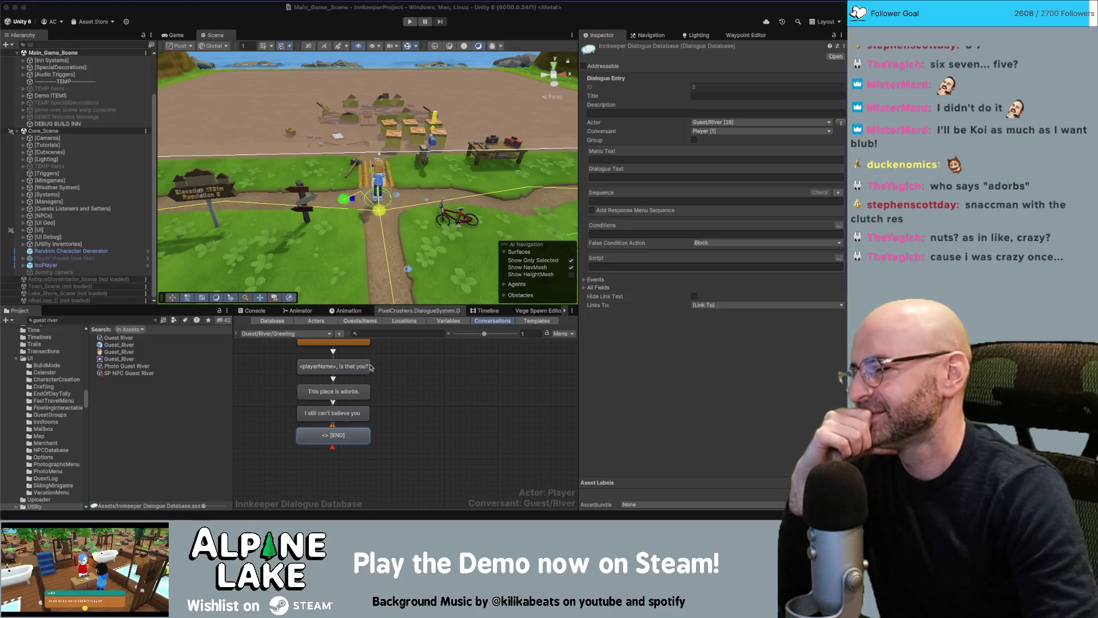
- Select the new [END] entry and put the cursor in its blank Dialogue Text field
{"action": "left_click", "coordinate": [407, 421]}
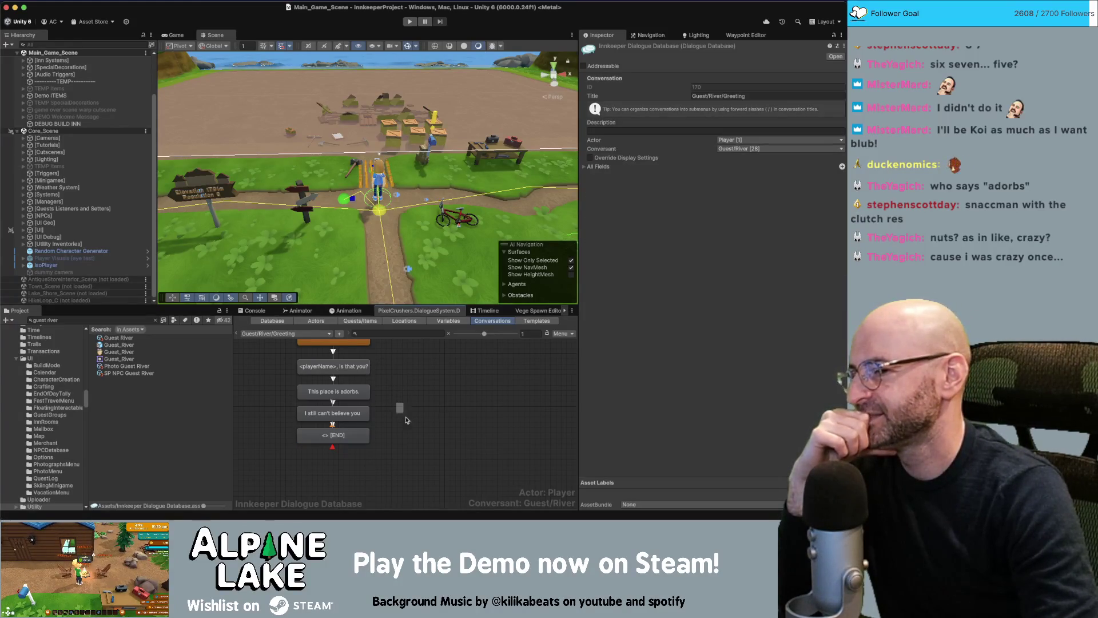
{"action": "mouse_move", "coordinate": [406, 421]}
{"action": "left_mouse_down"}
{"action": "mouse_move", "coordinate": [446, 460]}
{"action": "mouse_move", "coordinate": [381, 395]}
{"action": "mouse_move", "coordinate": [389, 404]}
{"action": "left_mouse_up"}
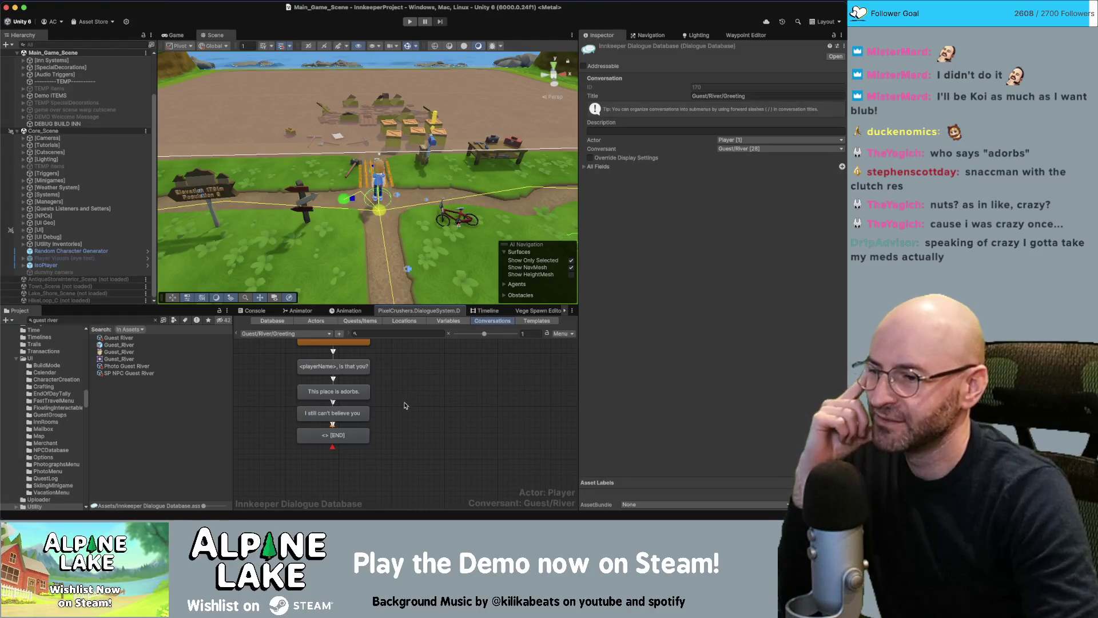
{"action": "left_click_drag", "start_coordinate": [393, 407], "coordinate": [446, 462]}
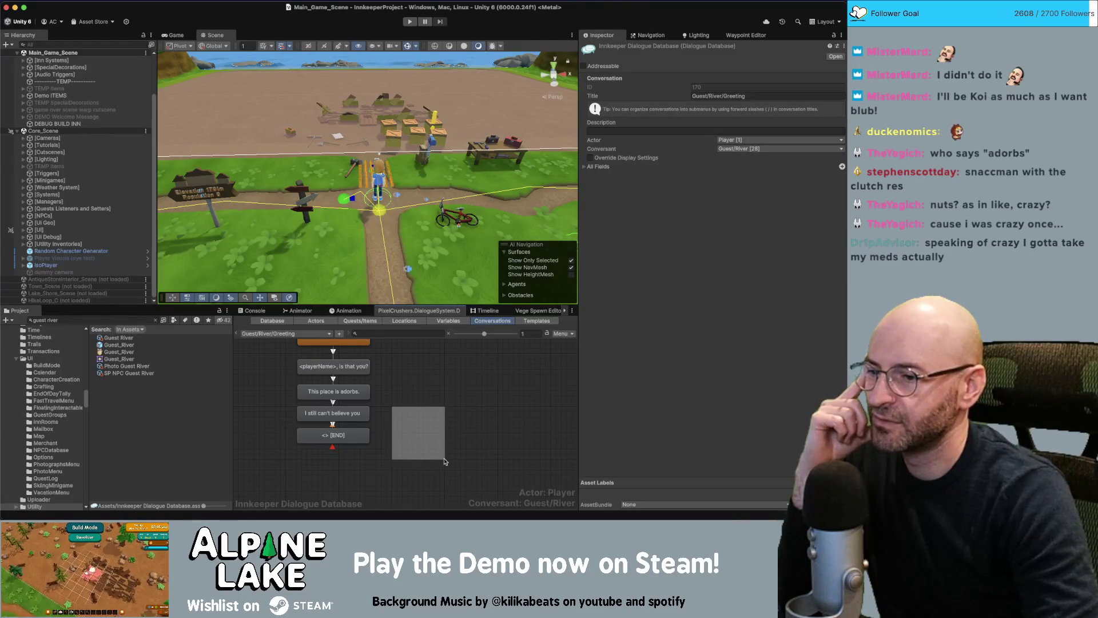
{"action": "left_click_drag", "start_coordinate": [445, 461], "coordinate": [445, 460]}
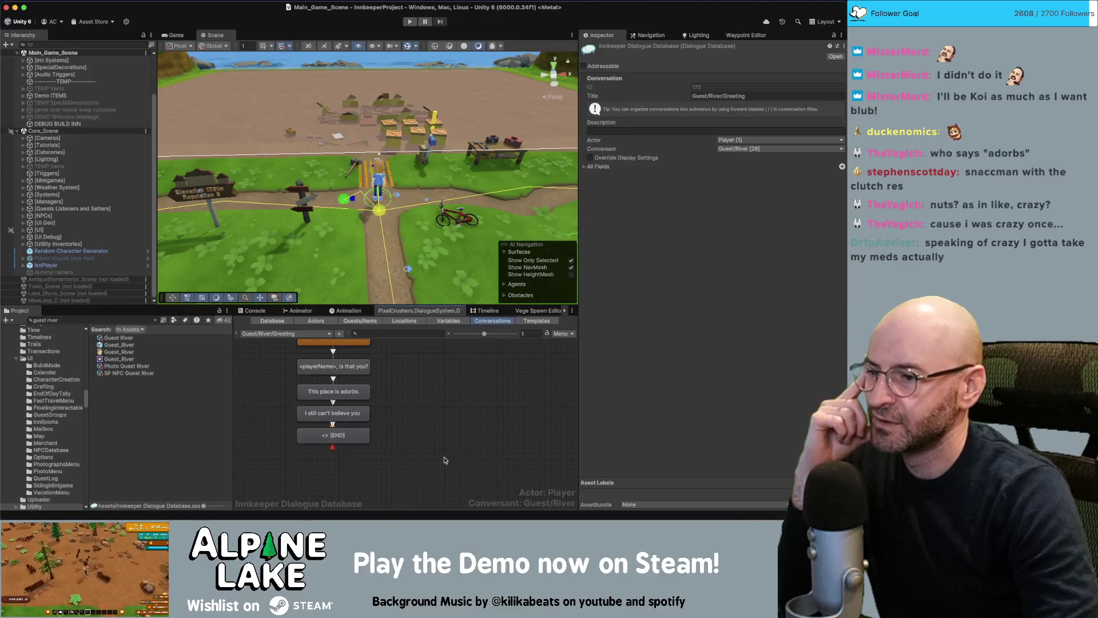
{"action": "left_click", "coordinate": [364, 409]}
{"action": "left_click", "coordinate": [353, 438]}
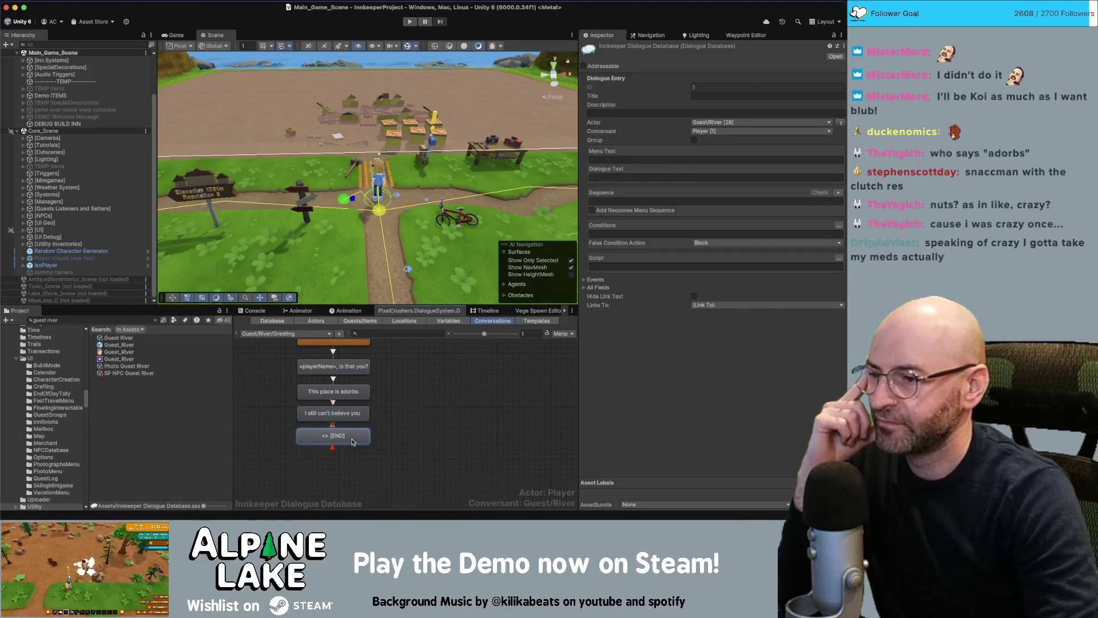
{"action": "left_click", "coordinate": [660, 178]}
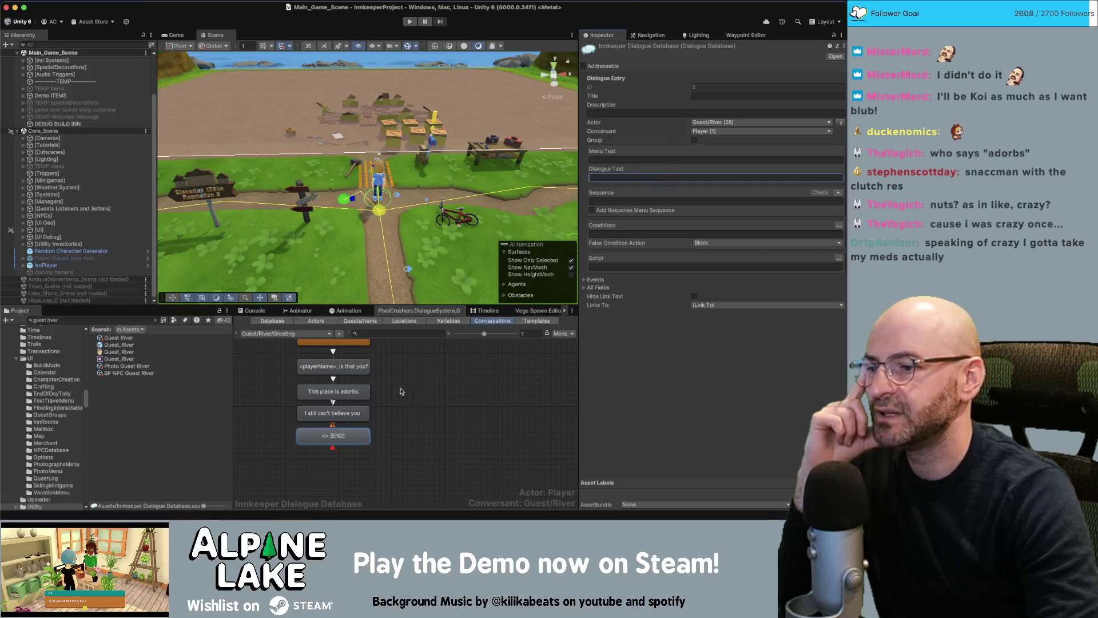
{"action": "left_click", "coordinate": [367, 413]}
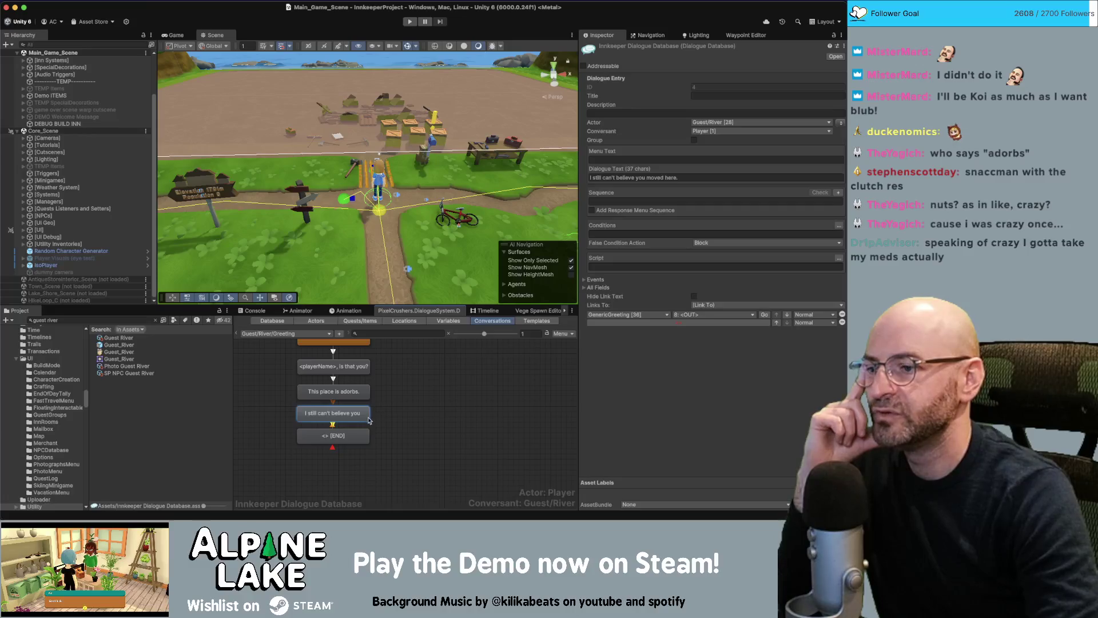
{"action": "left_click", "coordinate": [346, 436]}
{"action": "left_click", "coordinate": [650, 178]}
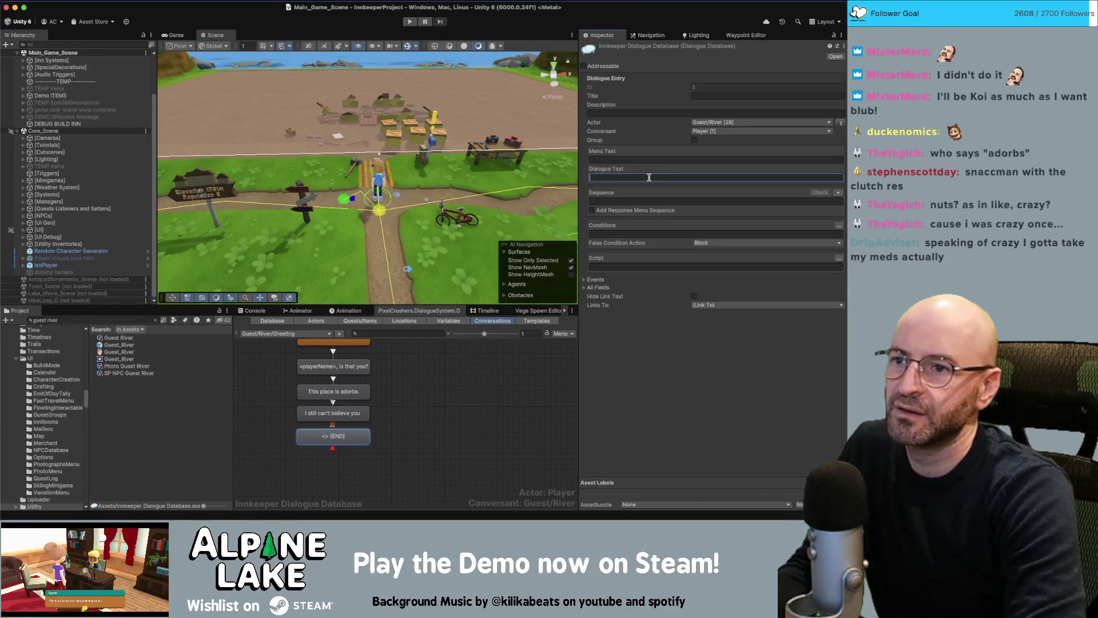
- Enter 'It feels like it was just yesterday we were sippin drinks and eating cheap burritos into the night.'
{"action": "type", "text": "It feels like i"}
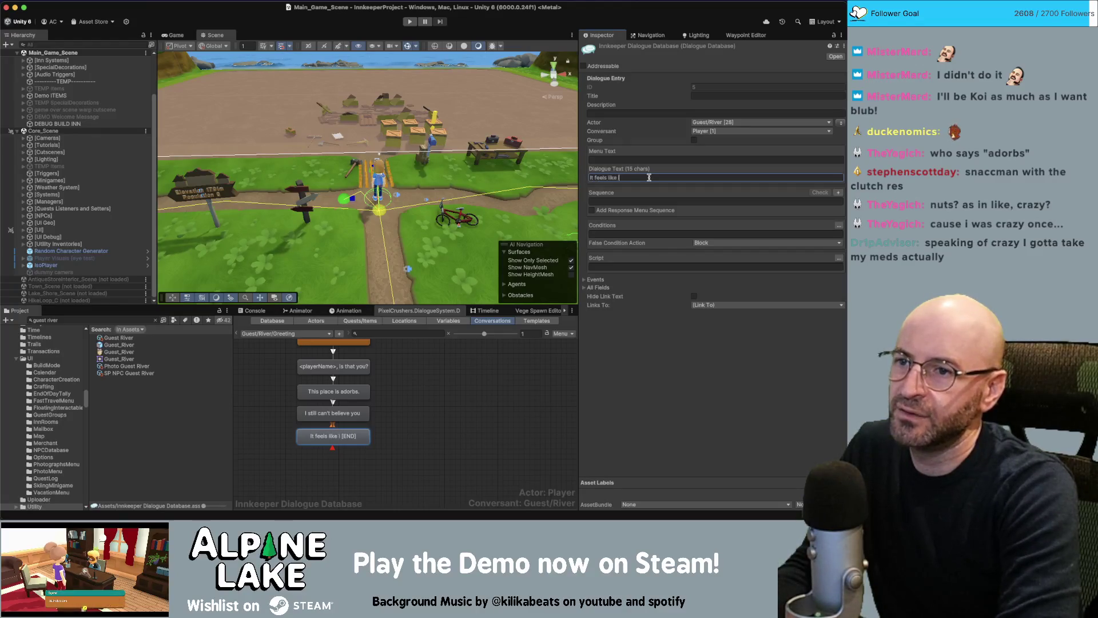
{"action": "type", "text": "t was just yesterday we were"}
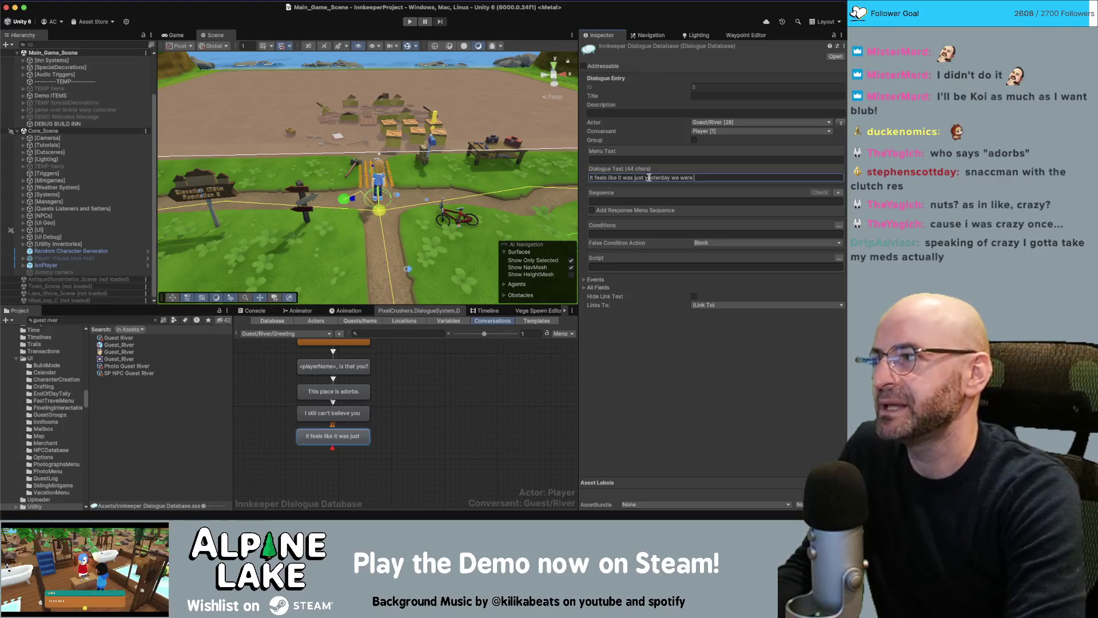
{"action": "type", "text": "sippin"}
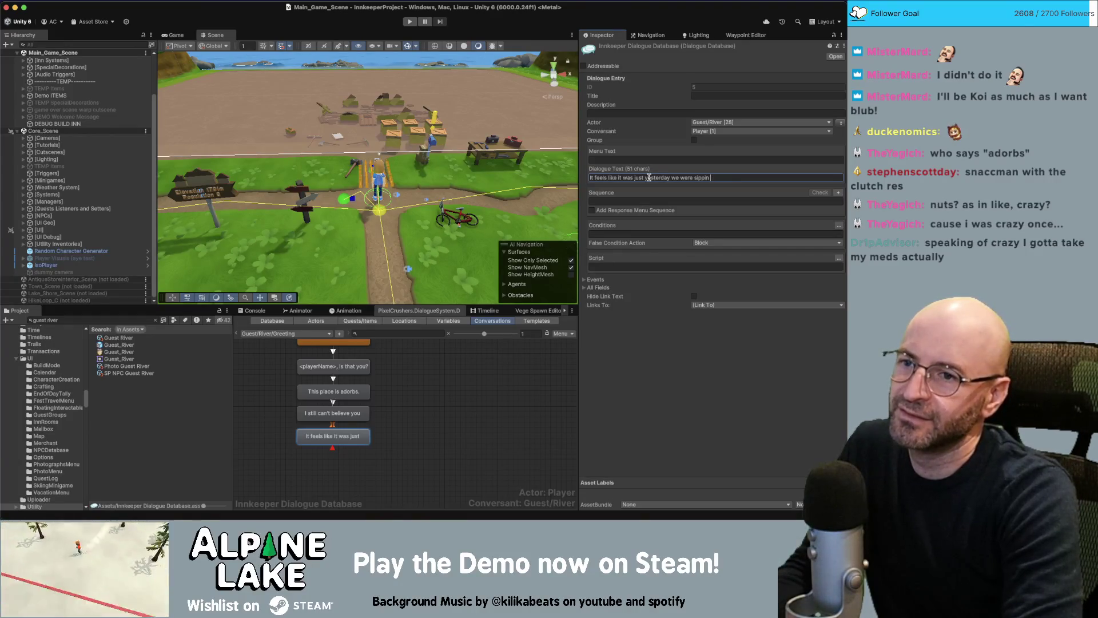
{"action": "type", "text": "drinks and "}
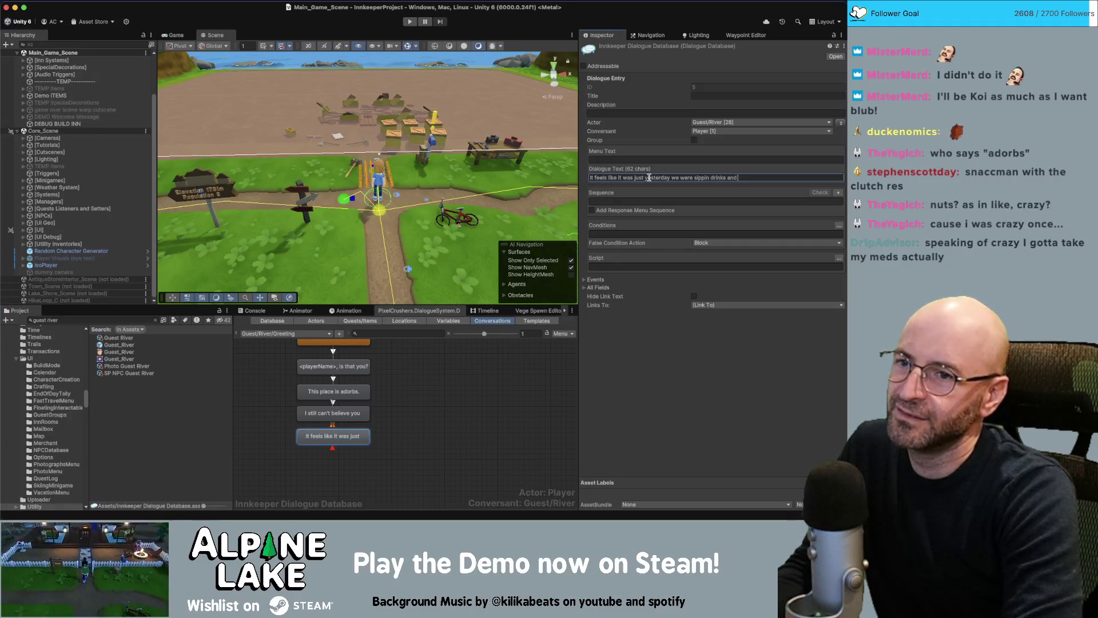
{"action": "type", "text": "eating c"}
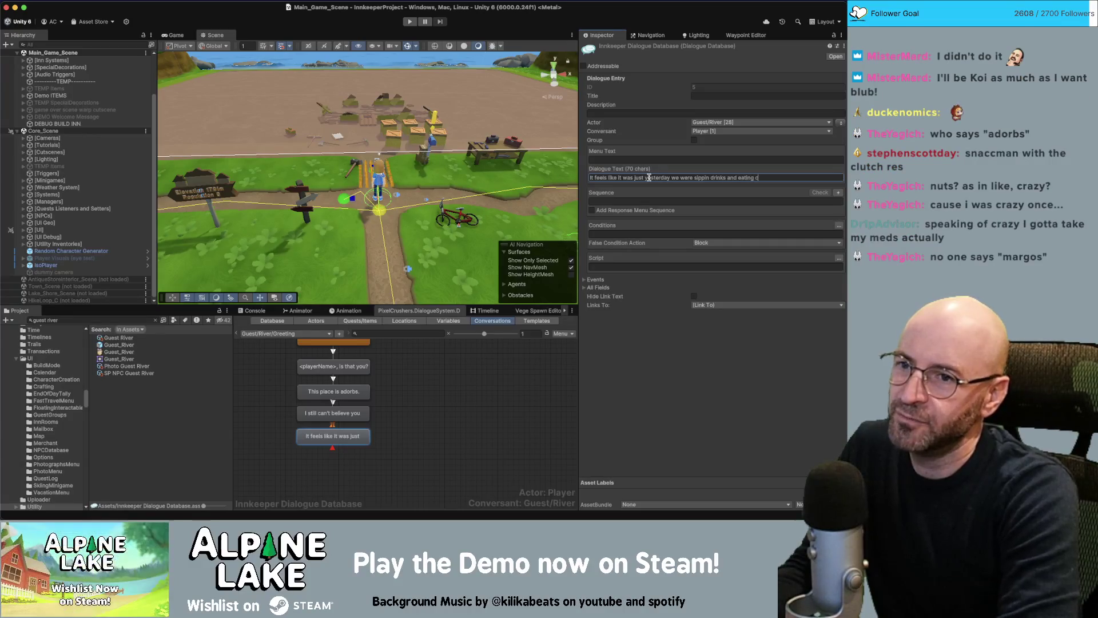
{"action": "type", "text": "heap burritos "}
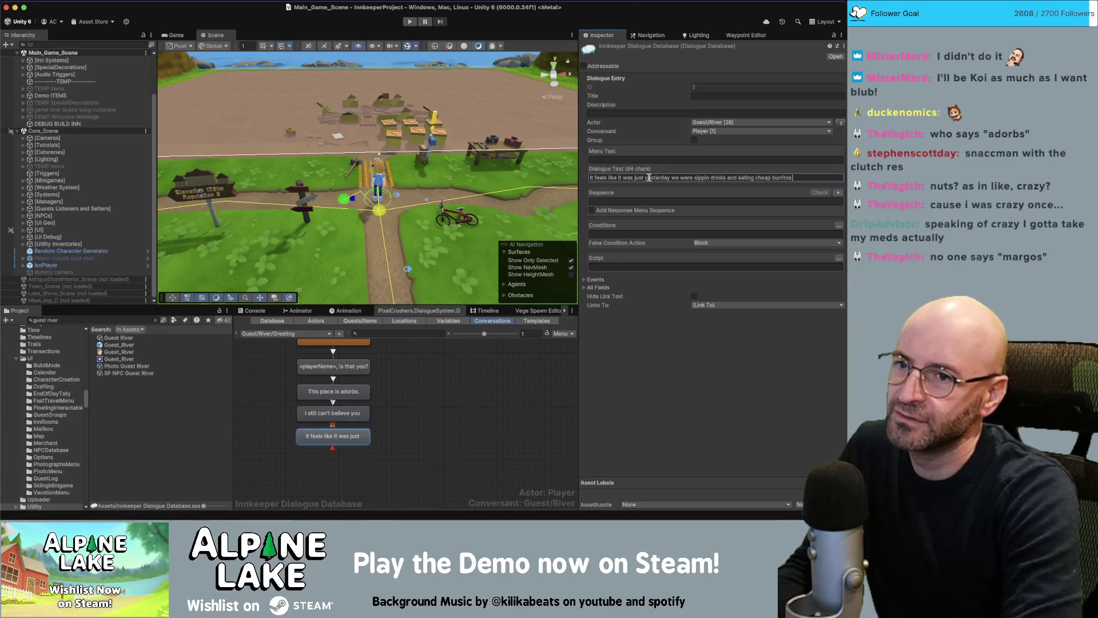
{"action": "type", "text": "into the night."}
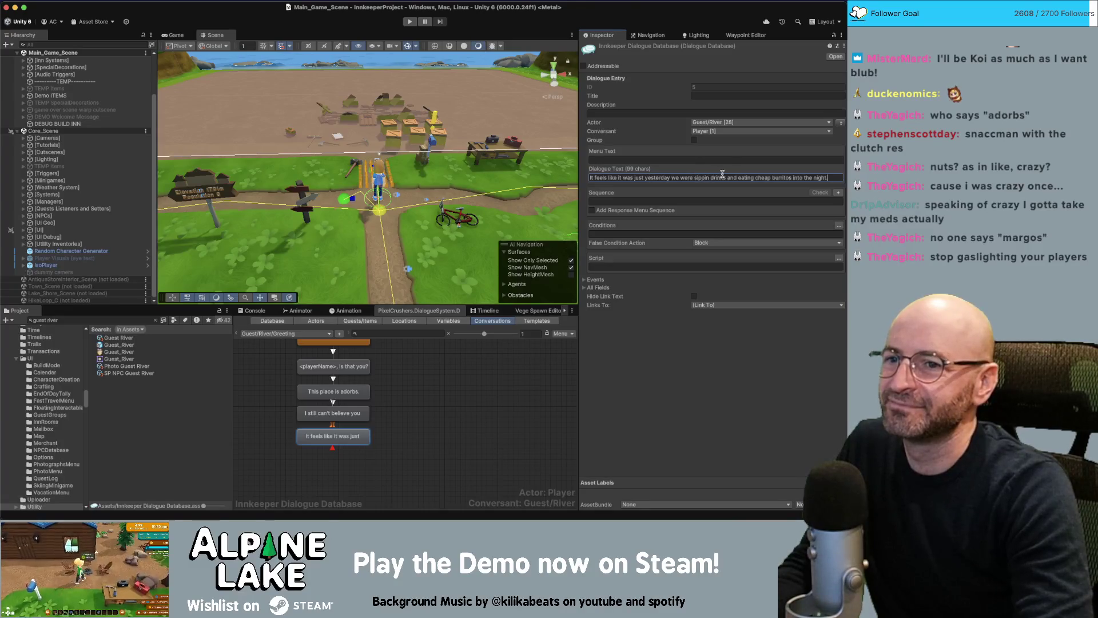
- Delete 'into the night' and move 'cheap' from burritos to before 'drinks'
{"action": "left_click_drag", "start_coordinate": [793, 177], "coordinate": [838, 176]}
{"action": "key", "text": "BackSpace"}
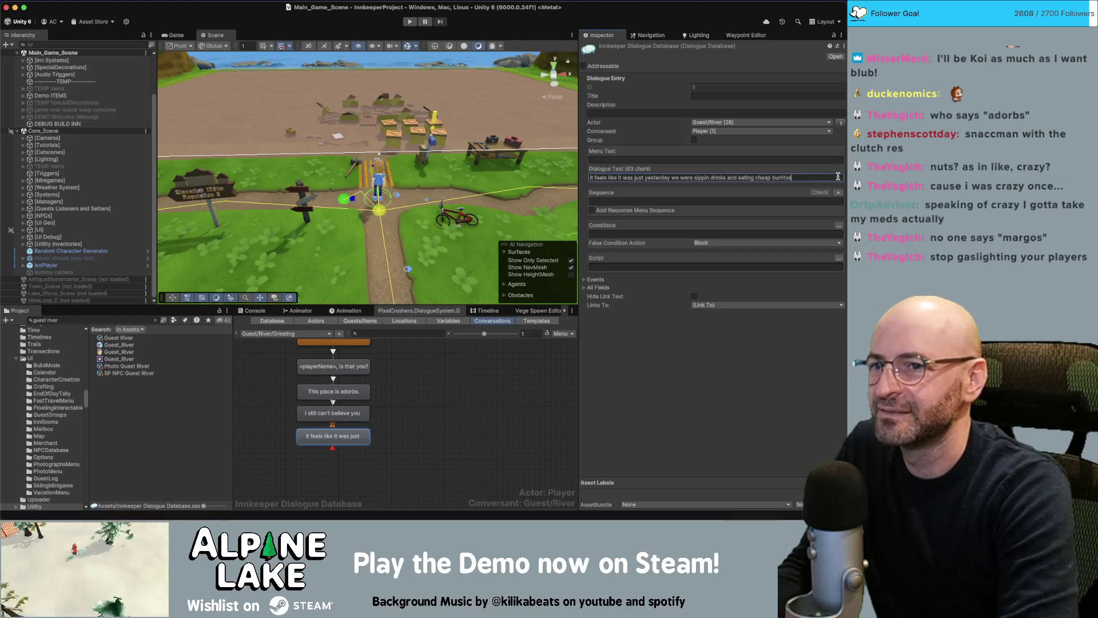
{"action": "type", "text": "."}
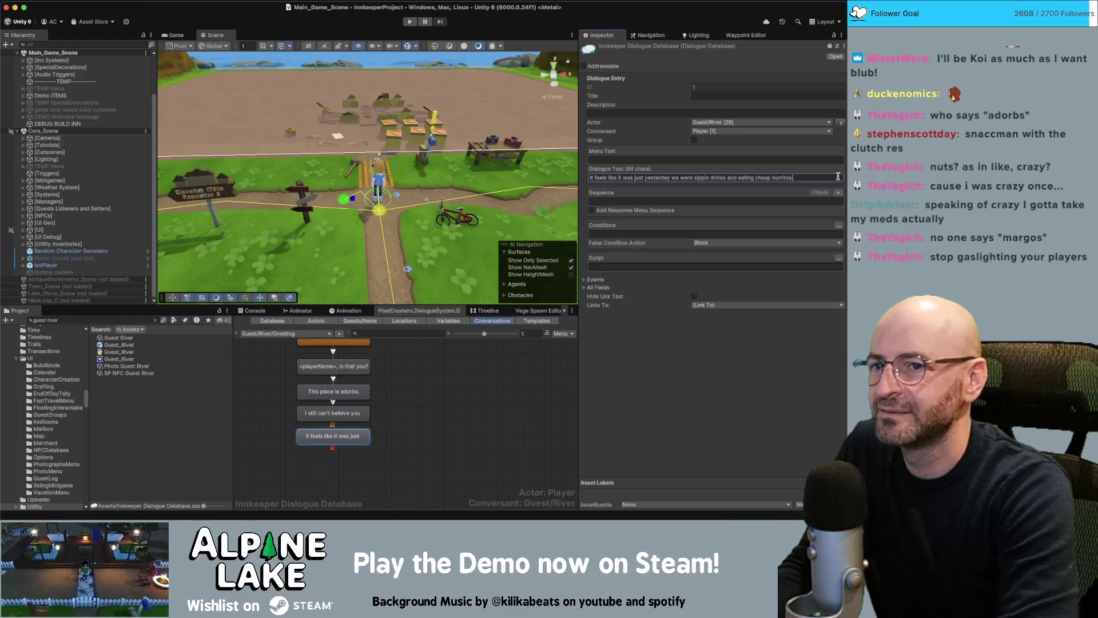
{"action": "left_click", "coordinate": [711, 177]}
{"action": "type", "text": "cheap"}
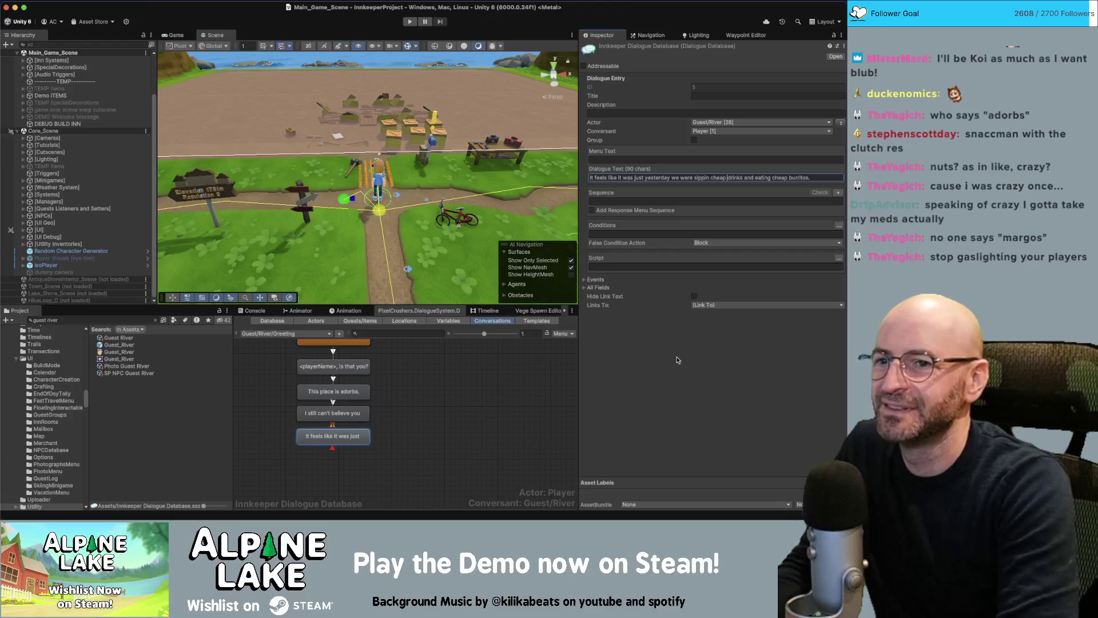
{"action": "key", "text": "BackSpace"}
{"action": "key", "text": "BackSpace"}
{"action": "key", "text": "BackSpace"}
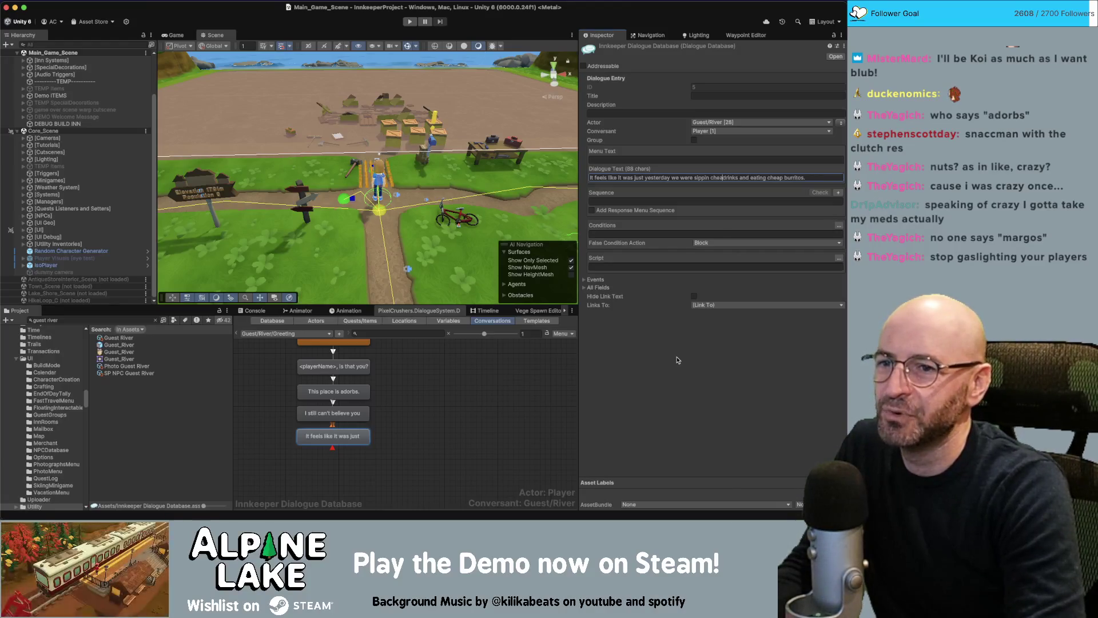
{"action": "type", "text": "heap"}
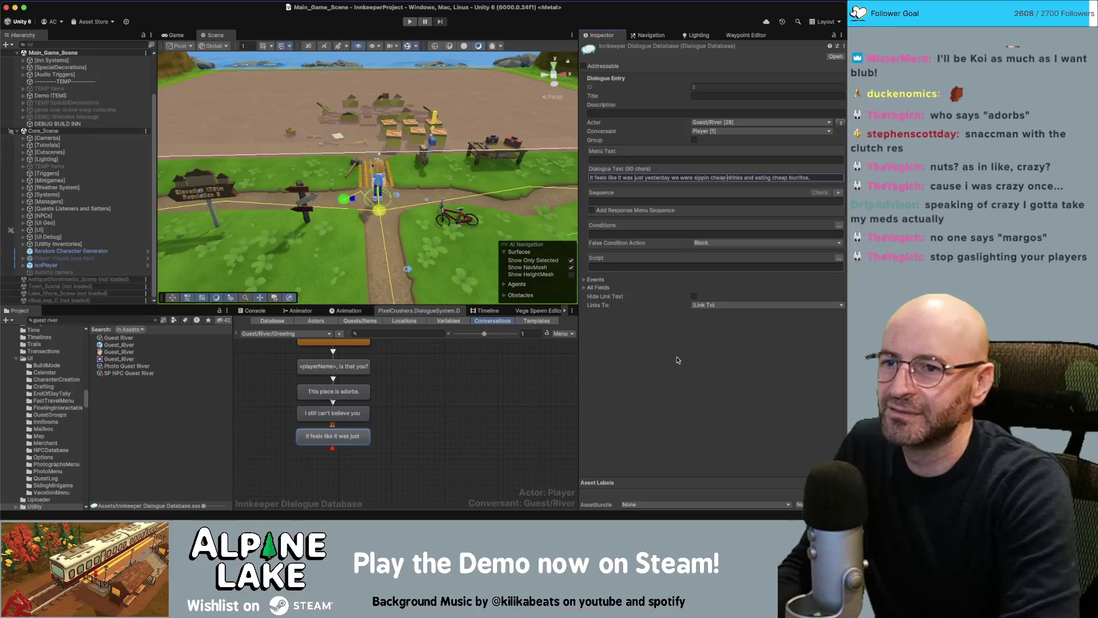
{"action": "key", "text": "Right"}
{"action": "key", "text": "Right"}
{"action": "key", "text": "Right"}
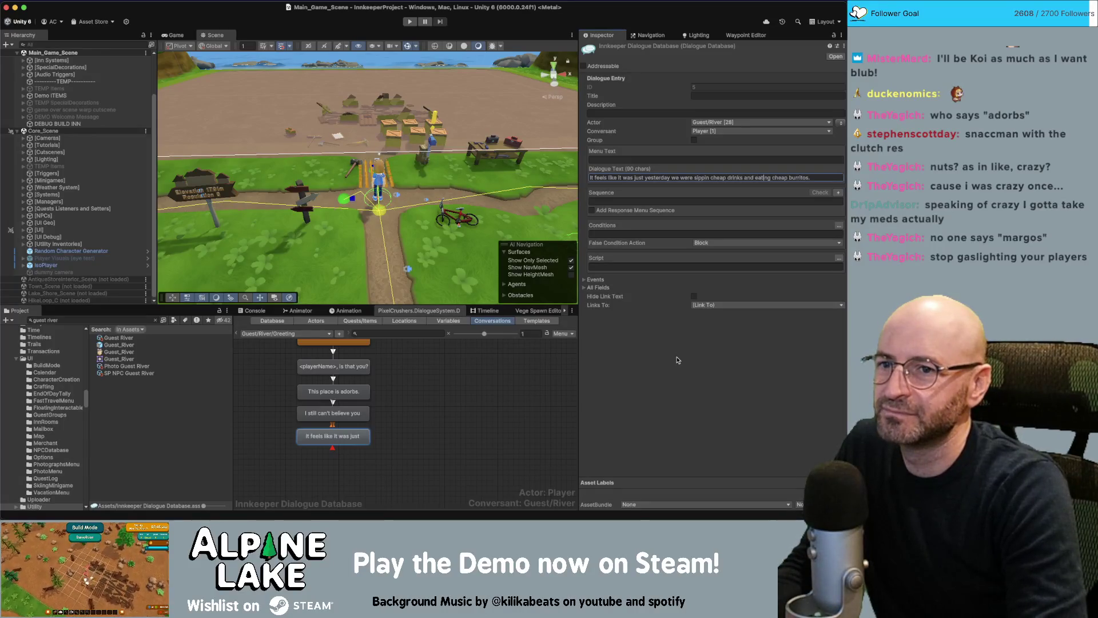
{"action": "key", "text": "Delete"}
{"action": "key", "text": "Delete"}
{"action": "key", "text": "Delete"}
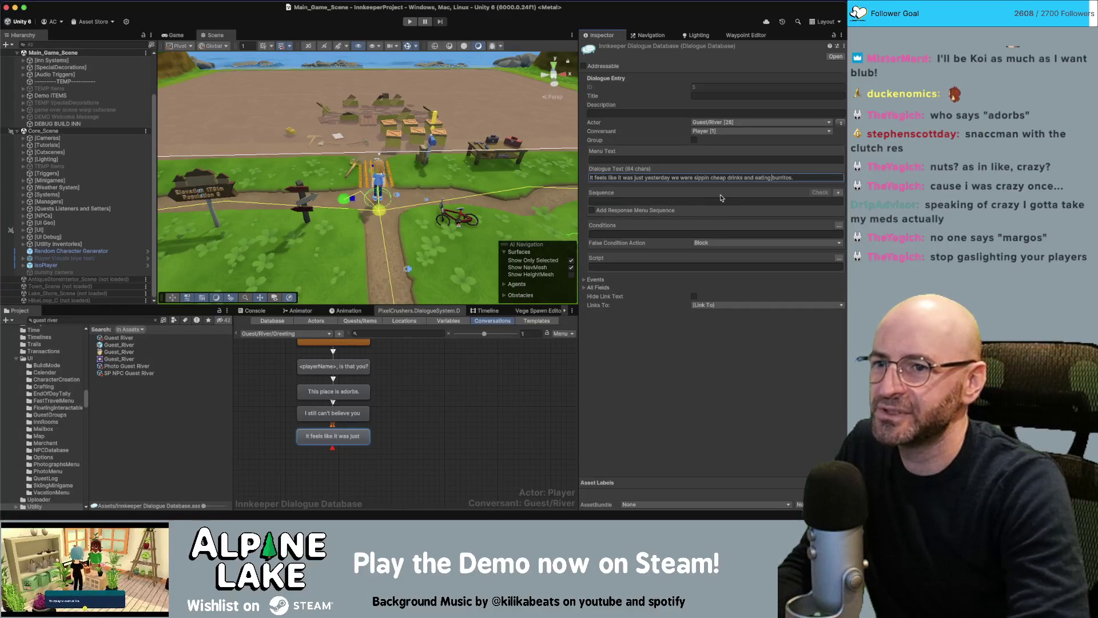
- End the line with 'every night at Bonny's Burritos.'
{"action": "triple_click", "coordinate": [799, 177]}
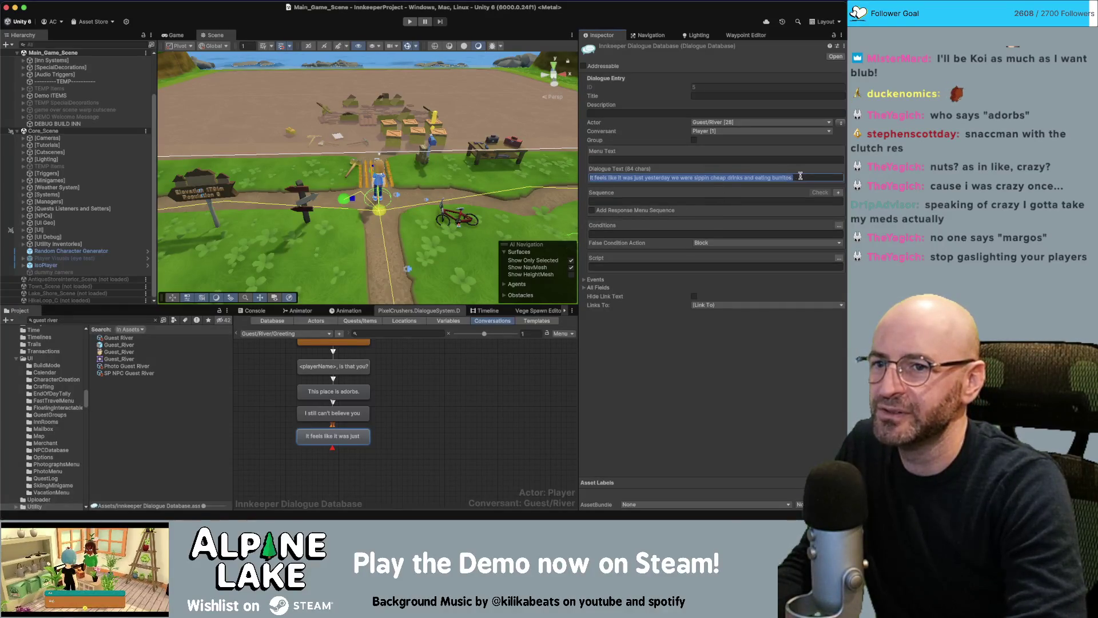
{"action": "key", "text": "Right"}
{"action": "key", "text": "BackSpace"}
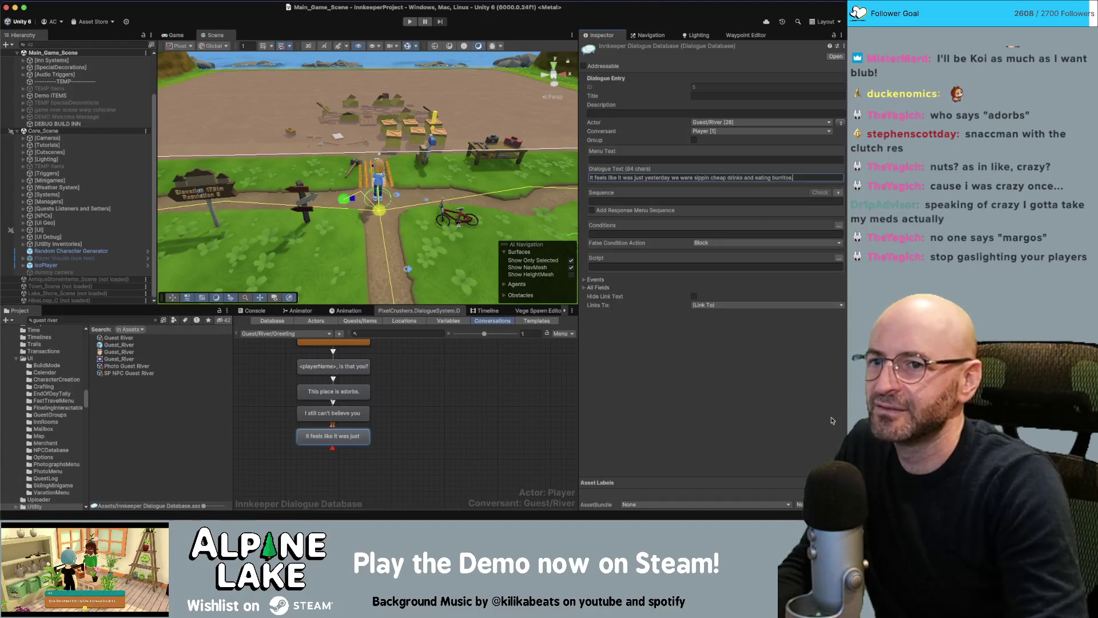
{"action": "type", "text": "every night."}
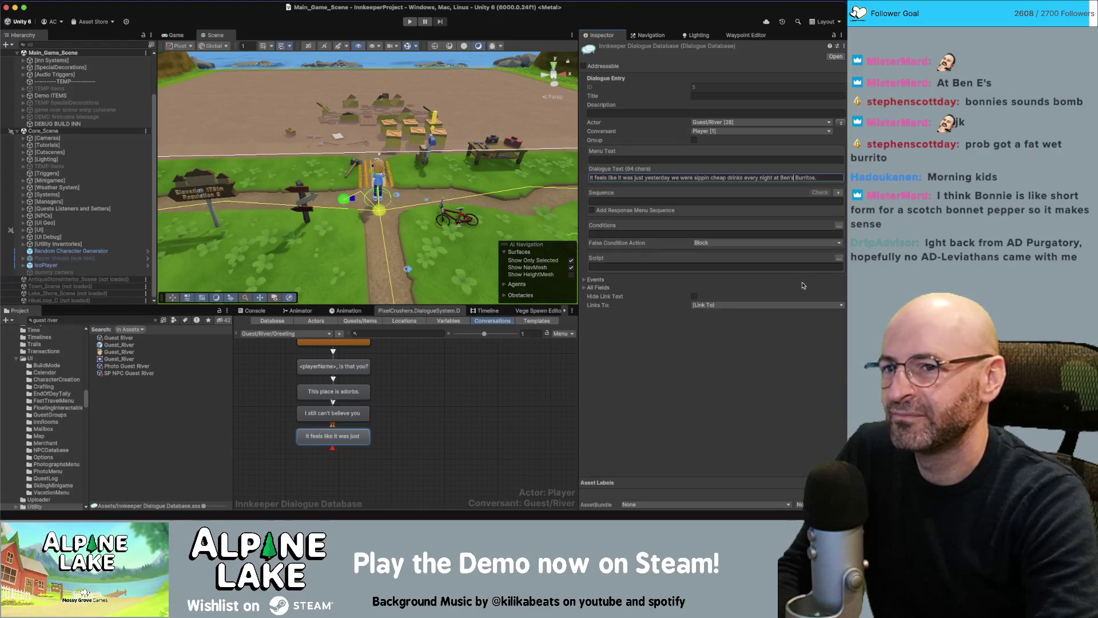
{"action": "key", "text": "BackSpace"}
{"action": "key", "text": "BackSpace"}
{"action": "key", "text": "BackSpace"}
{"action": "key", "text": "BackSpace"}
{"action": "type", "text": "onnies"}
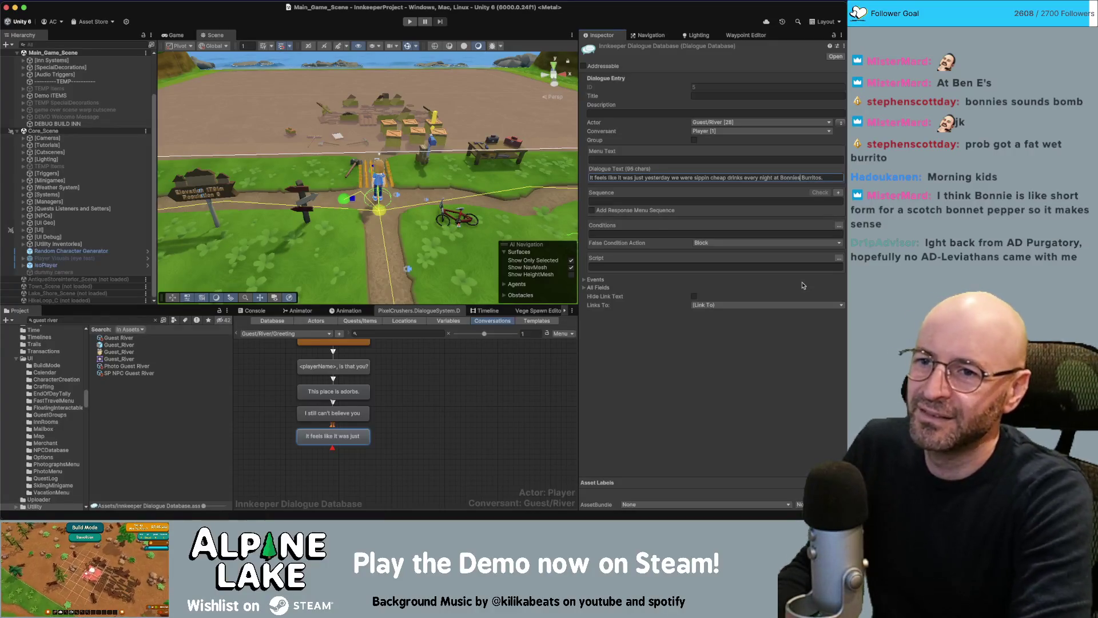
{"action": "key", "text": "BackSpace"}
{"action": "key", "text": "BackSpace"}
{"action": "key", "text": "BackSpace"}
{"action": "type", "text": "y's"}
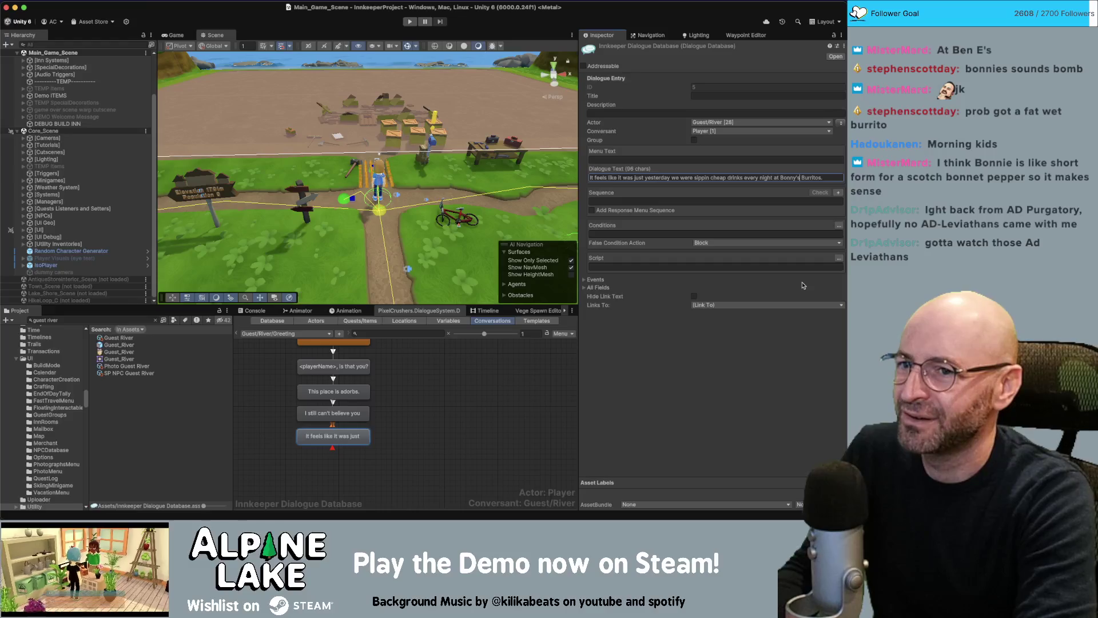
{"action": "key", "text": "Left"}
{"action": "key", "text": "Left"}
{"action": "key", "text": "Left"}
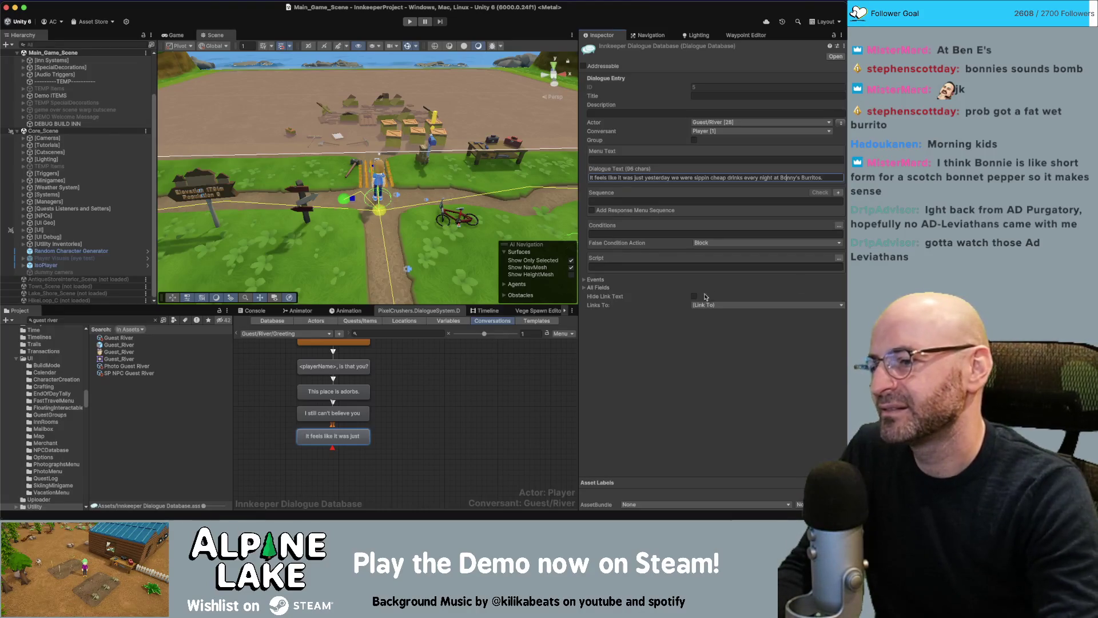
- Deselect the node and scroll up to see the Guest/River/Greeting chain from START to the final line
{"action": "left_click", "coordinate": [430, 403]}
{"action": "scroll", "coordinate": [434, 403], "scroll_direction": "up", "scroll_amount": 1}
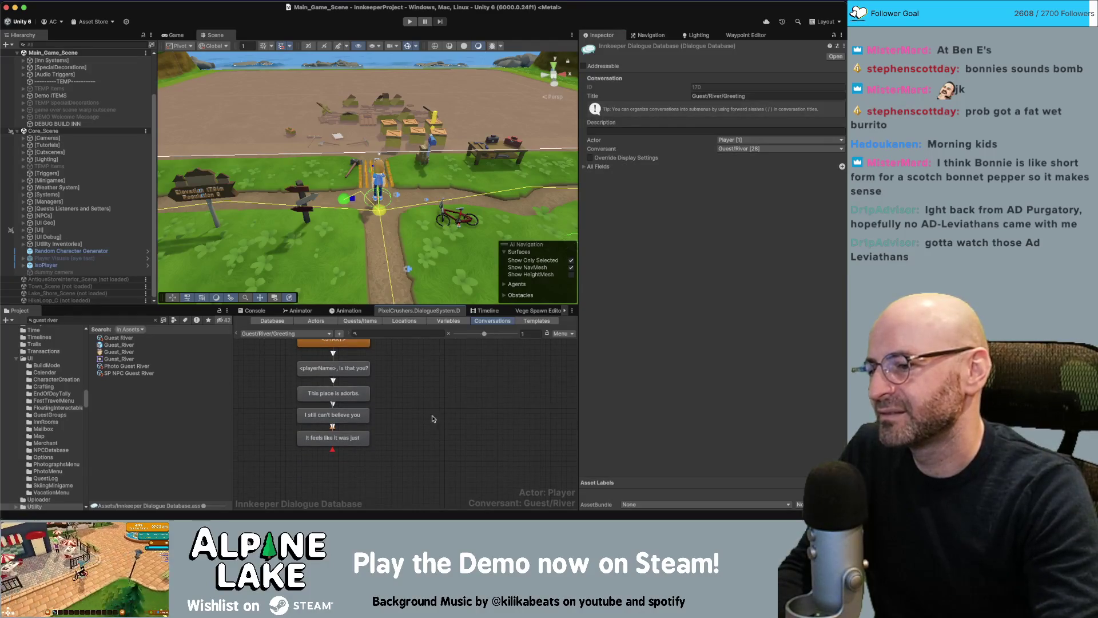
{"action": "scroll", "coordinate": [444, 403], "scroll_direction": "up", "scroll_amount": 2}
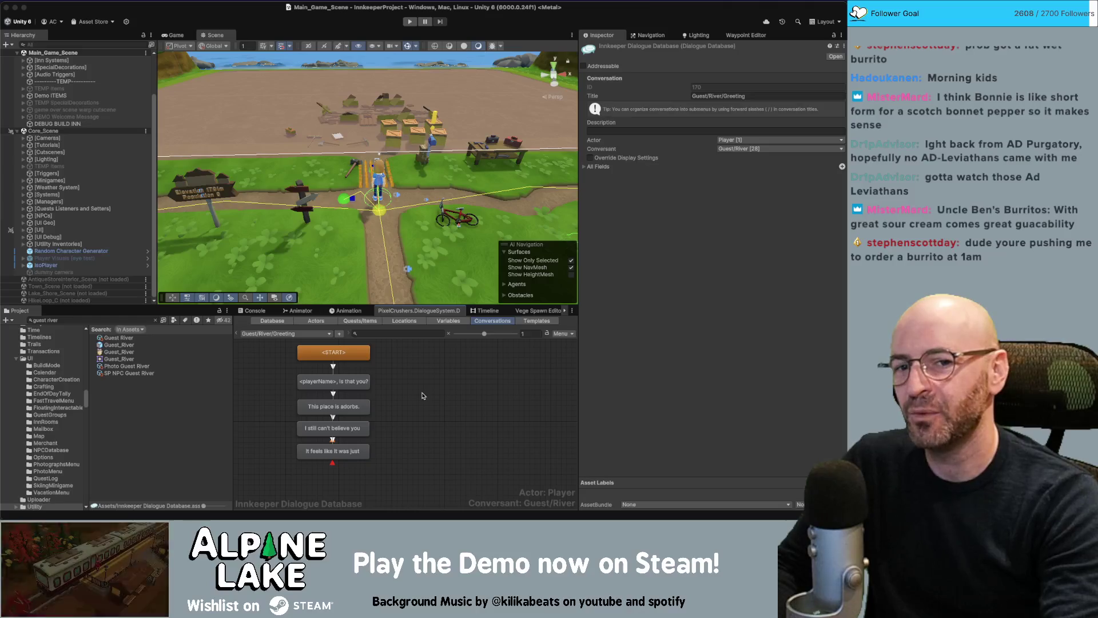
{"action": "left_click", "coordinate": [425, 395]}
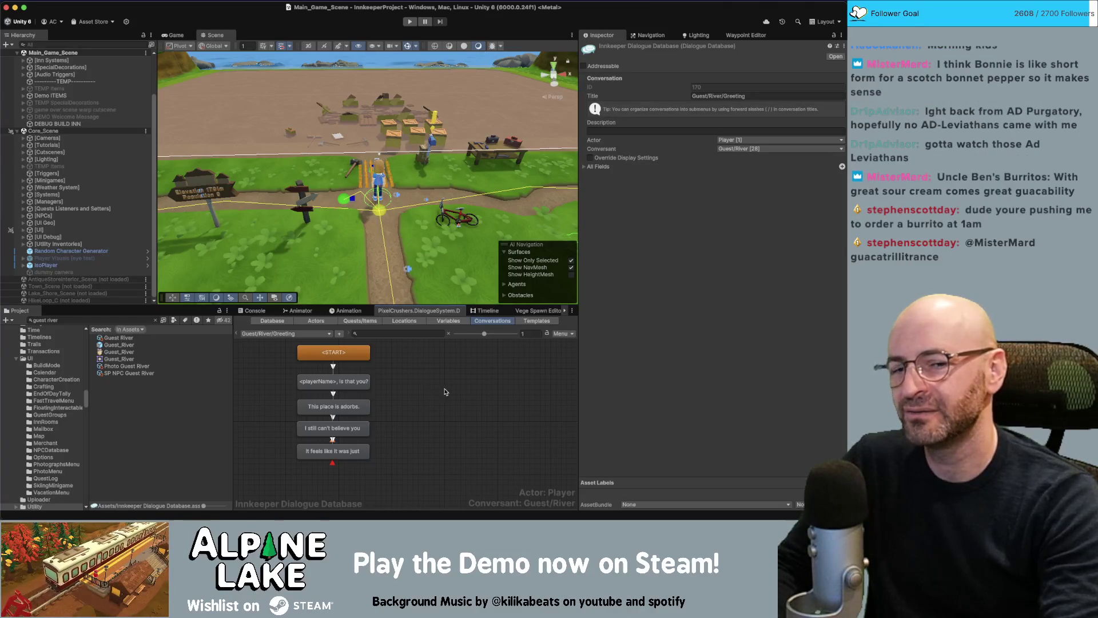